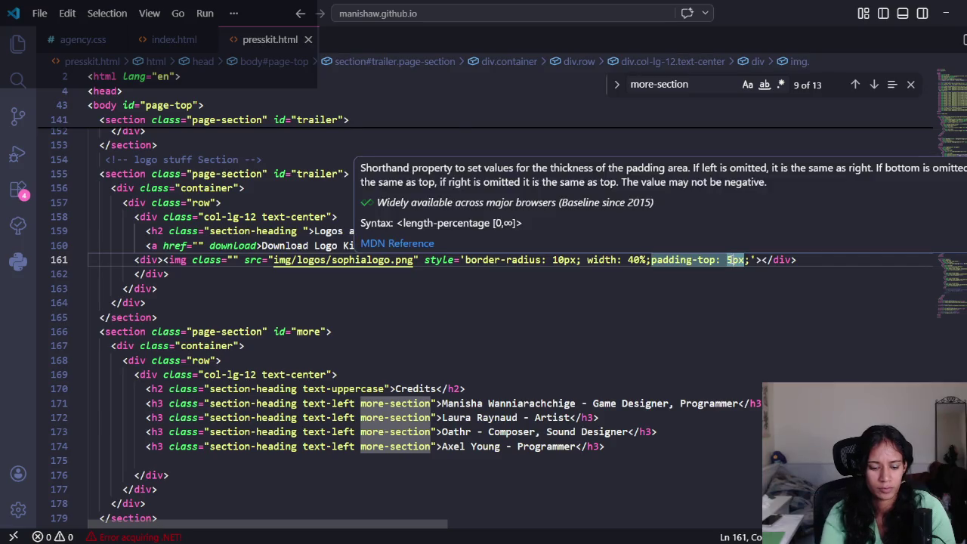
Step: Switch from VS Code to the Chrome window showing presskit.html and reload it
{"action": "key", "text": "alt+Tab"}
{"action": "key", "text": "alt+Tab"}
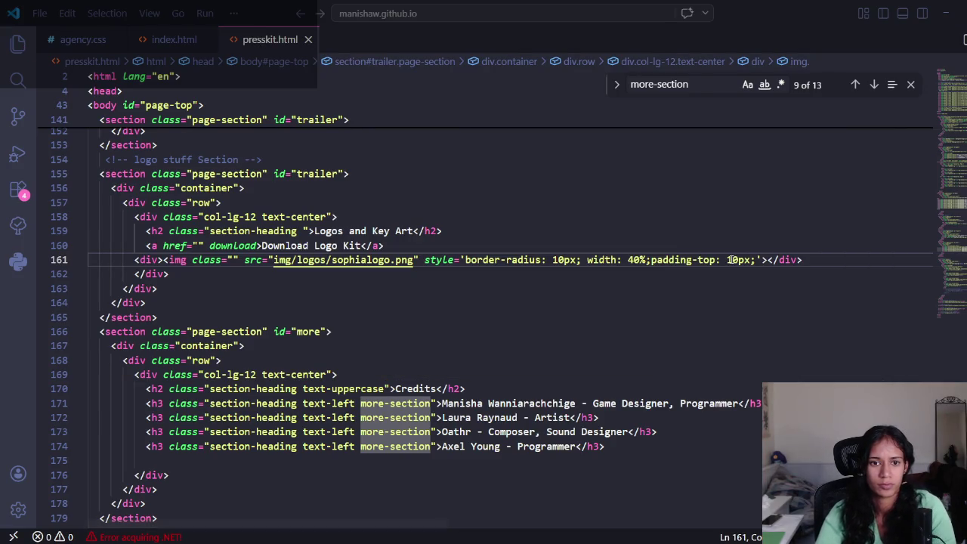
{"action": "key", "text": "alt+Tab"}
{"action": "left_click", "coordinate": [368, 253]}
{"action": "key", "text": "ctrl+r"}
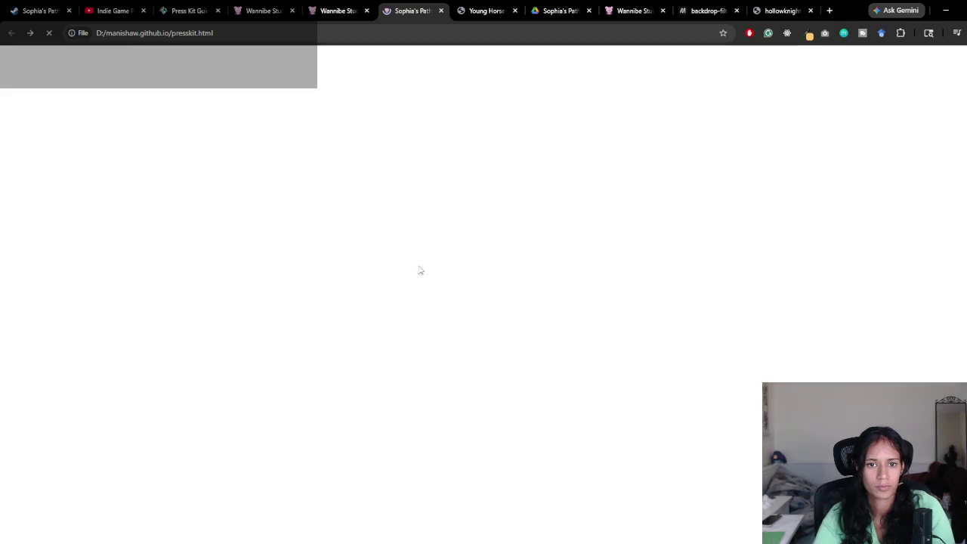
Step: Inspect the Sophia's Path logo and preview a larger padding-top in DevTools, then revert it
{"action": "right_click", "coordinate": [496, 360]}
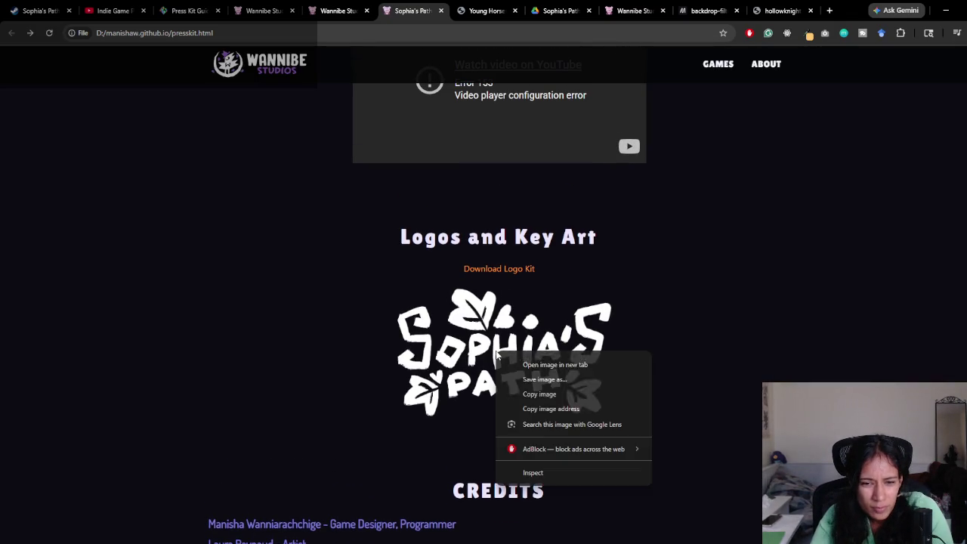
{"action": "left_click", "coordinate": [551, 474]}
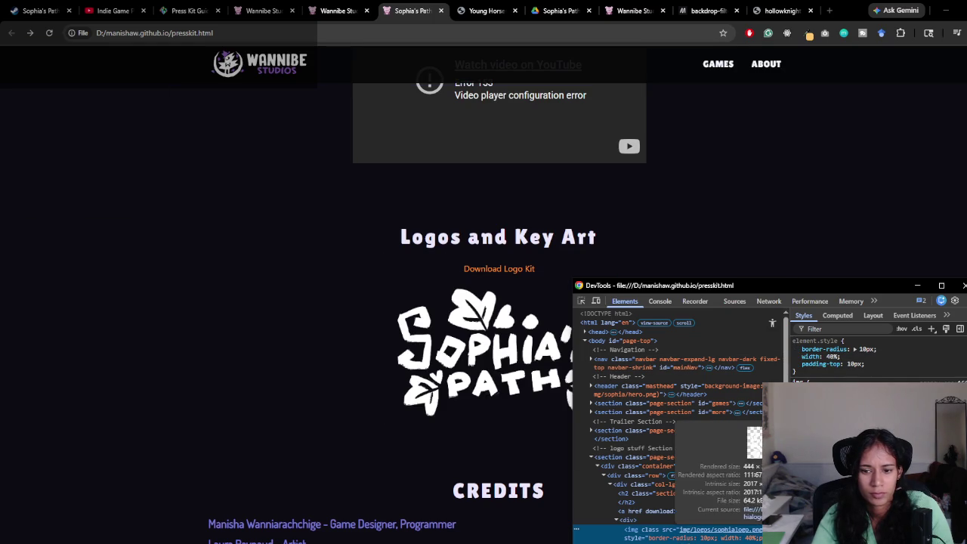
{"action": "left_click", "coordinate": [855, 363]}
{"action": "key", "text": "Up"}
{"action": "key", "text": "Up"}
{"action": "key", "text": "Up"}
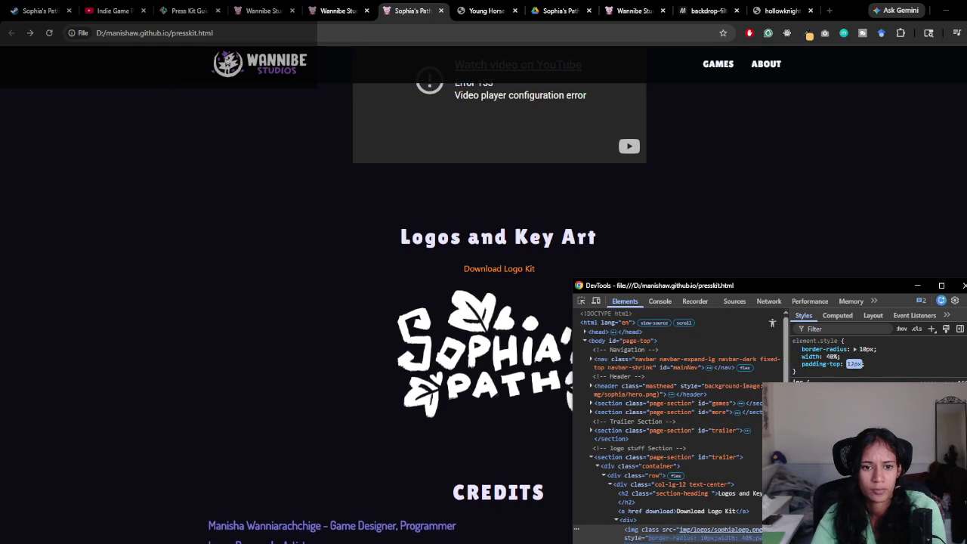
{"action": "key", "text": "Escape"}
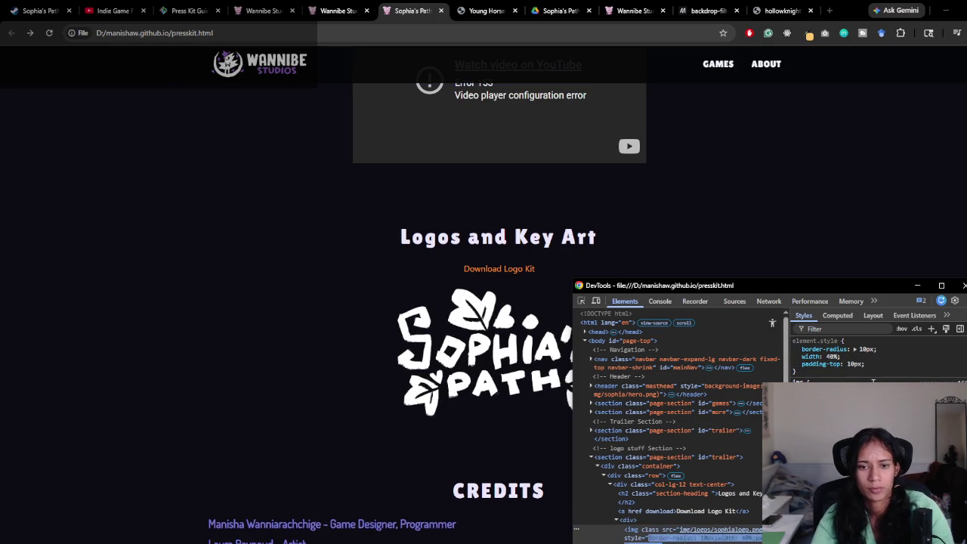
{"action": "key", "text": "F12"}
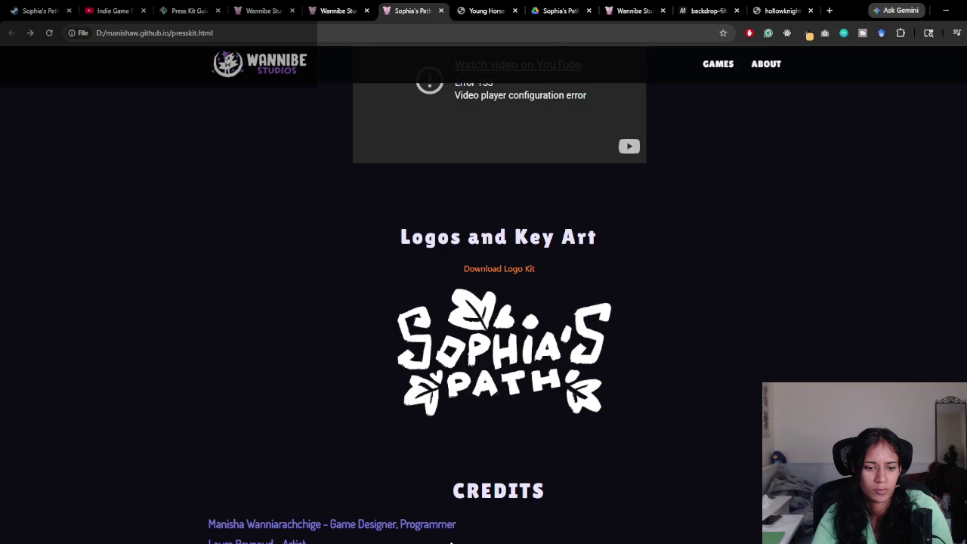
Step: Change the logo's padding-top to 20px in presskit.html, save, and reload the page
{"action": "key", "text": "alt+Tab"}
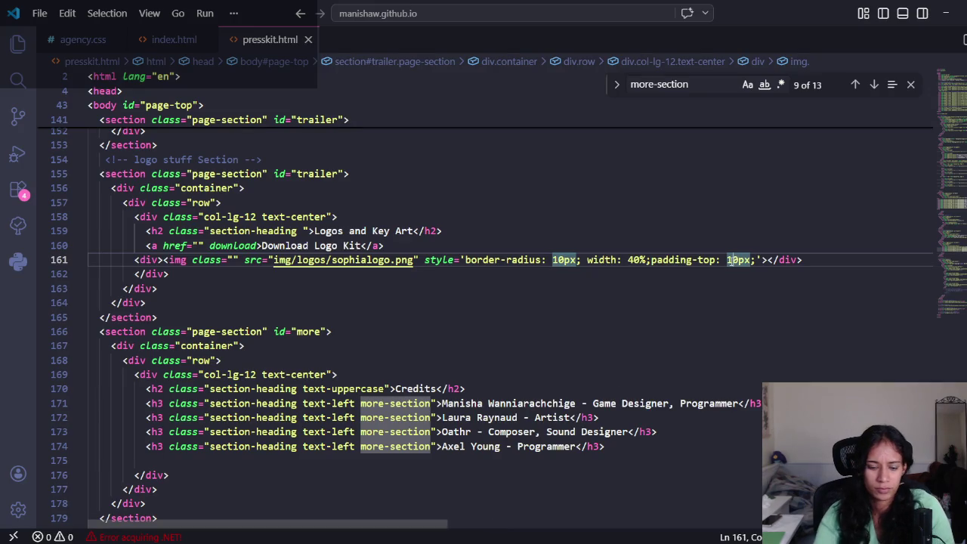
{"action": "key", "text": "BackSpace"}
{"action": "type", "text": "2"}
{"action": "key", "text": "alt+Tab"}
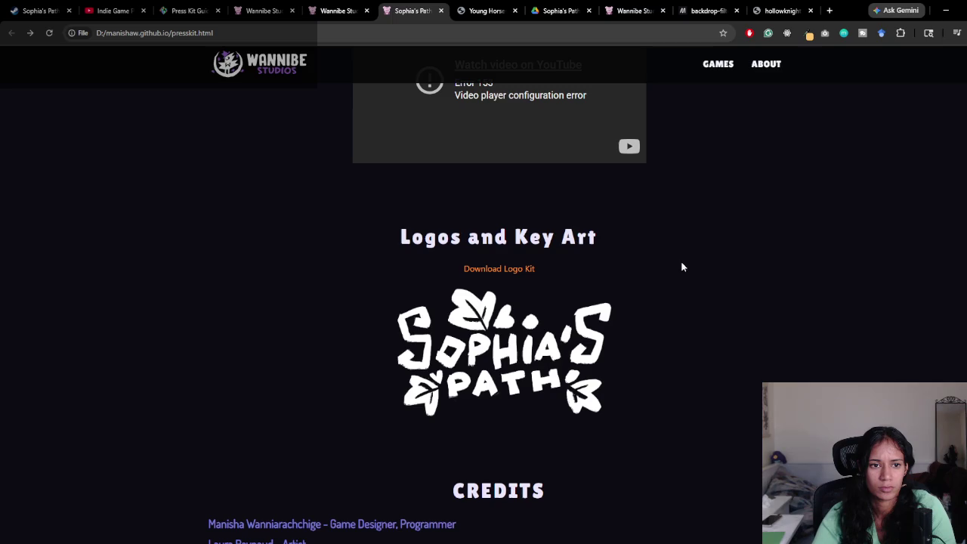
{"action": "key", "text": "ctrl+r"}
{"action": "scroll", "coordinate": [602, 374], "scroll_direction": "down", "scroll_amount": 2}
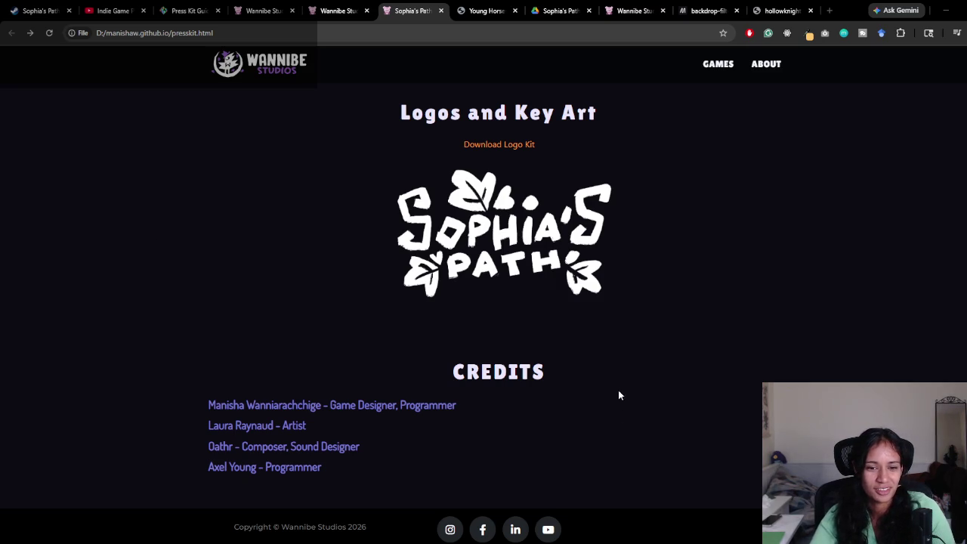
{"action": "scroll", "coordinate": [618, 390], "scroll_direction": "up", "scroll_amount": 4}
{"action": "scroll", "coordinate": [642, 418], "scroll_direction": "up", "scroll_amount": 6}
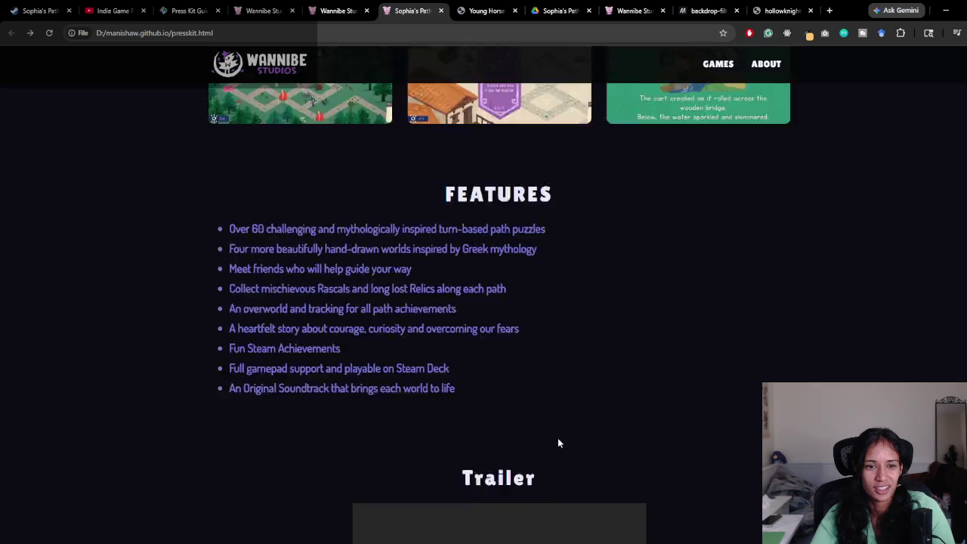
{"action": "scroll", "coordinate": [559, 444], "scroll_direction": "down", "scroll_amount": 3}
{"action": "scroll", "coordinate": [559, 444], "scroll_direction": "up", "scroll_amount": 10}
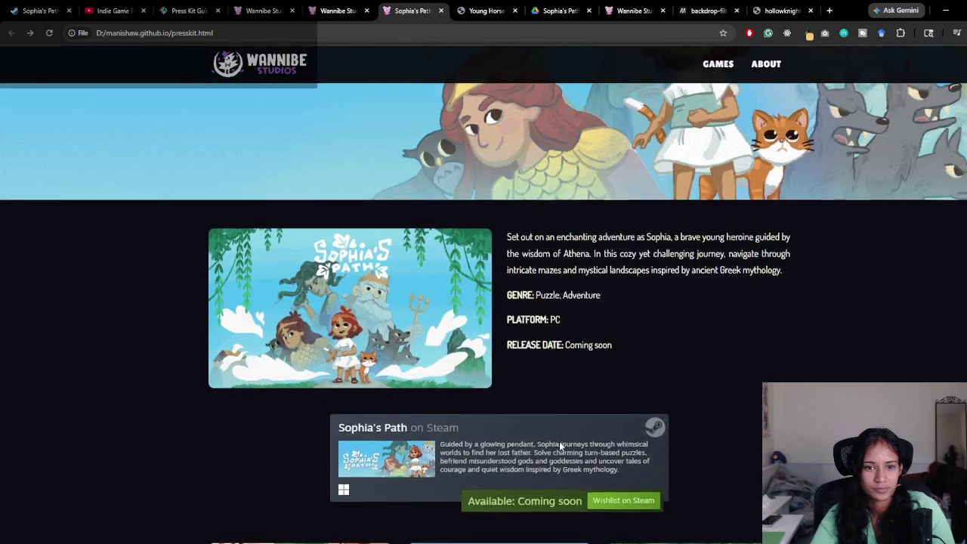
{"action": "scroll", "coordinate": [559, 441], "scroll_direction": "down", "scroll_amount": 5}
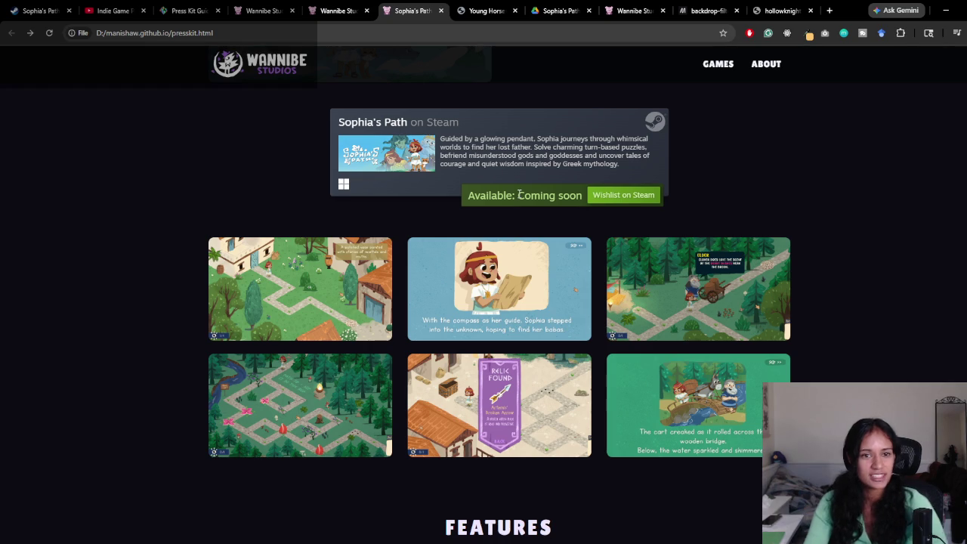
{"action": "scroll", "coordinate": [522, 211], "scroll_direction": "up", "scroll_amount": 3}
{"action": "scroll", "coordinate": [682, 347], "scroll_direction": "up", "scroll_amount": 2}
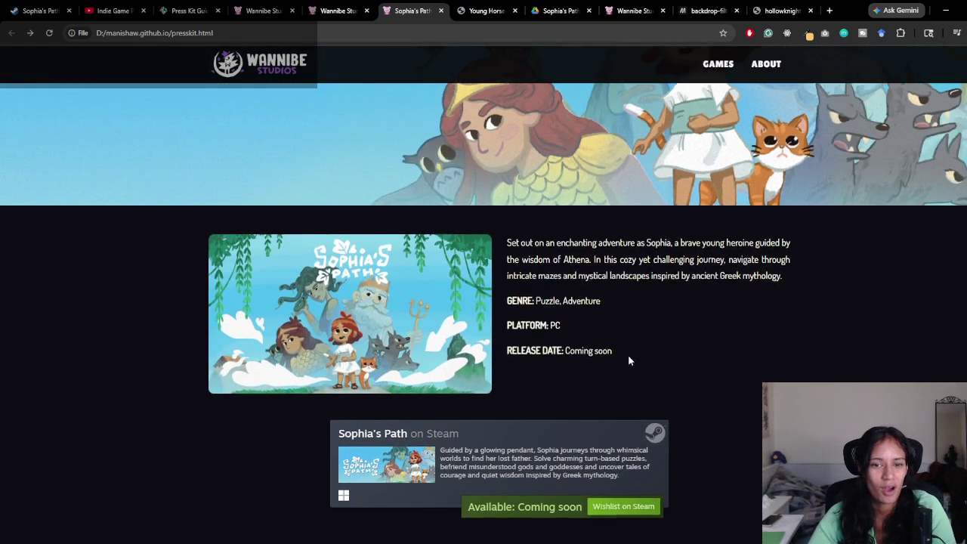
{"action": "scroll", "coordinate": [630, 360], "scroll_direction": "down", "scroll_amount": 3}
{"action": "key", "text": "alt+Tab"}
{"action": "scroll", "coordinate": [491, 389], "scroll_direction": "up", "scroll_amount": 5}
{"action": "scroll", "coordinate": [491, 388], "scroll_direction": "up", "scroll_amount": 5}
{"action": "scroll", "coordinate": [491, 389], "scroll_direction": "down", "scroll_amount": 1}
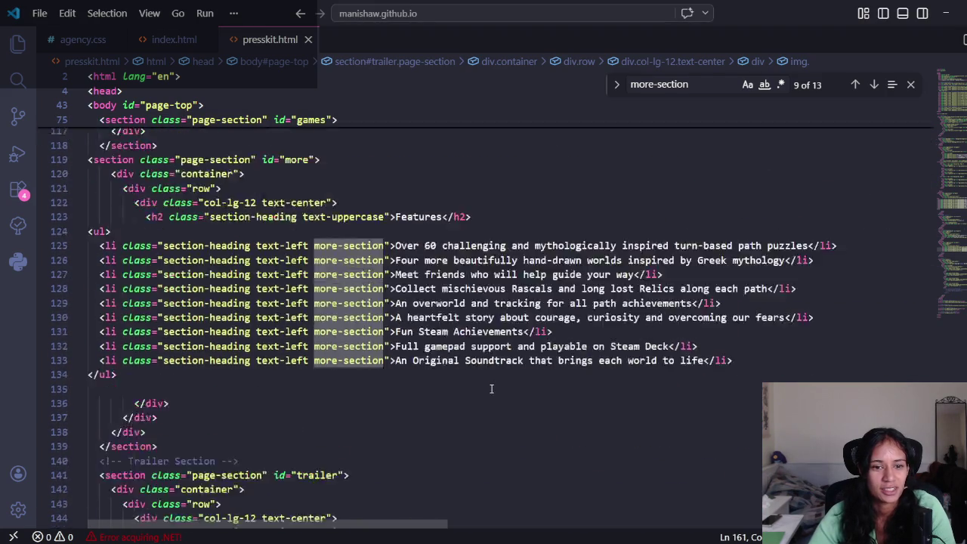
{"action": "key", "text": "alt+Tab"}
{"action": "scroll", "coordinate": [495, 391], "scroll_direction": "down", "scroll_amount": 2}
{"action": "scroll", "coordinate": [495, 392], "scroll_direction": "up", "scroll_amount": 2}
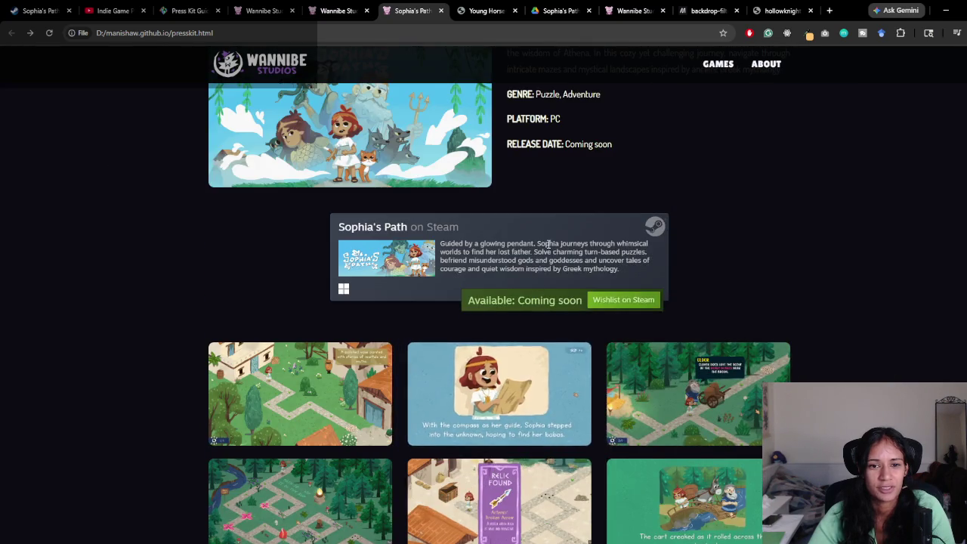
{"action": "scroll", "coordinate": [562, 344], "scroll_direction": "down", "scroll_amount": 9}
{"action": "scroll", "coordinate": [563, 346], "scroll_direction": "down", "scroll_amount": 5}
{"action": "scroll", "coordinate": [563, 346], "scroll_direction": "up", "scroll_amount": 5}
{"action": "scroll", "coordinate": [564, 350], "scroll_direction": "up", "scroll_amount": 8}
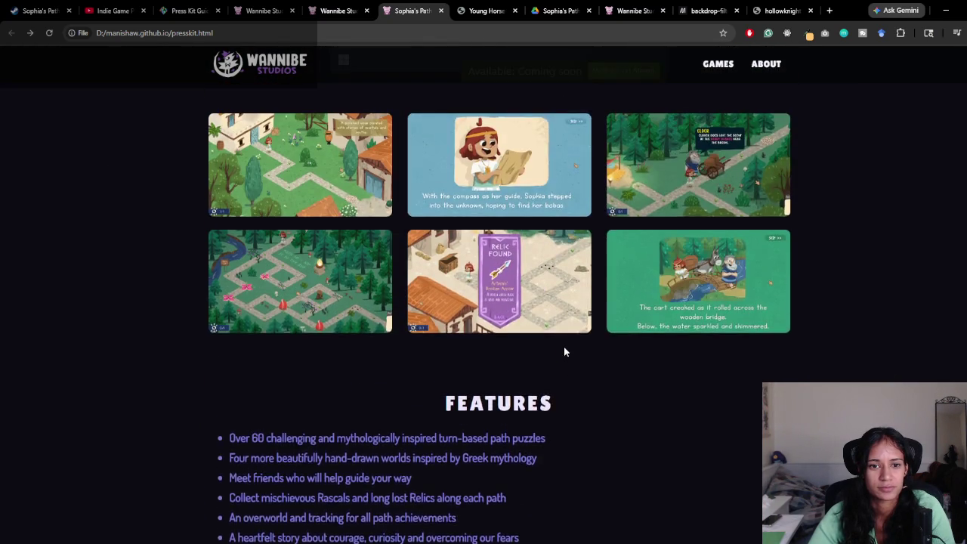
{"action": "scroll", "coordinate": [564, 348], "scroll_direction": "up", "scroll_amount": 3}
{"action": "scroll", "coordinate": [563, 347], "scroll_direction": "down", "scroll_amount": 3}
{"action": "scroll", "coordinate": [535, 318], "scroll_direction": "down", "scroll_amount": 5}
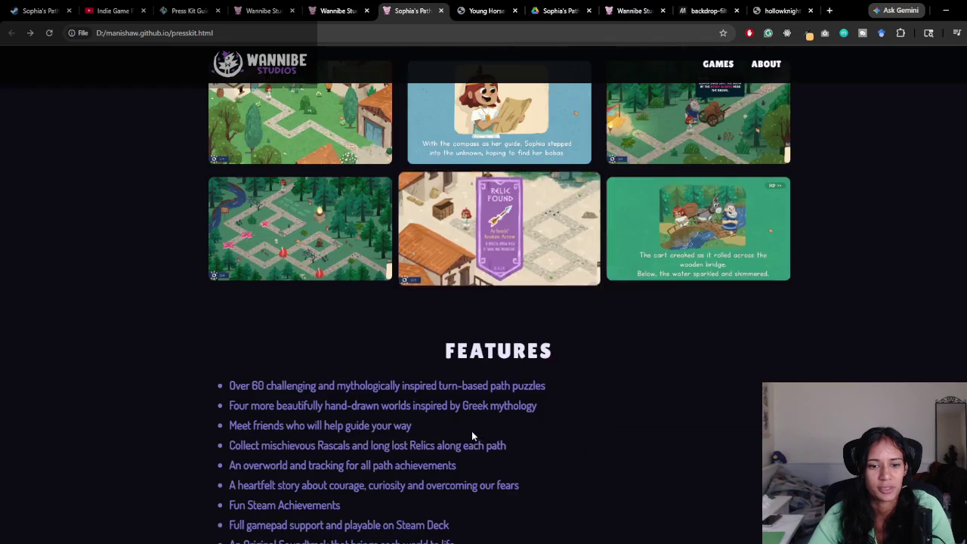
{"action": "scroll", "coordinate": [534, 317], "scroll_direction": "up", "scroll_amount": 6}
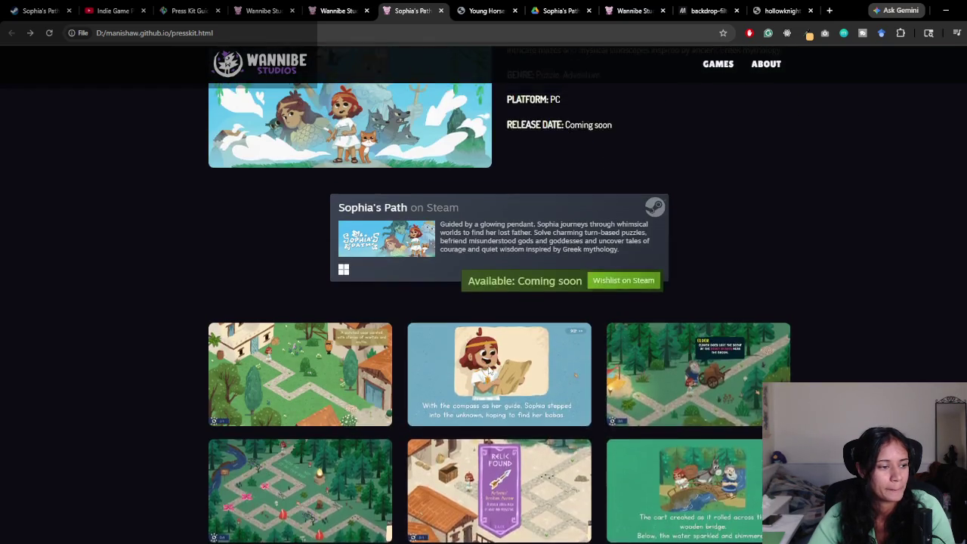
{"action": "scroll", "coordinate": [278, 426], "scroll_direction": "up", "scroll_amount": 3}
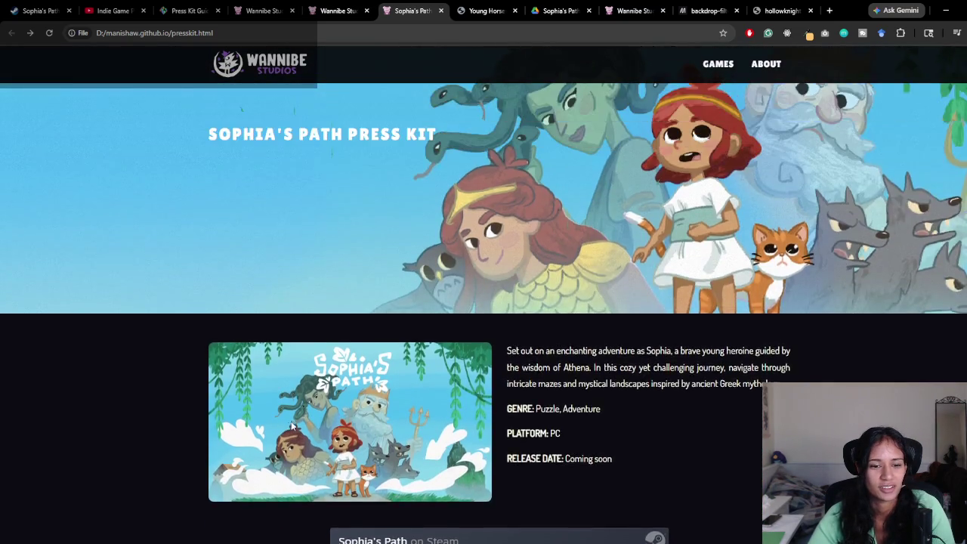
{"action": "scroll", "coordinate": [291, 420], "scroll_direction": "down", "scroll_amount": 5}
{"action": "scroll", "coordinate": [579, 390], "scroll_direction": "up", "scroll_amount": 3}
{"action": "mouse_move", "coordinate": [506, 303]}
{"action": "left_mouse_down"}
{"action": "mouse_move", "coordinate": [600, 334]}
{"action": "mouse_move", "coordinate": [613, 352]}
{"action": "left_mouse_up"}
{"action": "left_click", "coordinate": [614, 352]}
{"action": "scroll", "coordinate": [613, 352], "scroll_direction": "up", "scroll_amount": 3}
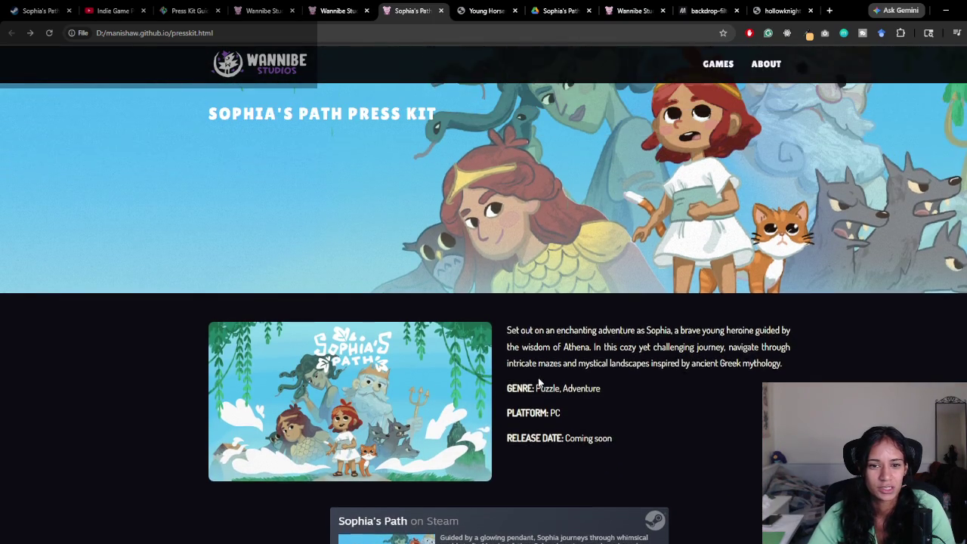
{"action": "mouse_move", "coordinate": [217, 134]}
{"action": "left_mouse_down"}
{"action": "mouse_move", "coordinate": [516, 132]}
{"action": "mouse_move", "coordinate": [348, 133]}
{"action": "mouse_move", "coordinate": [446, 134]}
{"action": "left_mouse_up"}
{"action": "scroll", "coordinate": [549, 406], "scroll_direction": "down", "scroll_amount": 3}
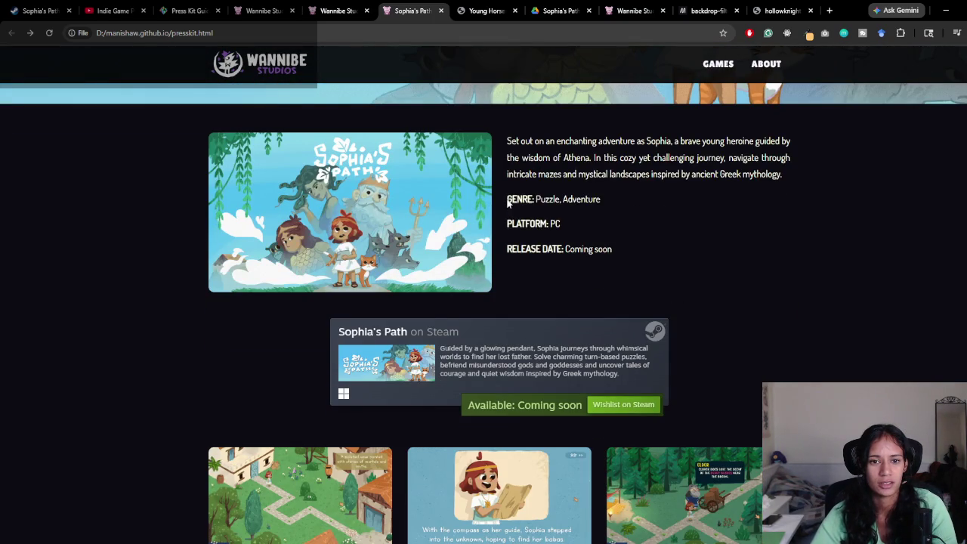
{"action": "left_click_drag", "start_coordinate": [509, 201], "coordinate": [615, 246]}
{"action": "left_click", "coordinate": [616, 249]}
{"action": "scroll", "coordinate": [615, 249], "scroll_direction": "down", "scroll_amount": 10}
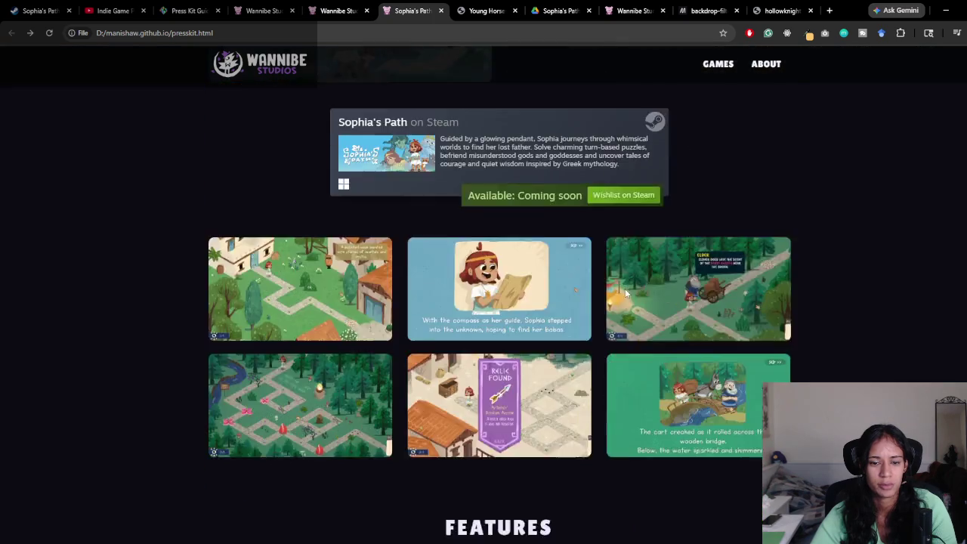
{"action": "scroll", "coordinate": [257, 393], "scroll_direction": "down", "scroll_amount": 5}
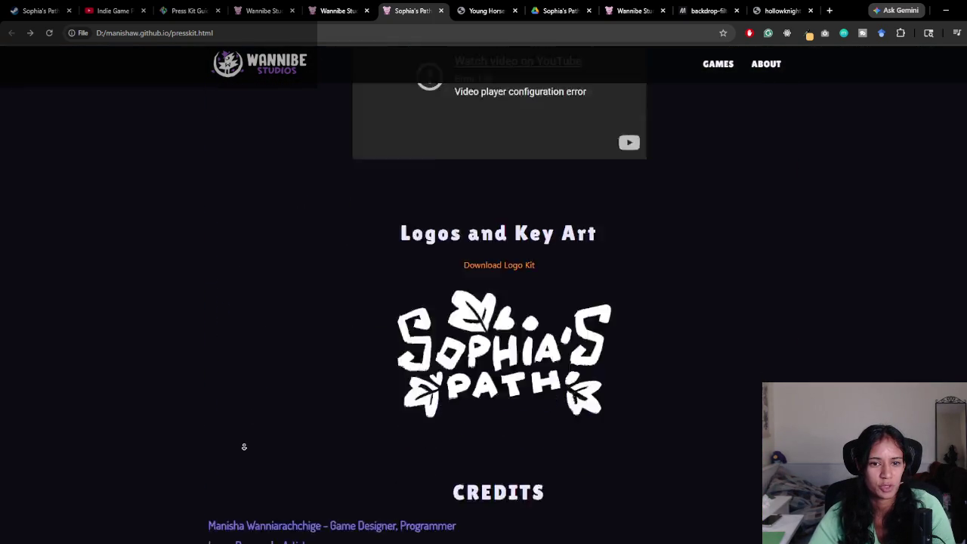
{"action": "scroll", "coordinate": [183, 447], "scroll_direction": "up", "scroll_amount": 5}
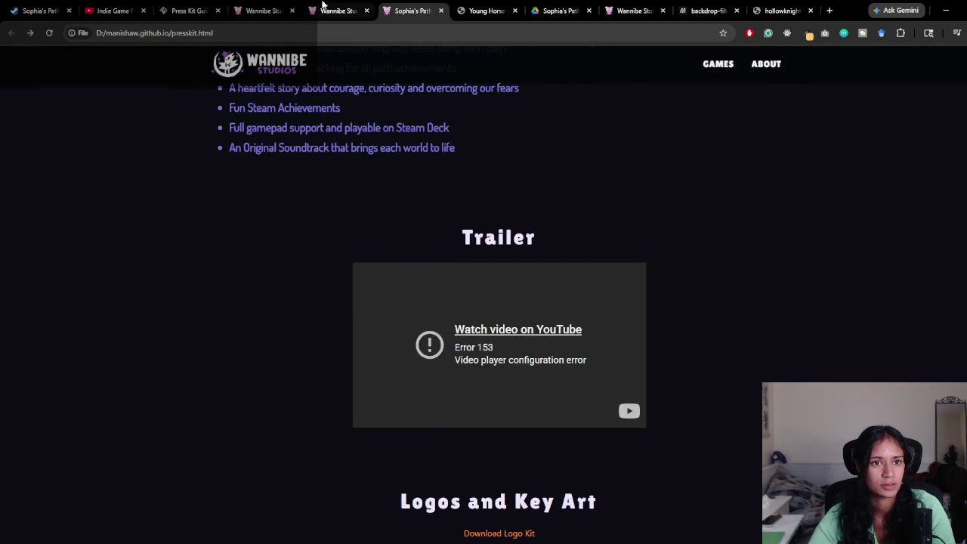
Step: Return to the top of the Wannibe Studios site, then close the local press kit preview tab
{"action": "left_click", "coordinate": [338, 10]}
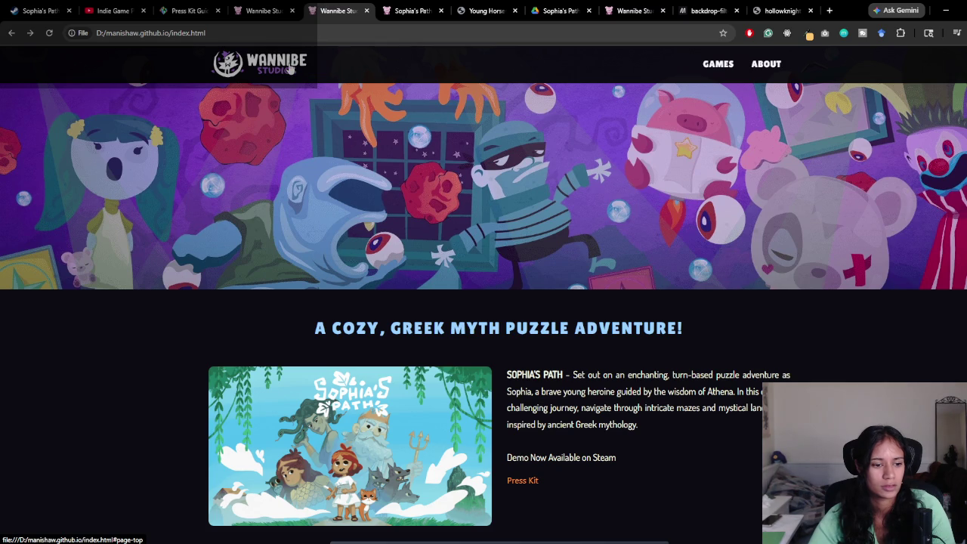
{"action": "scroll", "coordinate": [290, 70], "scroll_direction": "down", "scroll_amount": 8}
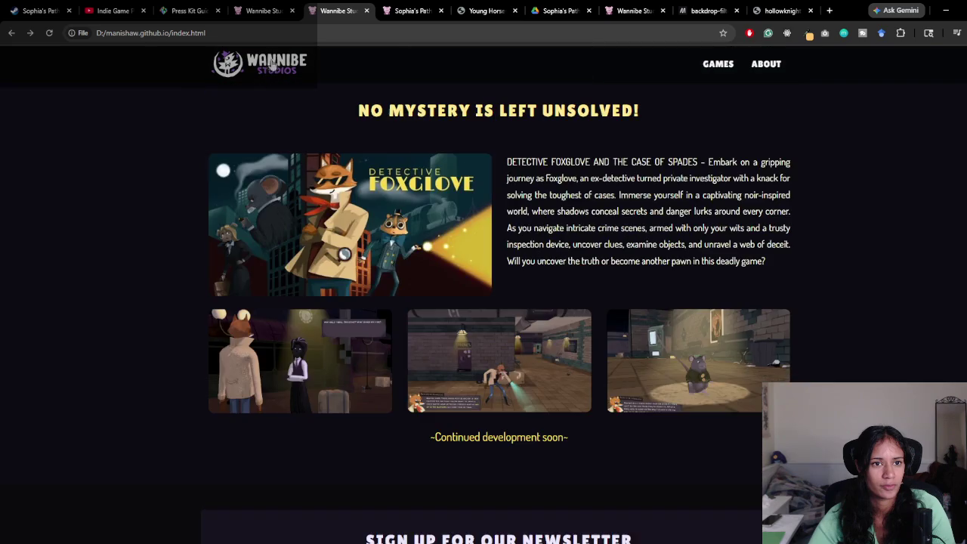
{"action": "left_click", "coordinate": [273, 60]}
{"action": "left_click", "coordinate": [431, 9]}
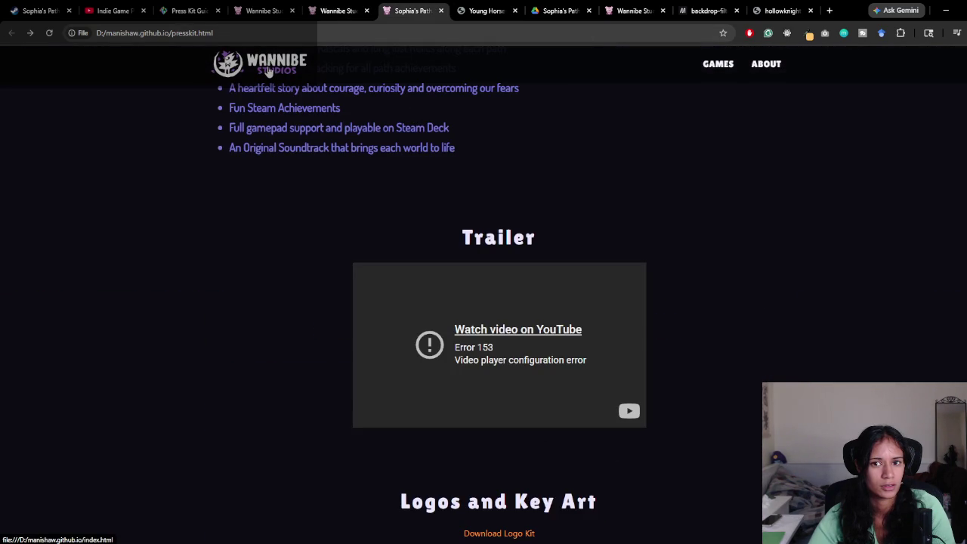
{"action": "key", "text": "ctrl+w"}
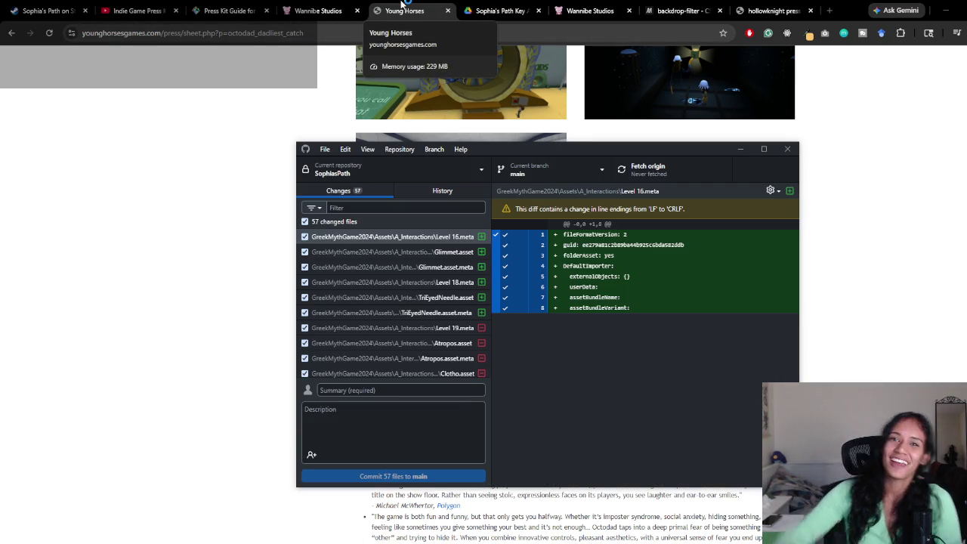
Step: Drag the GitHub Desktop SophiasPath window off the left edge of the screen
{"action": "mouse_move", "coordinate": [585, 149]}
{"action": "left_mouse_down"}
{"action": "mouse_move", "coordinate": [407, 201]}
{"action": "mouse_move", "coordinate": [0, 151]}
{"action": "left_mouse_up"}
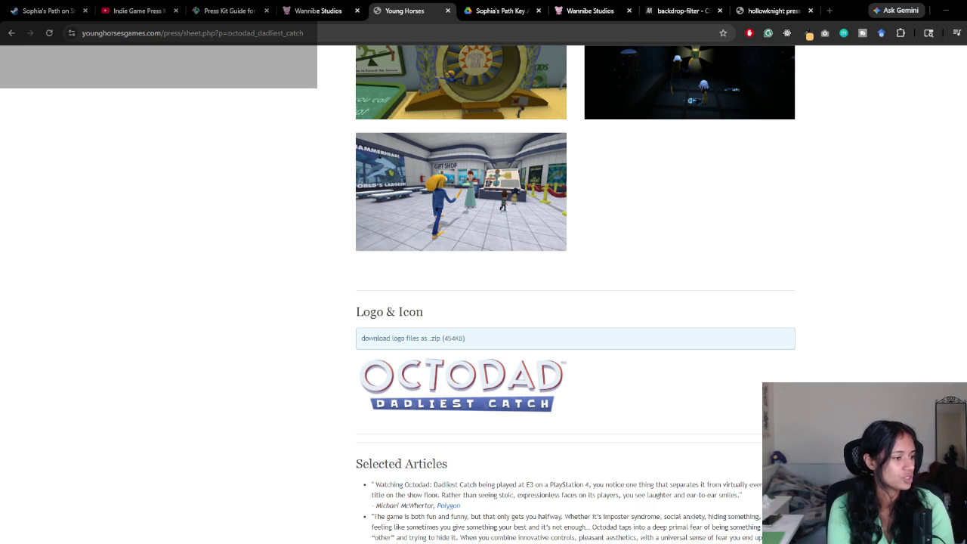
Step: Open the local index.html in a new tab, then go back to the live wannibestudios.com tab
{"action": "left_click", "coordinate": [324, 9]}
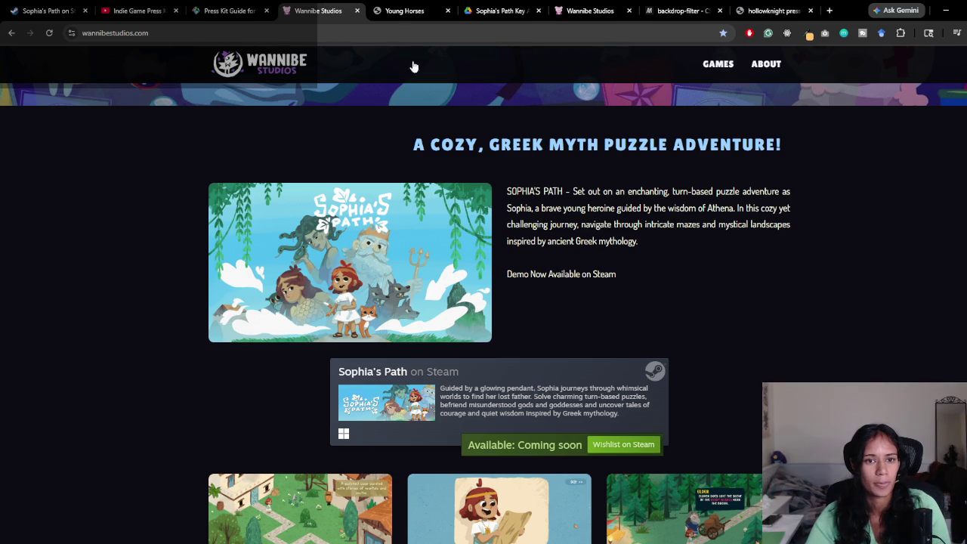
{"action": "left_click", "coordinate": [398, 5]}
{"action": "key", "text": "ctrl+shift+t"}
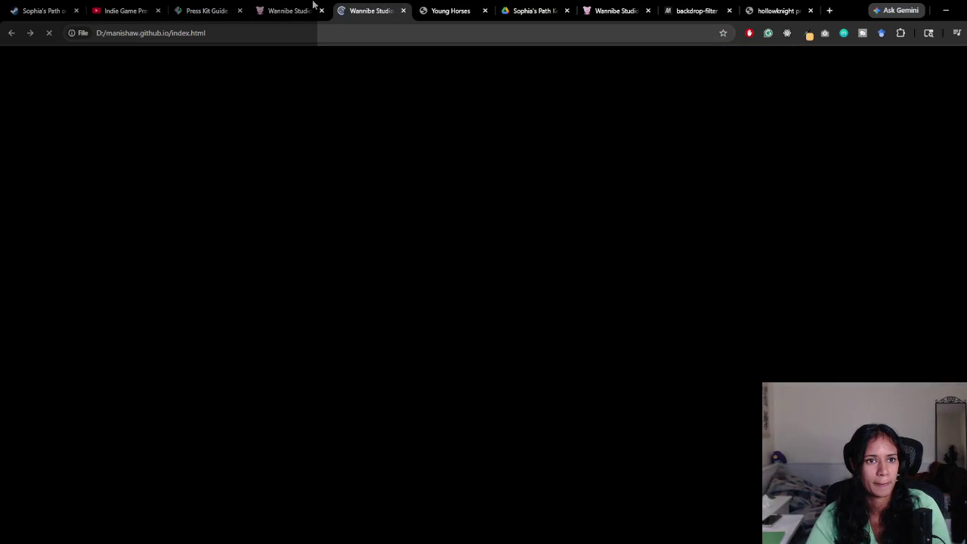
{"action": "left_click", "coordinate": [318, 6]}
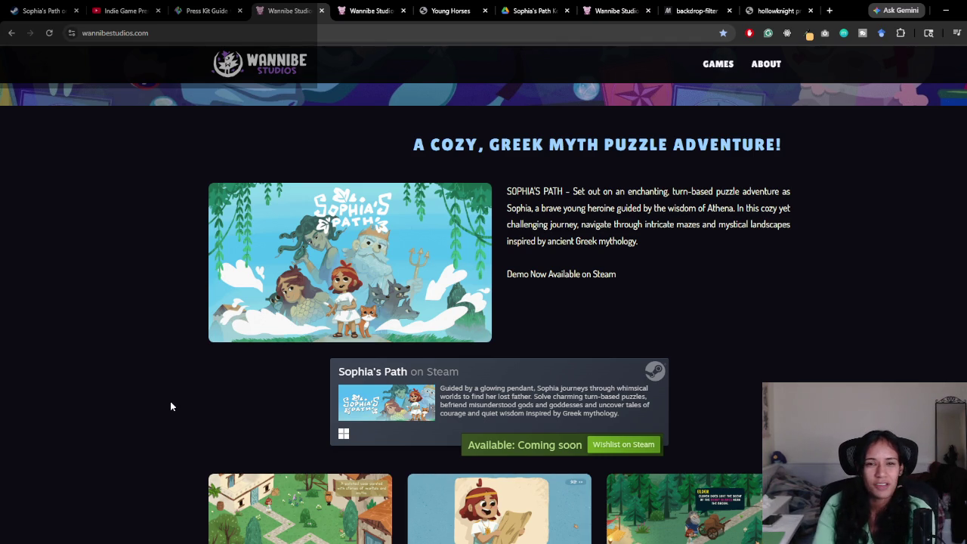
{"action": "scroll", "coordinate": [636, 267], "scroll_direction": "up", "scroll_amount": 3}
{"action": "scroll", "coordinate": [665, 227], "scroll_direction": "down", "scroll_amount": 5}
{"action": "scroll", "coordinate": [672, 243], "scroll_direction": "down", "scroll_amount": 15}
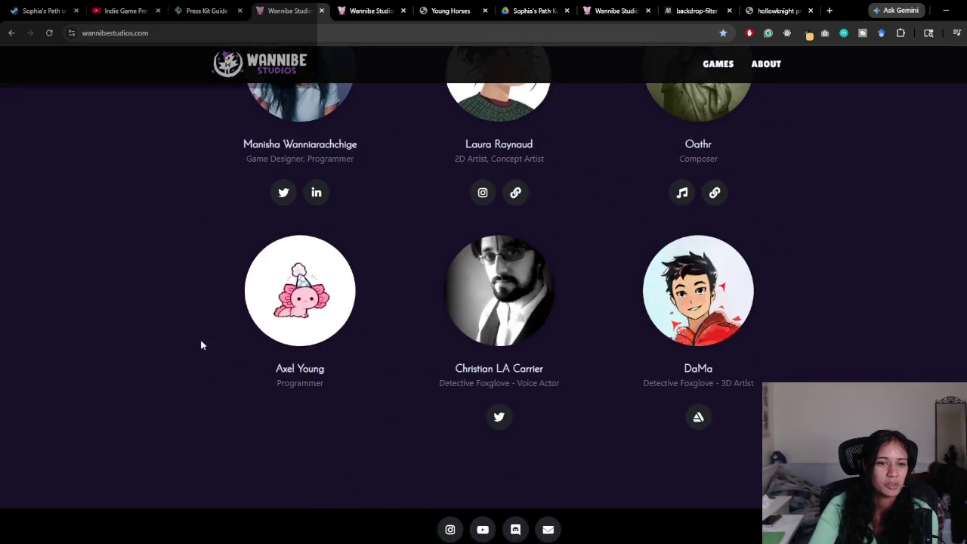
{"action": "scroll", "coordinate": [201, 340], "scroll_direction": "up", "scroll_amount": 15}
{"action": "scroll", "coordinate": [175, 329], "scroll_direction": "up", "scroll_amount": 2}
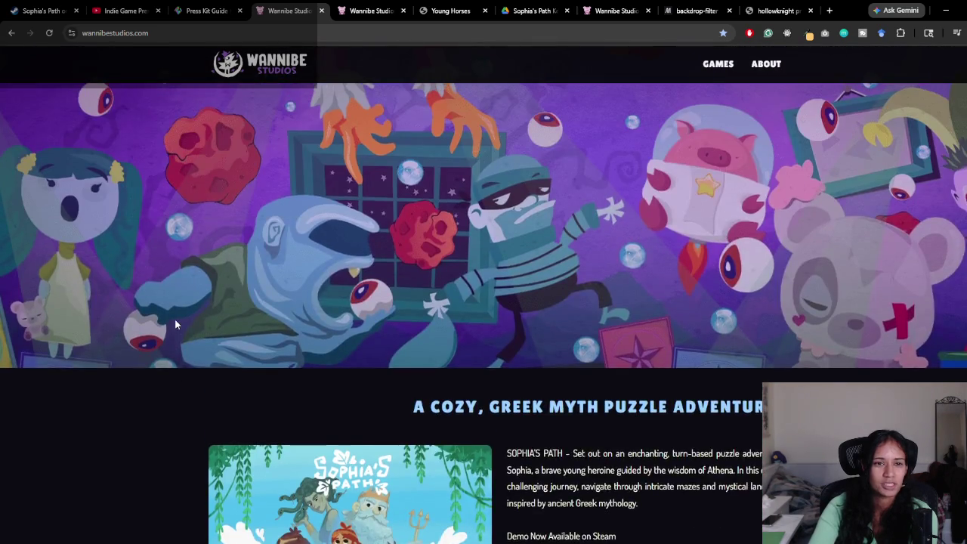
{"action": "scroll", "coordinate": [174, 318], "scroll_direction": "down", "scroll_amount": 8}
{"action": "scroll", "coordinate": [178, 311], "scroll_direction": "up", "scroll_amount": 7}
{"action": "scroll", "coordinate": [183, 295], "scroll_direction": "up", "scroll_amount": 1}
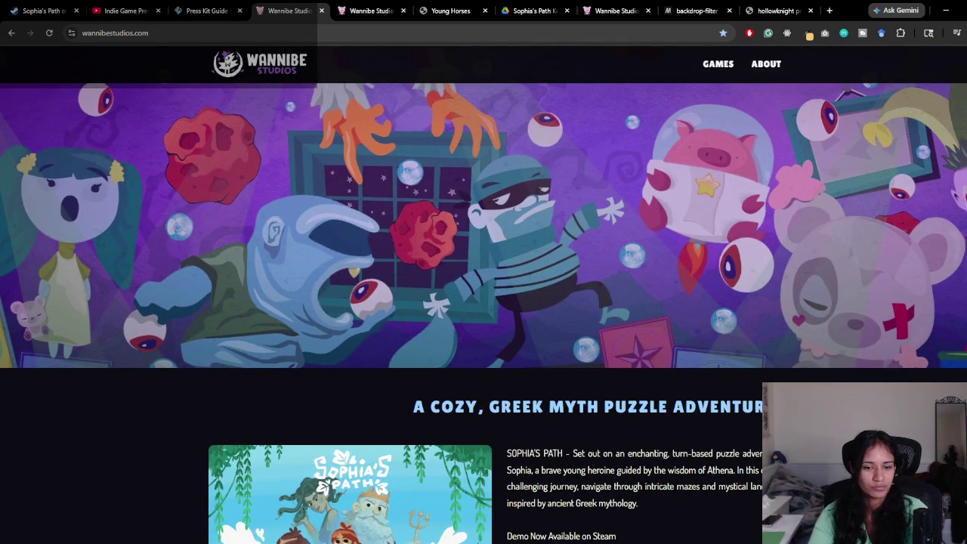
{"action": "key", "text": "alt+Tab"}
{"action": "scroll", "coordinate": [487, 423], "scroll_direction": "down", "scroll_amount": 12}
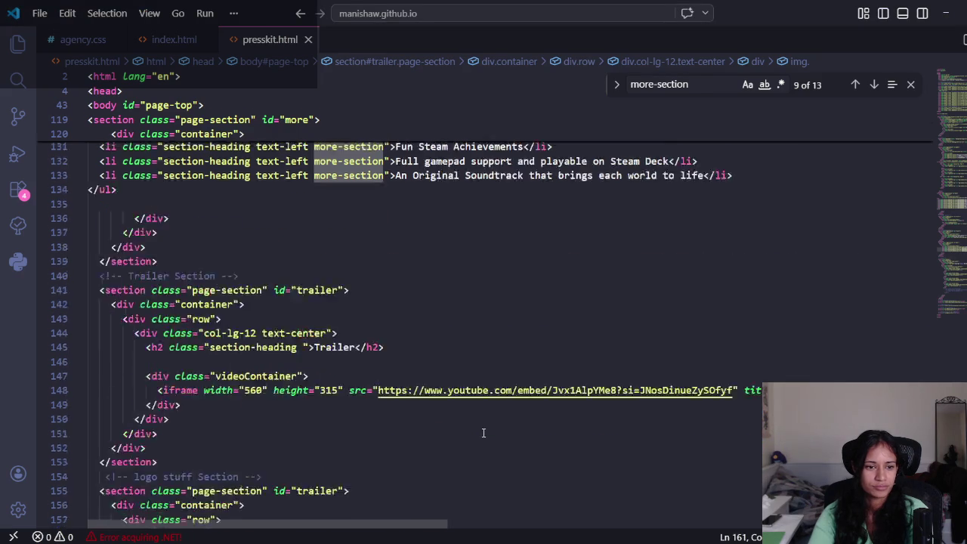
{"action": "scroll", "coordinate": [489, 423], "scroll_direction": "down", "scroll_amount": 4}
{"action": "scroll", "coordinate": [499, 416], "scroll_direction": "up", "scroll_amount": 13}
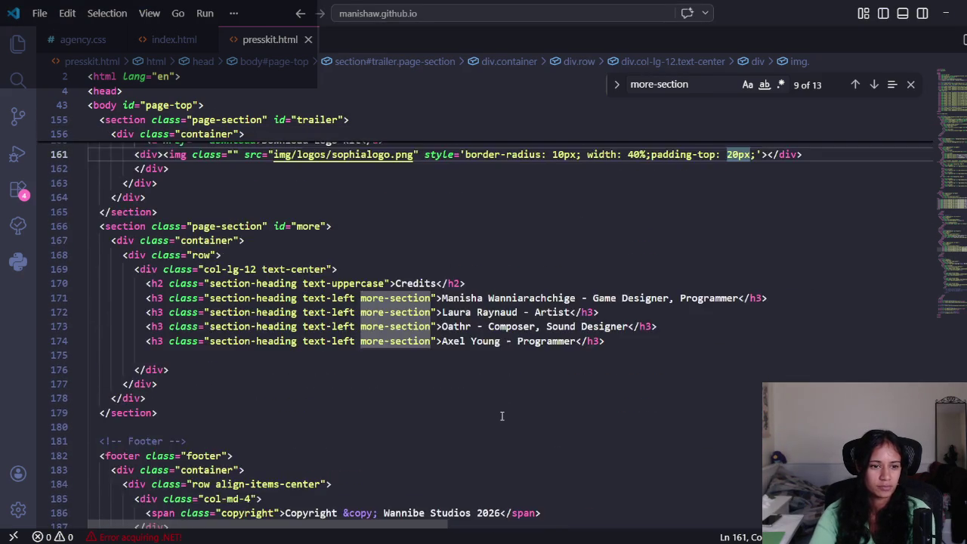
{"action": "scroll", "coordinate": [500, 415], "scroll_direction": "up", "scroll_amount": 4}
{"action": "left_click", "coordinate": [911, 84]}
{"action": "key", "text": "alt+Tab"}
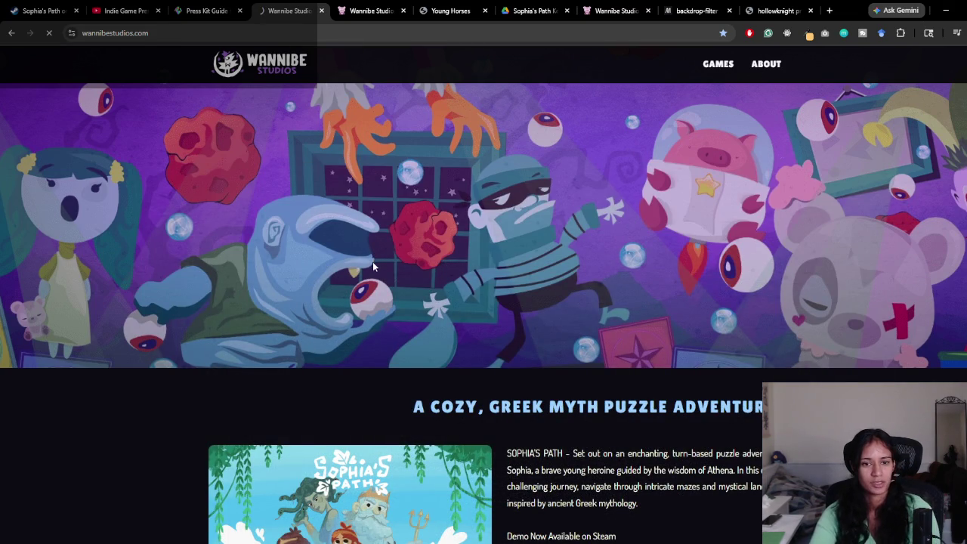
Step: Scroll the live home page and follow its new Press Kit link
{"action": "scroll", "coordinate": [481, 287], "scroll_direction": "down", "scroll_amount": 1}
{"action": "scroll", "coordinate": [529, 295], "scroll_direction": "down", "scroll_amount": 3}
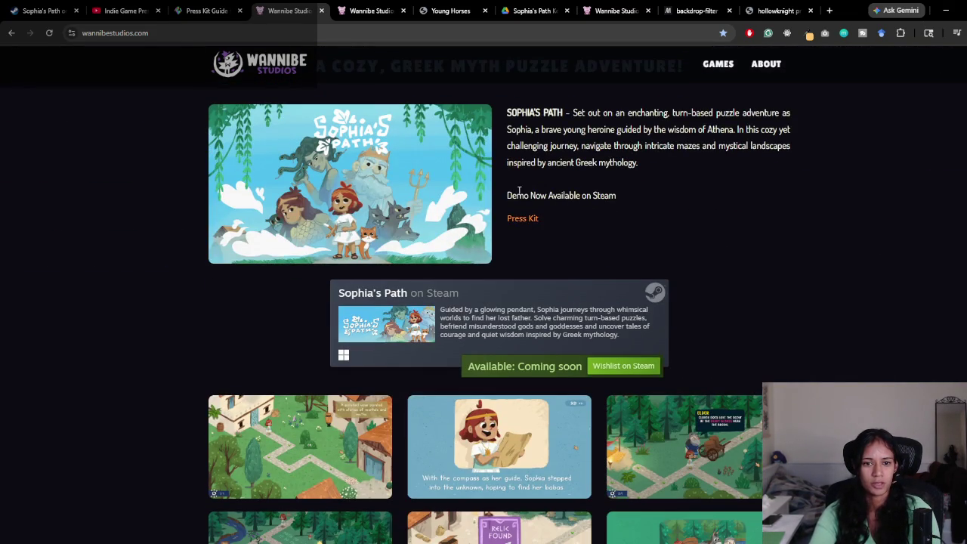
{"action": "scroll", "coordinate": [826, 342], "scroll_direction": "up", "scroll_amount": 2}
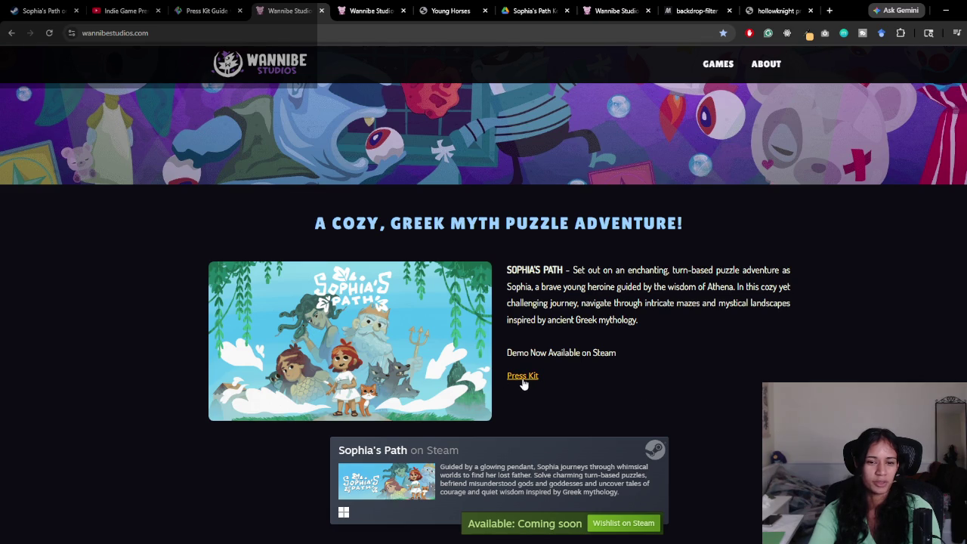
{"action": "scroll", "coordinate": [522, 382], "scroll_direction": "down", "scroll_amount": 3}
{"action": "left_click", "coordinate": [508, 117]}
Step: Scroll through the live presskit.html to check all its sections
{"action": "scroll", "coordinate": [630, 292], "scroll_direction": "down", "scroll_amount": 9}
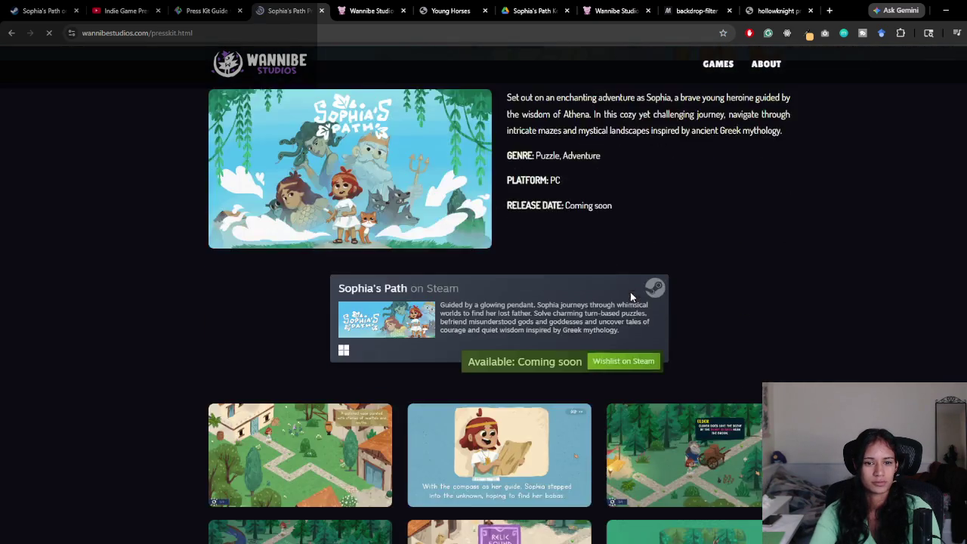
{"action": "scroll", "coordinate": [779, 316], "scroll_direction": "down", "scroll_amount": 5}
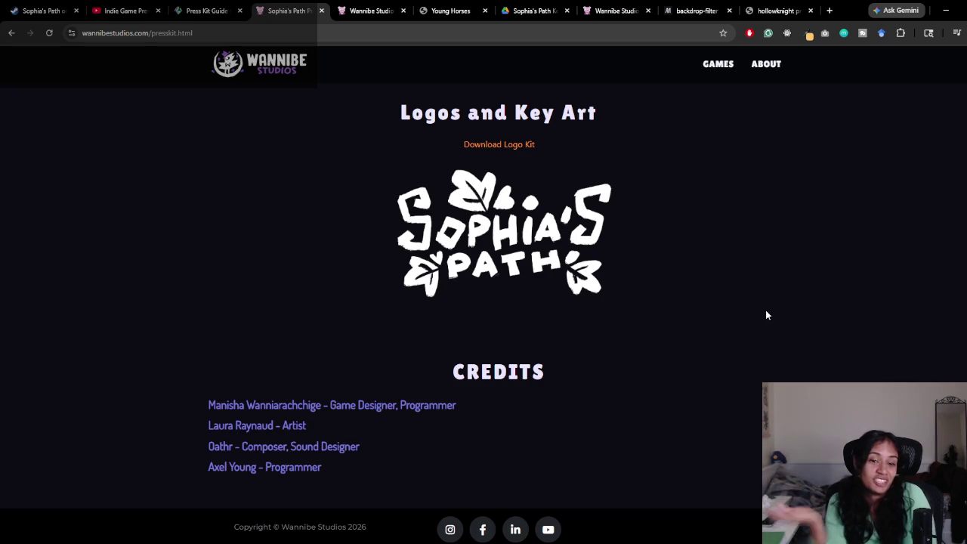
{"action": "scroll", "coordinate": [647, 260], "scroll_direction": "up", "scroll_amount": 6}
{"action": "scroll", "coordinate": [575, 189], "scroll_direction": "up", "scroll_amount": 10}
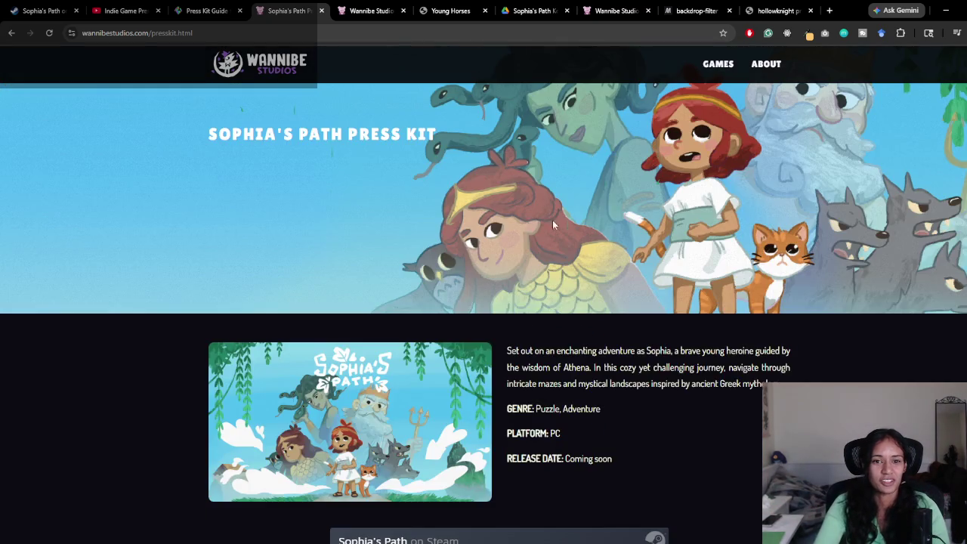
{"action": "scroll", "coordinate": [552, 220], "scroll_direction": "down", "scroll_amount": 5}
{"action": "scroll", "coordinate": [130, 363], "scroll_direction": "up", "scroll_amount": 5}
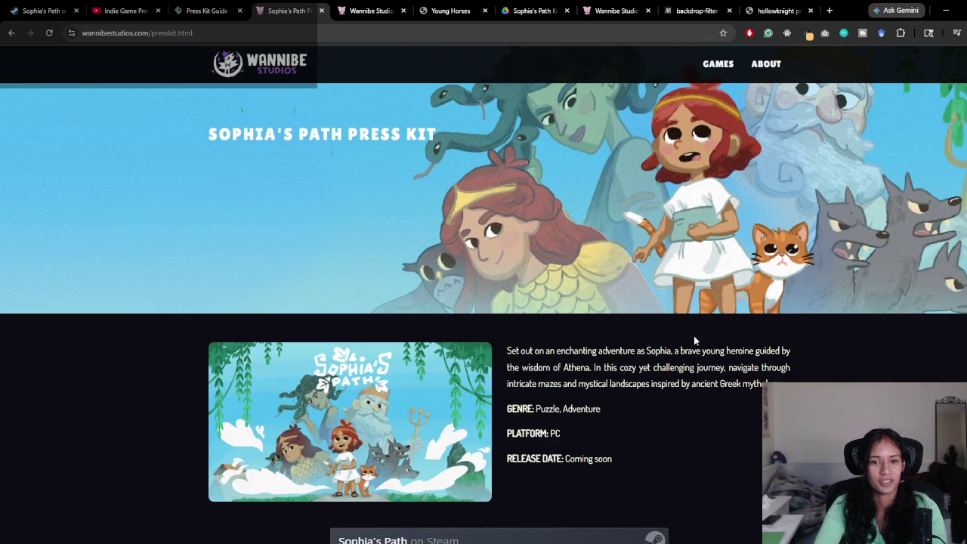
{"action": "scroll", "coordinate": [749, 352], "scroll_direction": "down", "scroll_amount": 15}
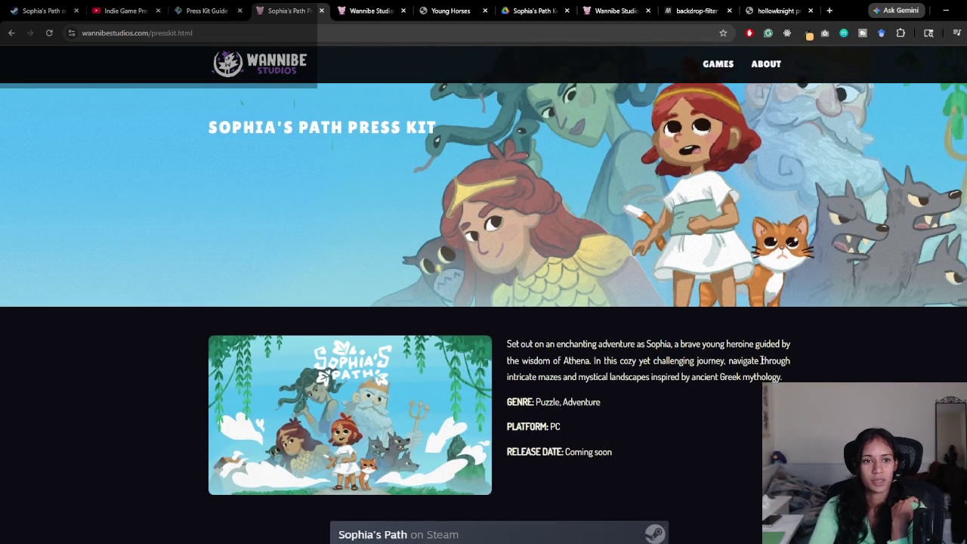
{"action": "scroll", "coordinate": [566, 465], "scroll_direction": "down", "scroll_amount": 5}
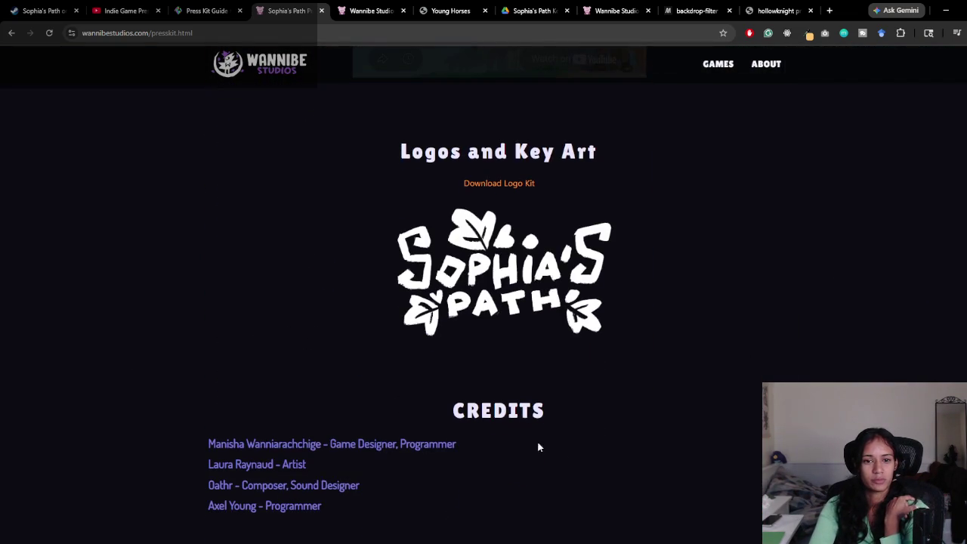
Step: Go back to the home page and open the press kit page again
{"action": "key", "text": "alt+Left"}
{"action": "scroll", "coordinate": [557, 360], "scroll_direction": "up", "scroll_amount": 3}
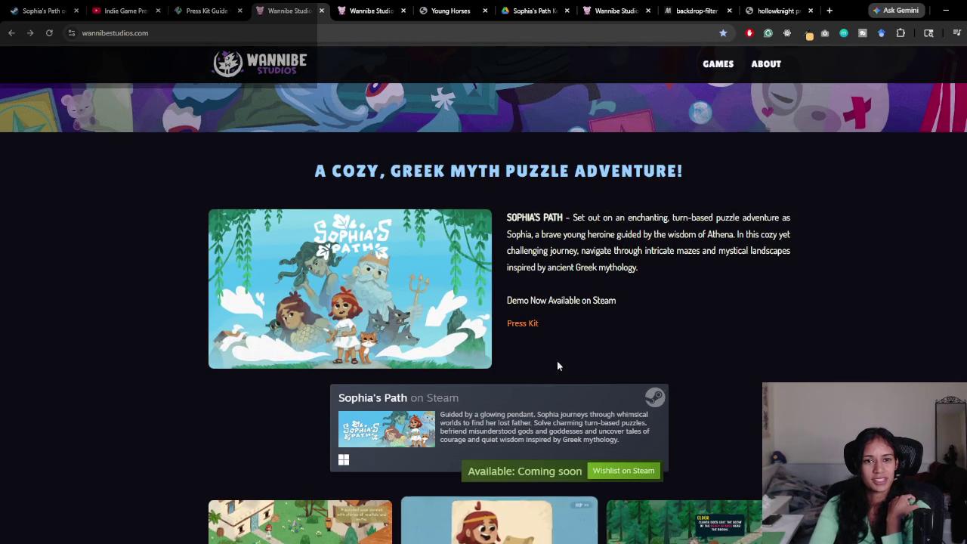
{"action": "left_click", "coordinate": [531, 331]}
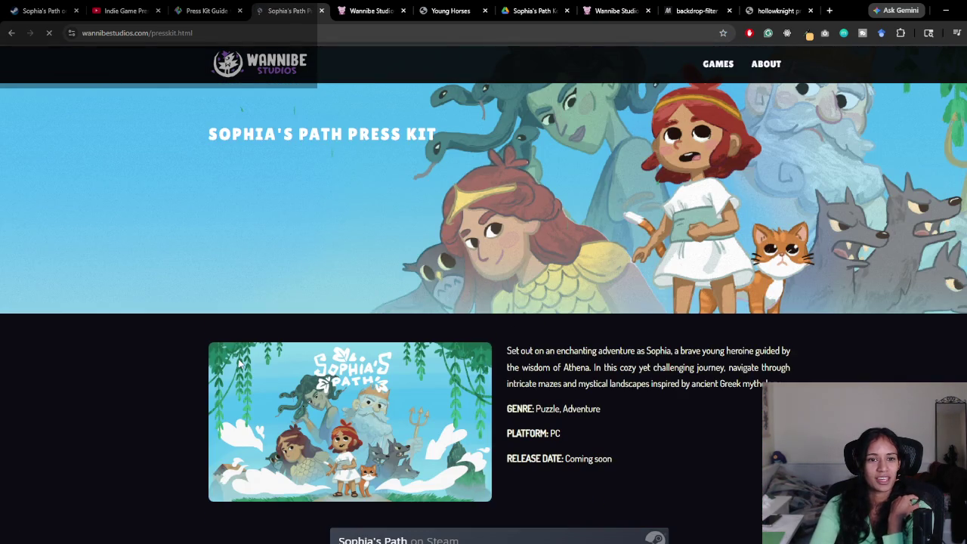
{"action": "double_click", "coordinate": [195, 32]}
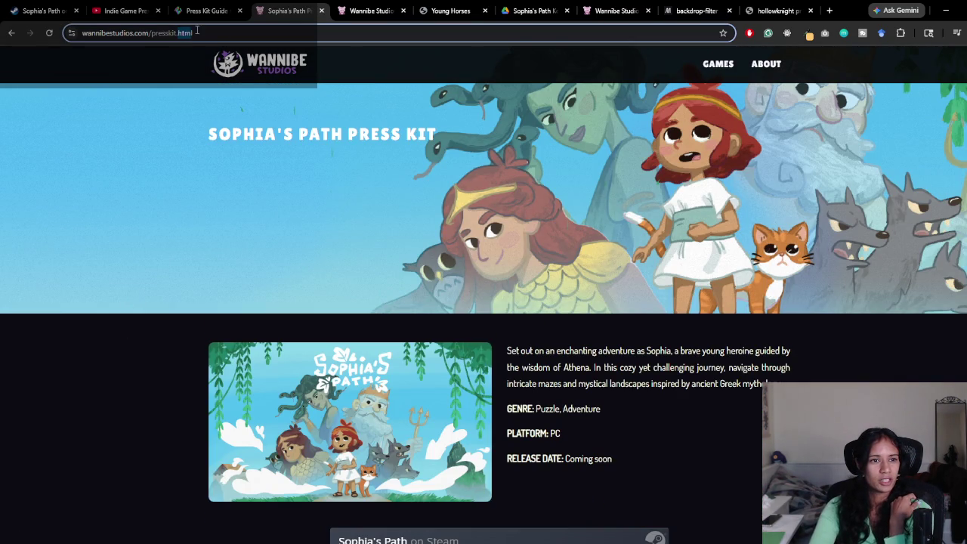
{"action": "left_click", "coordinate": [201, 34]}
{"action": "double_click", "coordinate": [220, 33]}
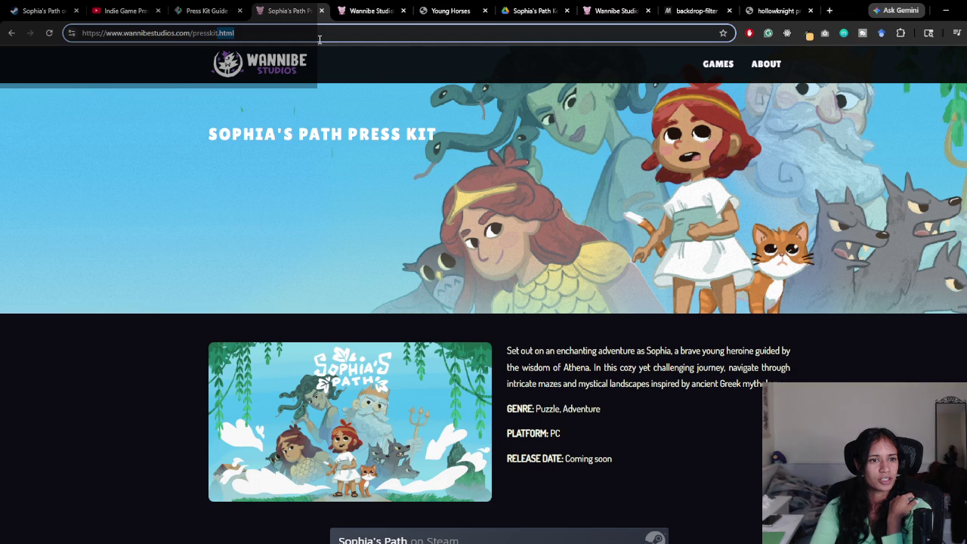
{"action": "left_click", "coordinate": [159, 171]}
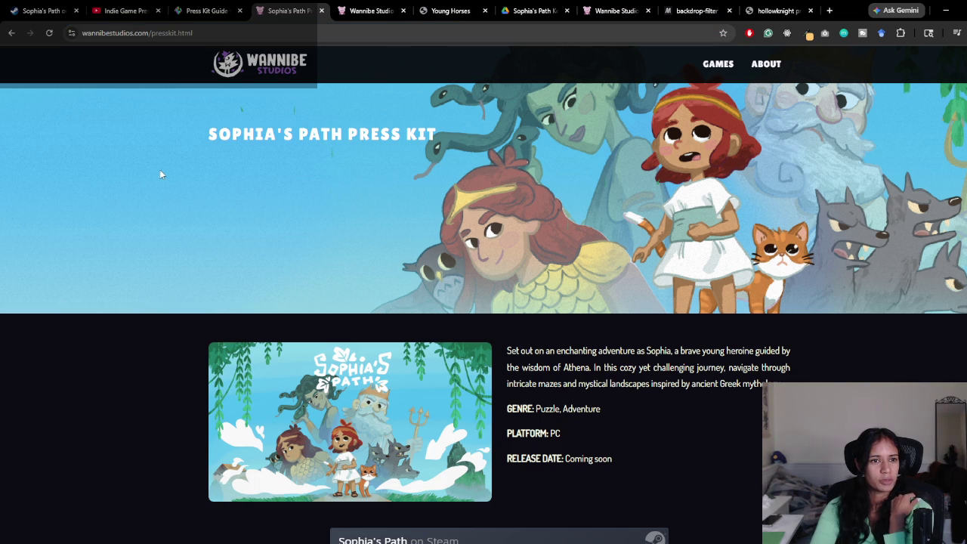
{"action": "scroll", "coordinate": [173, 116], "scroll_direction": "down", "scroll_amount": 15}
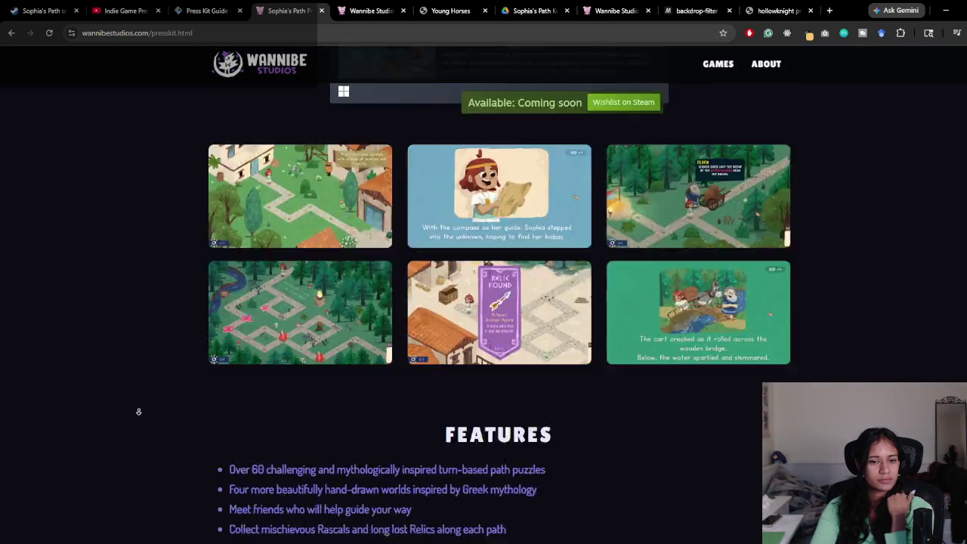
{"action": "scroll", "coordinate": [156, 355], "scroll_direction": "up", "scroll_amount": 2}
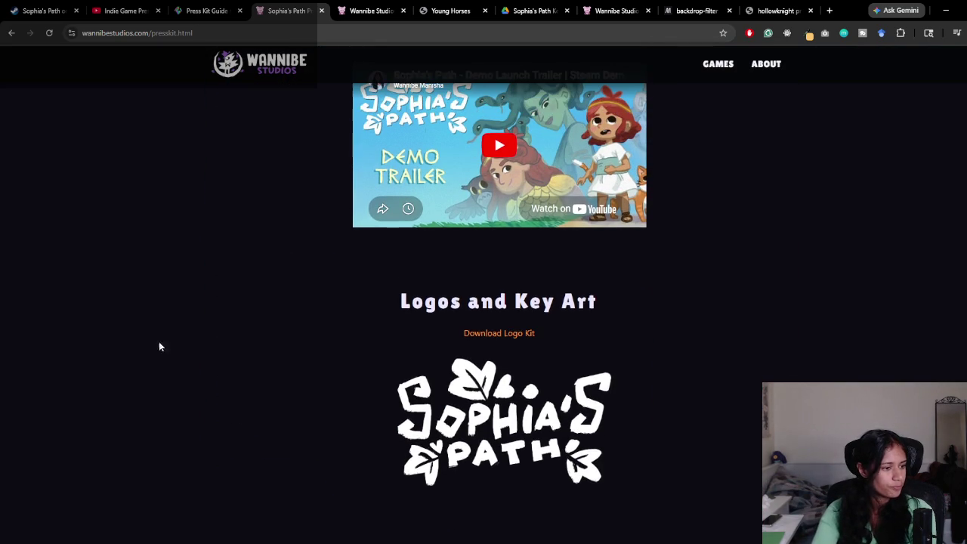
{"action": "middle_click", "coordinate": [176, 431]}
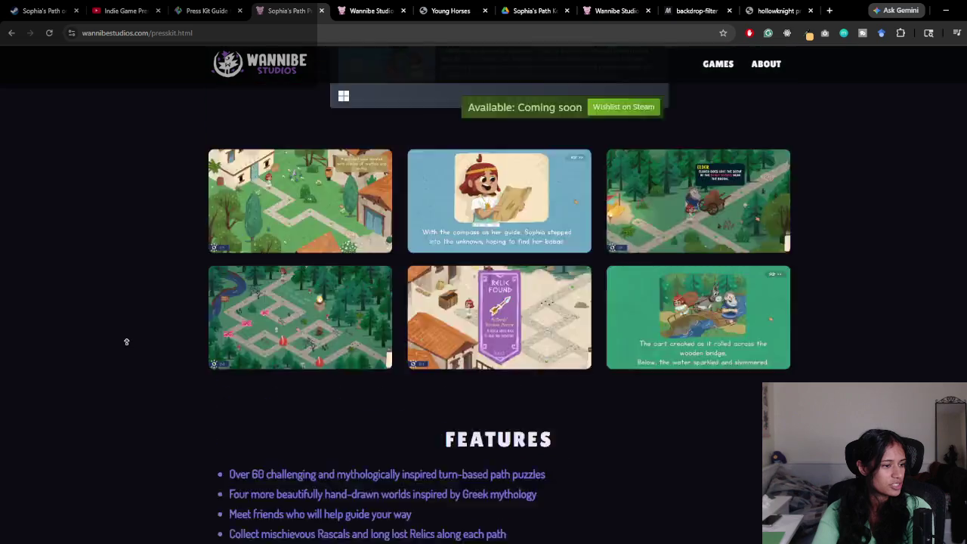
{"action": "scroll", "coordinate": [132, 363], "scroll_direction": "down", "scroll_amount": 10}
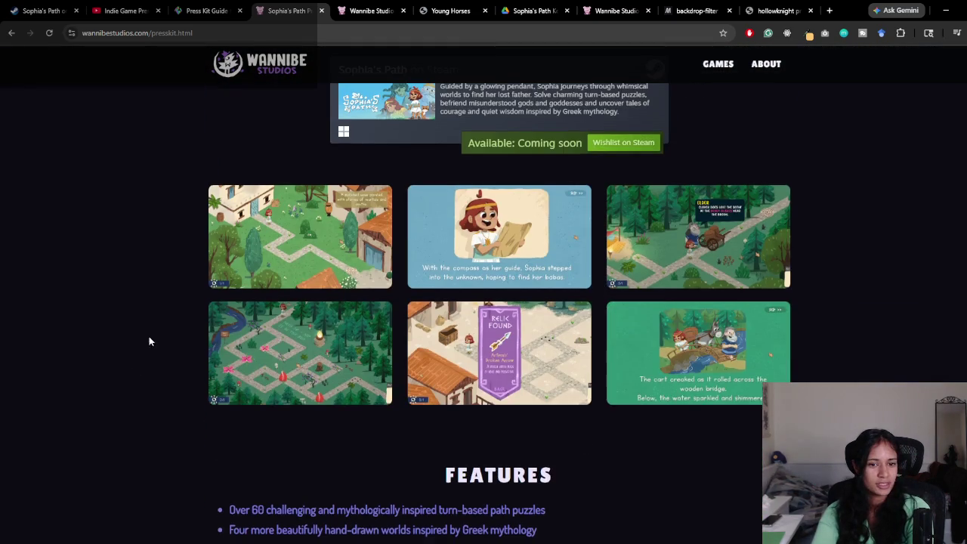
{"action": "scroll", "coordinate": [156, 376], "scroll_direction": "up", "scroll_amount": 5}
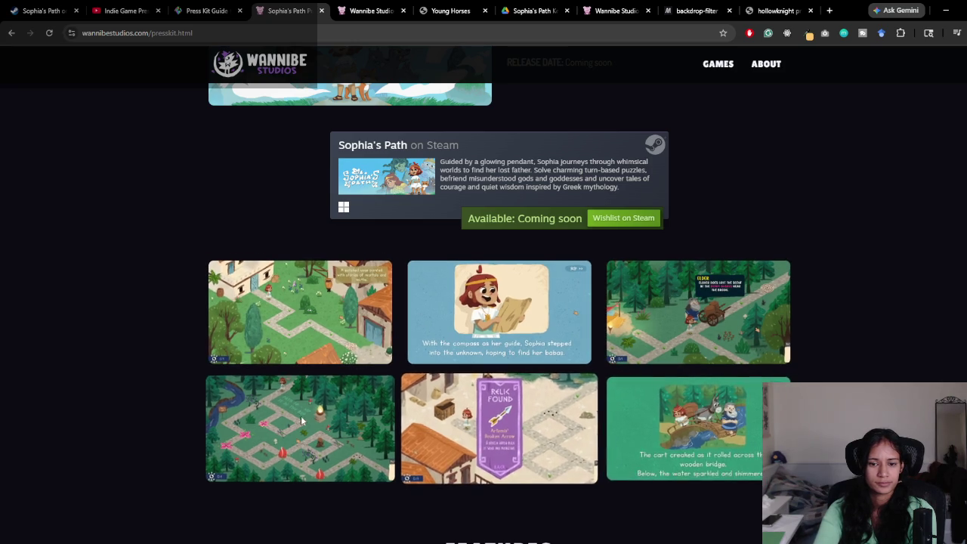
{"action": "scroll", "coordinate": [295, 404], "scroll_direction": "down", "scroll_amount": 5}
{"action": "scroll", "coordinate": [396, 333], "scroll_direction": "up", "scroll_amount": 4}
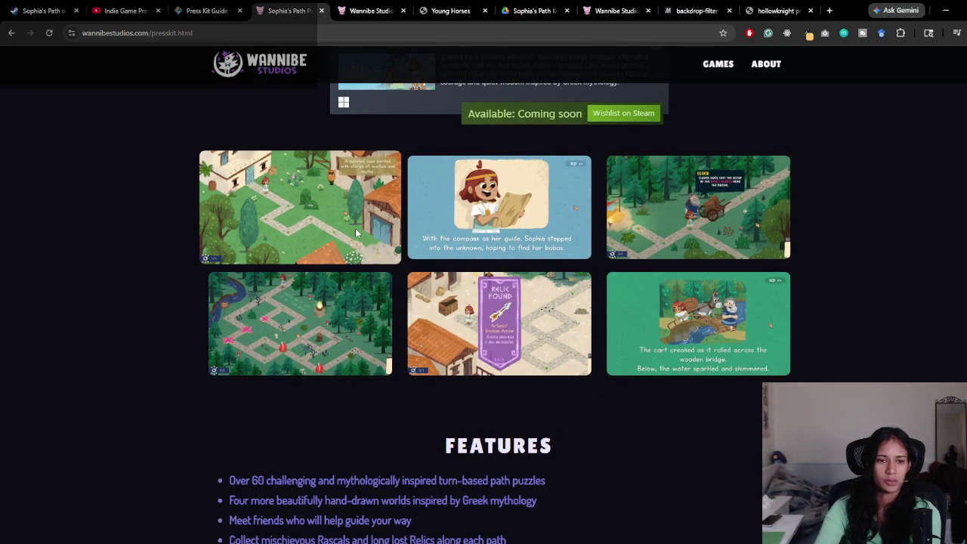
{"action": "scroll", "coordinate": [340, 237], "scroll_direction": "down", "scroll_amount": 4}
{"action": "scroll", "coordinate": [215, 384], "scroll_direction": "down", "scroll_amount": 5}
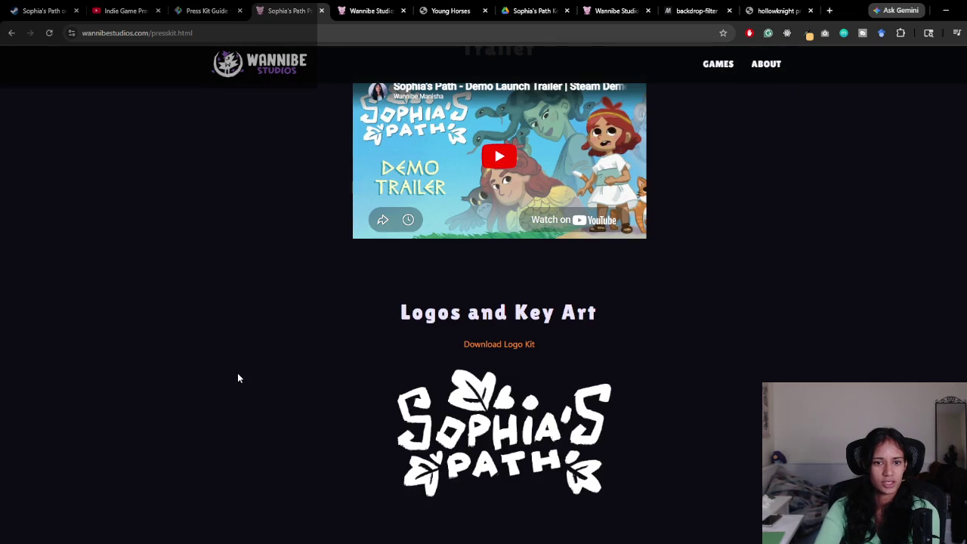
{"action": "scroll", "coordinate": [238, 378], "scroll_direction": "up", "scroll_amount": 1}
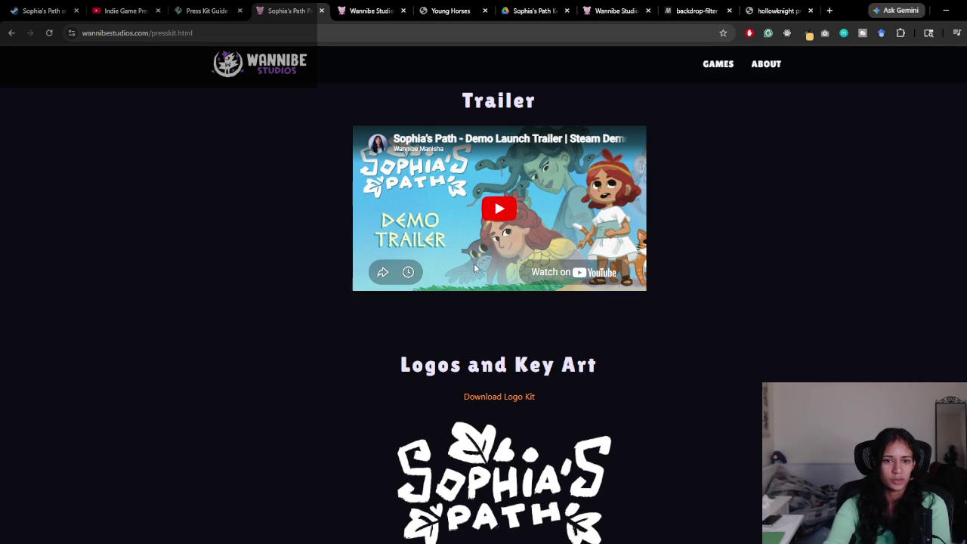
{"action": "scroll", "coordinate": [277, 306], "scroll_direction": "up", "scroll_amount": 3}
{"action": "scroll", "coordinate": [476, 391], "scroll_direction": "up", "scroll_amount": 10}
{"action": "scroll", "coordinate": [486, 392], "scroll_direction": "down", "scroll_amount": 10}
{"action": "scroll", "coordinate": [486, 386], "scroll_direction": "up", "scroll_amount": 8}
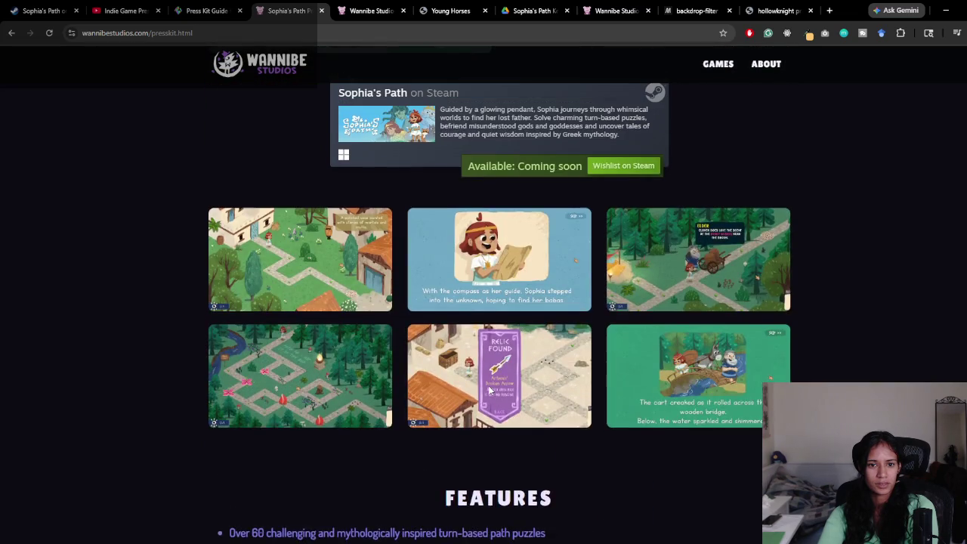
{"action": "scroll", "coordinate": [488, 386], "scroll_direction": "up", "scroll_amount": 3}
{"action": "scroll", "coordinate": [488, 385], "scroll_direction": "up", "scroll_amount": 1}
{"action": "scroll", "coordinate": [488, 386], "scroll_direction": "down", "scroll_amount": 6}
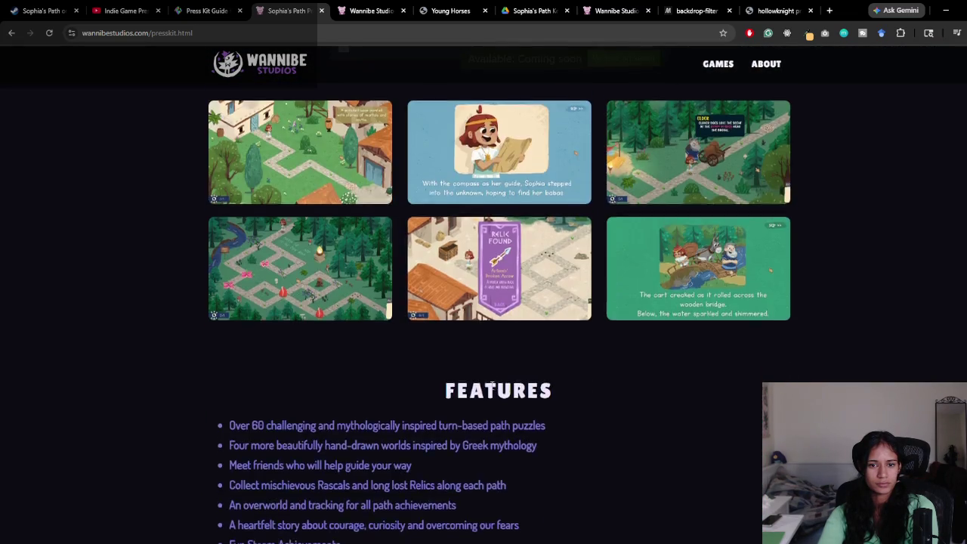
{"action": "scroll", "coordinate": [492, 385], "scroll_direction": "down", "scroll_amount": 3}
{"action": "scroll", "coordinate": [491, 390], "scroll_direction": "down", "scroll_amount": 9}
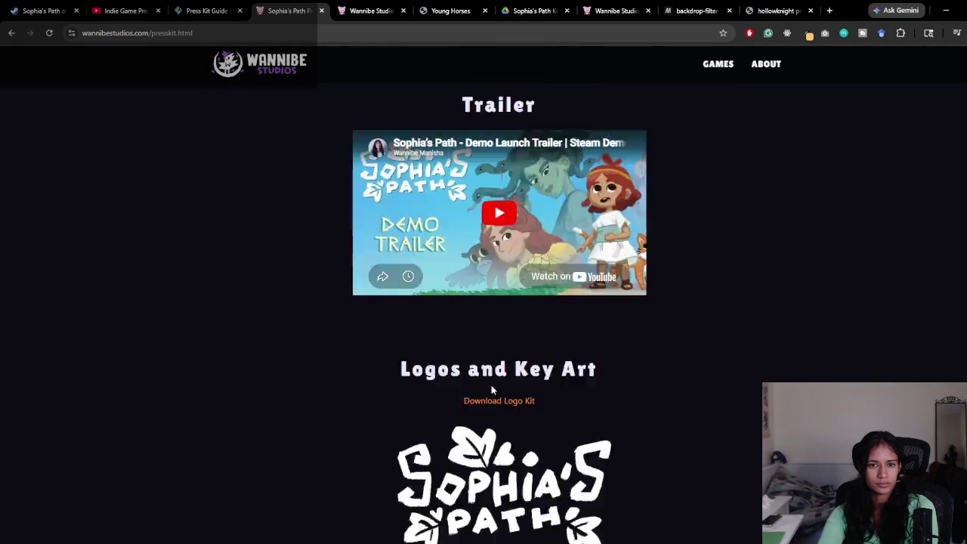
{"action": "scroll", "coordinate": [489, 387], "scroll_direction": "up", "scroll_amount": 15}
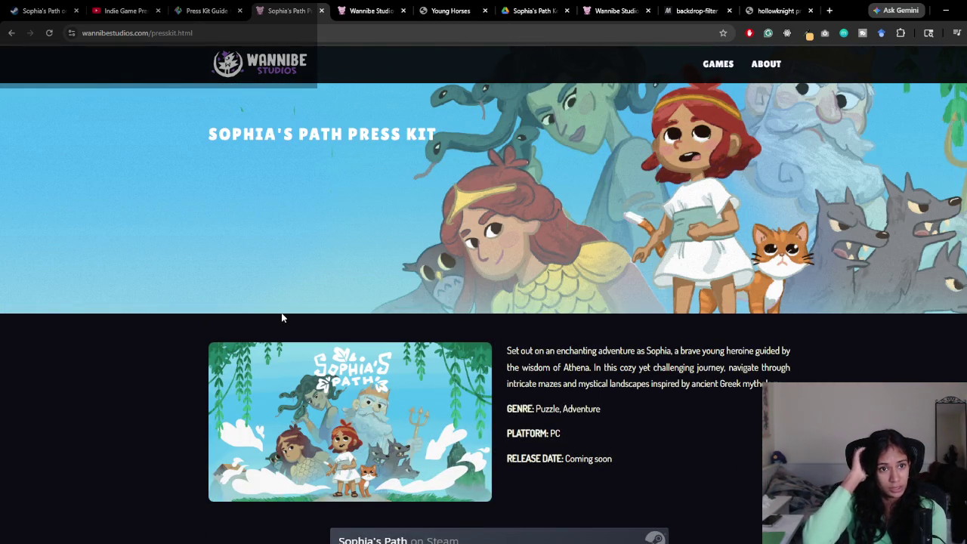
Step: Close the press kit, local site, Young Horses, Drive image and Press Kit Guide tabs
{"action": "left_click", "coordinate": [321, 10]}
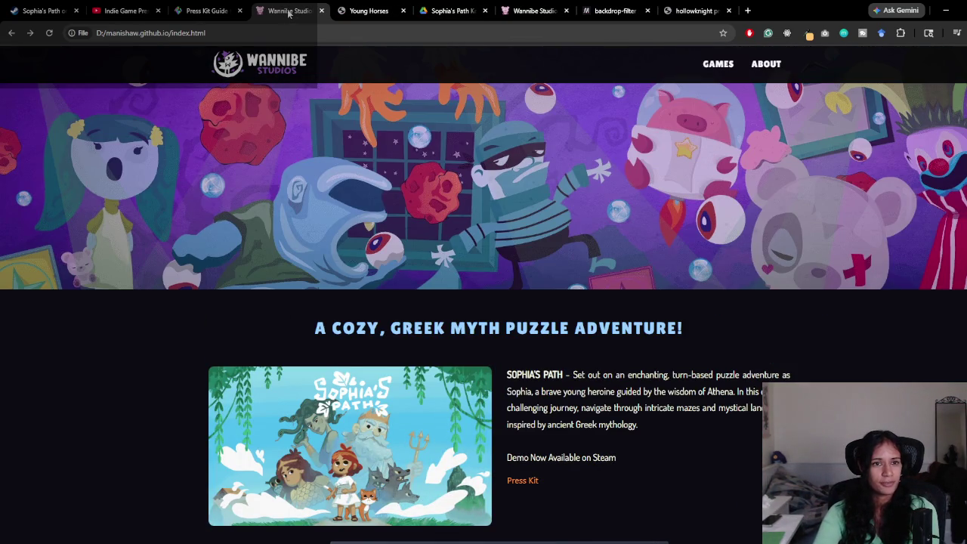
{"action": "middle_click", "coordinate": [263, 8]}
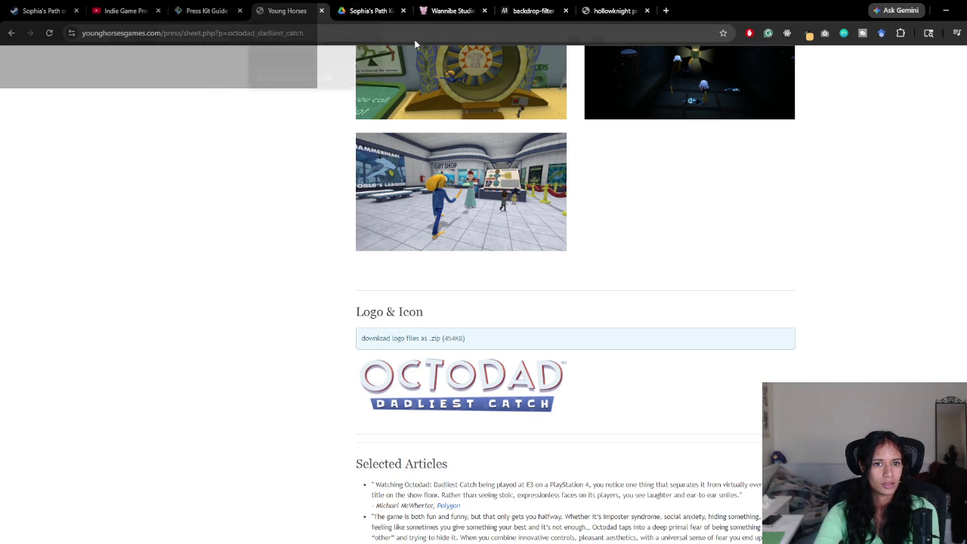
{"action": "left_click", "coordinate": [322, 10]}
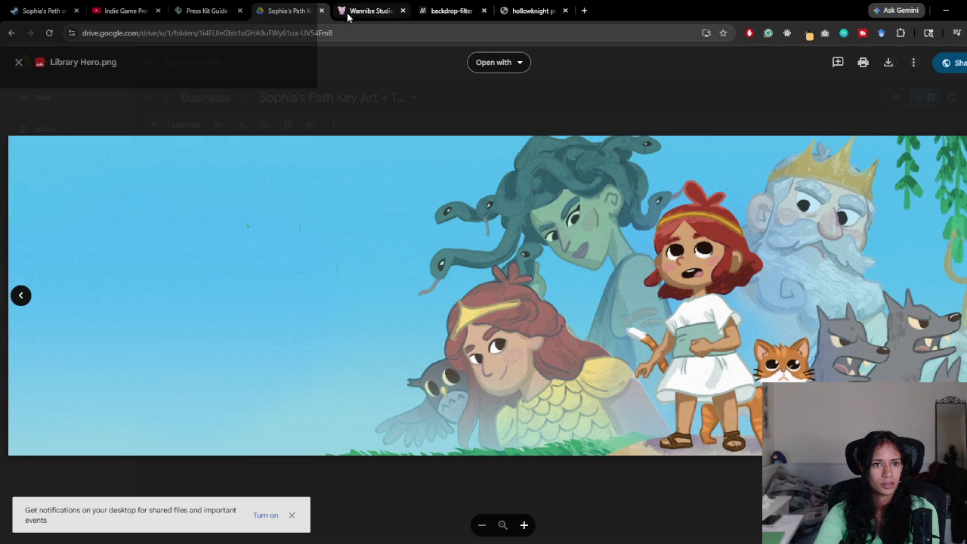
{"action": "left_click", "coordinate": [322, 10]}
{"action": "left_click", "coordinate": [239, 11]}
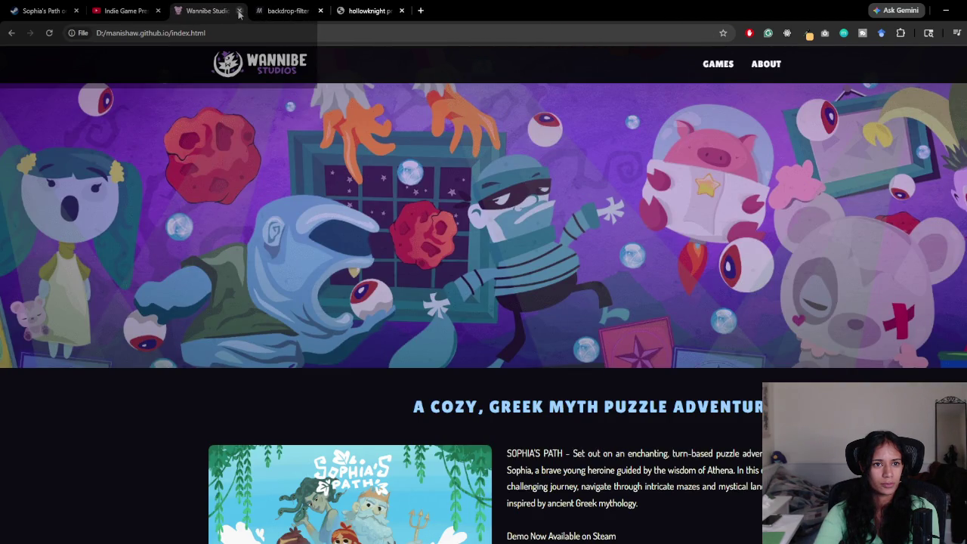
Step: Load wannibestudios.com in the remaining tab's address bar
{"action": "left_click", "coordinate": [49, 33]}
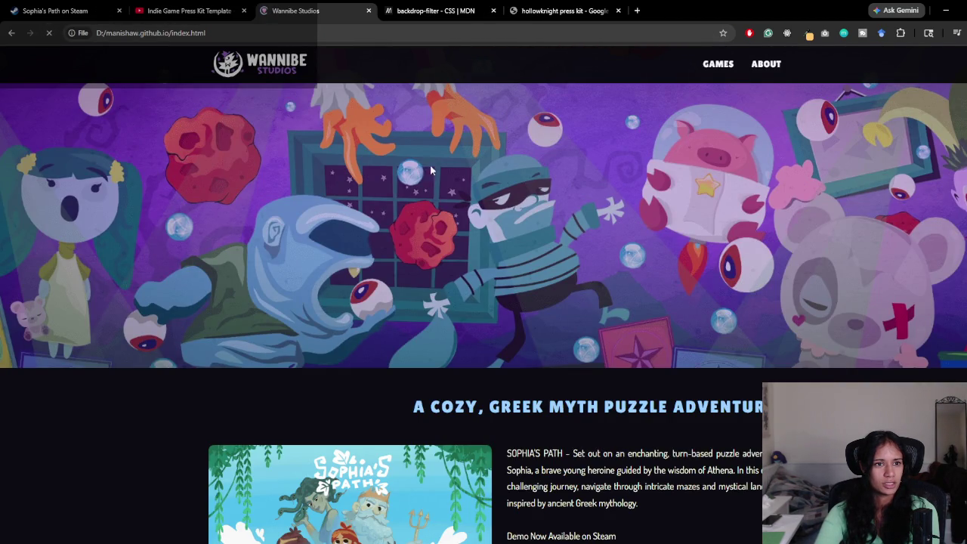
{"action": "left_click", "coordinate": [186, 32]}
{"action": "type", "text": "wannibestudios.com"}
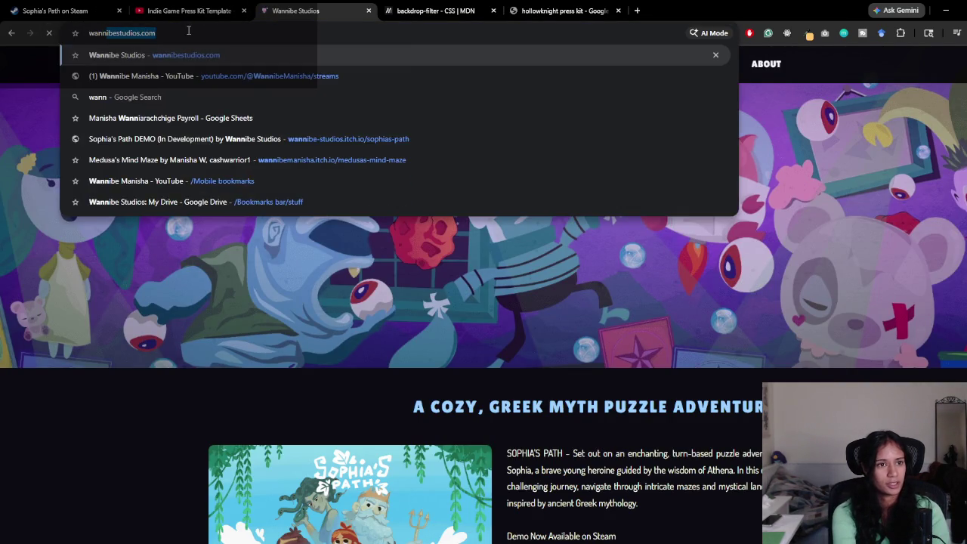
{"action": "key", "text": "Return"}
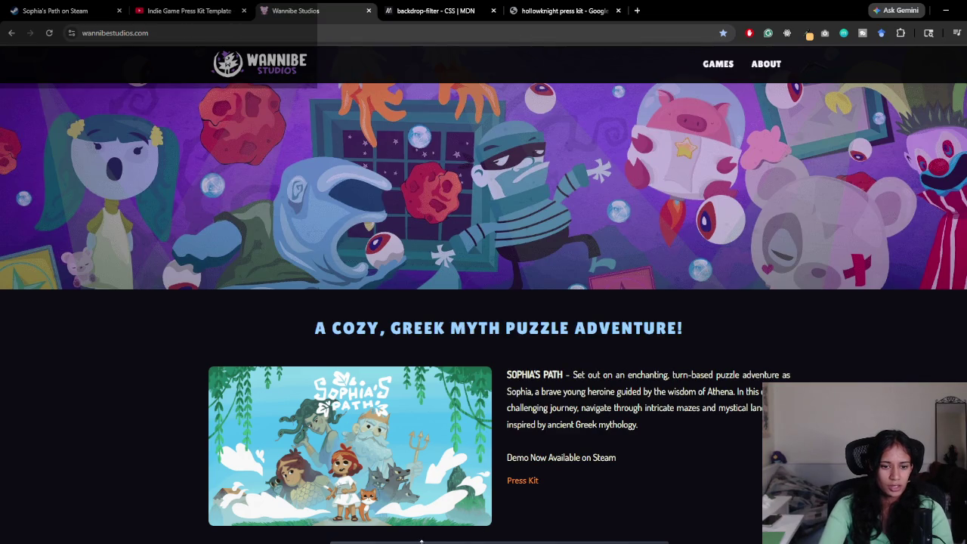
{"action": "key", "text": "alt+Tab"}
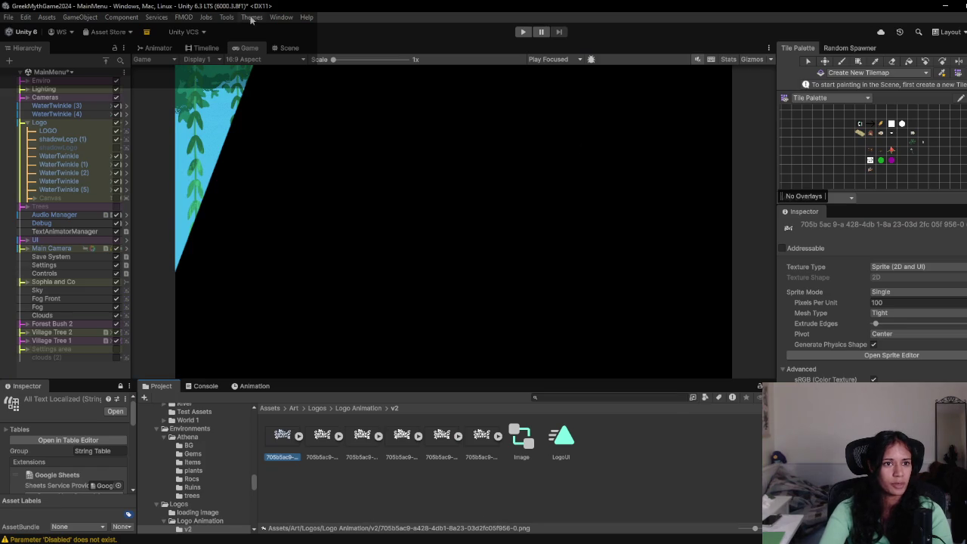
Step: Open the Package Manager from Window > Package Management
{"action": "left_click", "coordinate": [226, 17]}
{"action": "mouse_move", "coordinate": [281, 17]}
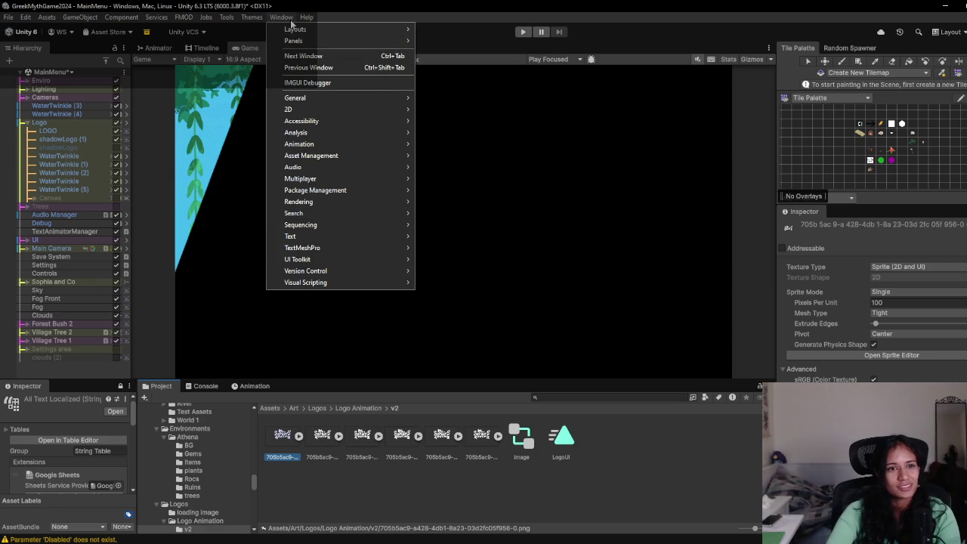
{"action": "mouse_move", "coordinate": [326, 193]}
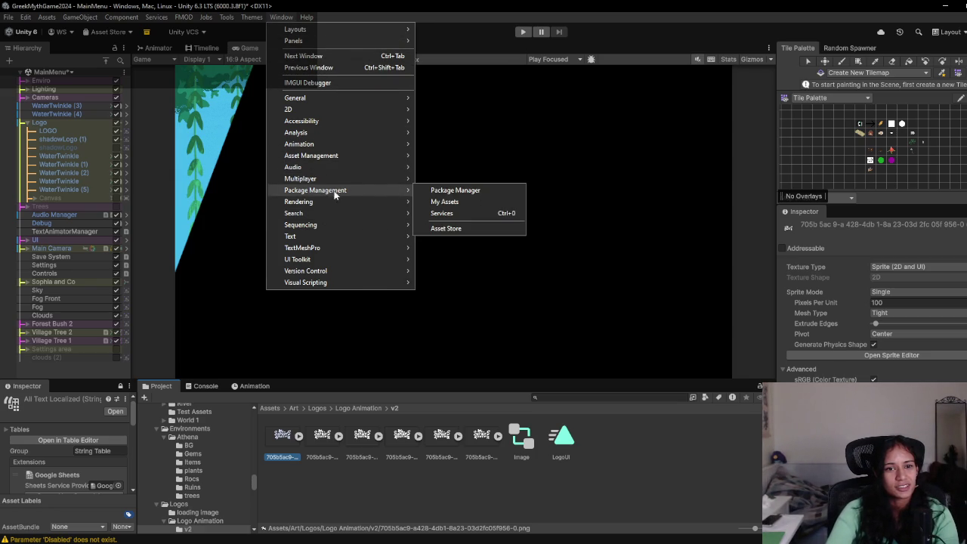
{"action": "left_click", "coordinate": [478, 189]}
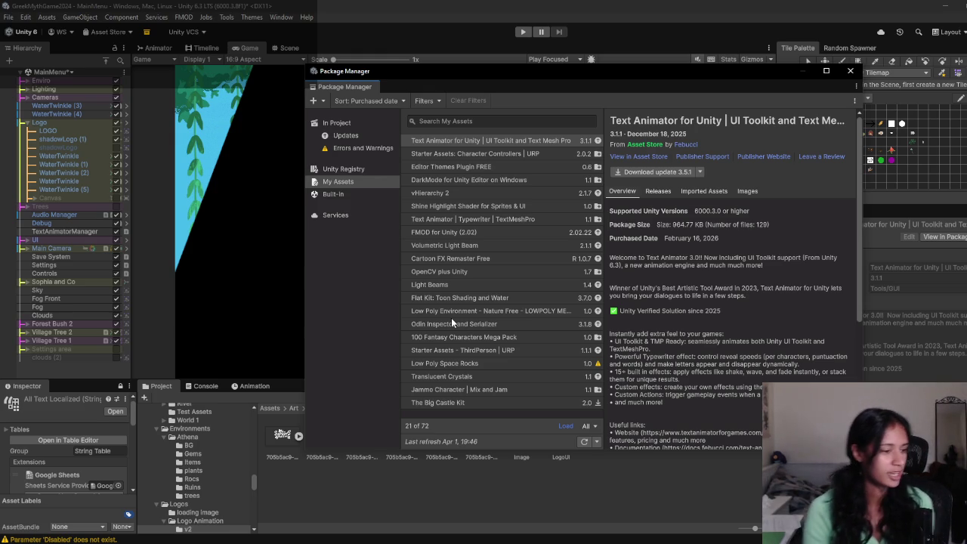
Step: Nudge the Package Manager window left and down and widen its package list slightly
{"action": "mouse_move", "coordinate": [578, 72]}
{"action": "left_mouse_down"}
{"action": "mouse_move", "coordinate": [549, 71]}
{"action": "mouse_move", "coordinate": [550, 89]}
{"action": "left_mouse_up"}
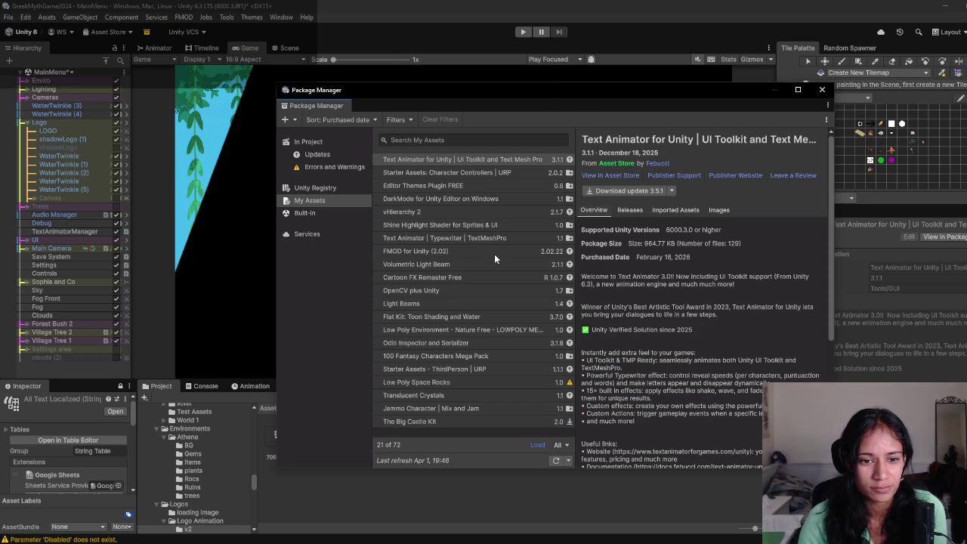
{"action": "left_click_drag", "start_coordinate": [576, 281], "coordinate": [583, 281]}
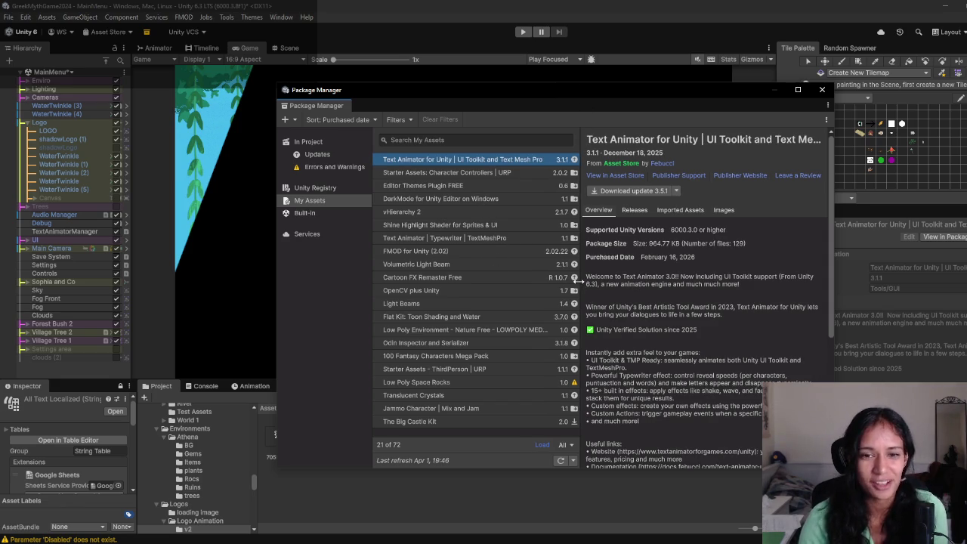
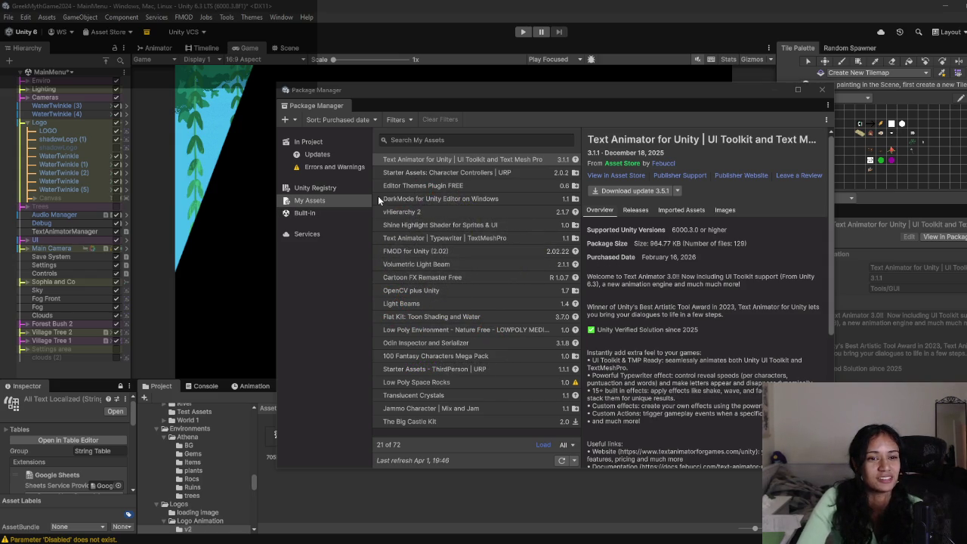
Step: Move the Package Manager window further left and widen it
{"action": "left_click_drag", "start_coordinate": [371, 204], "coordinate": [372, 203]}
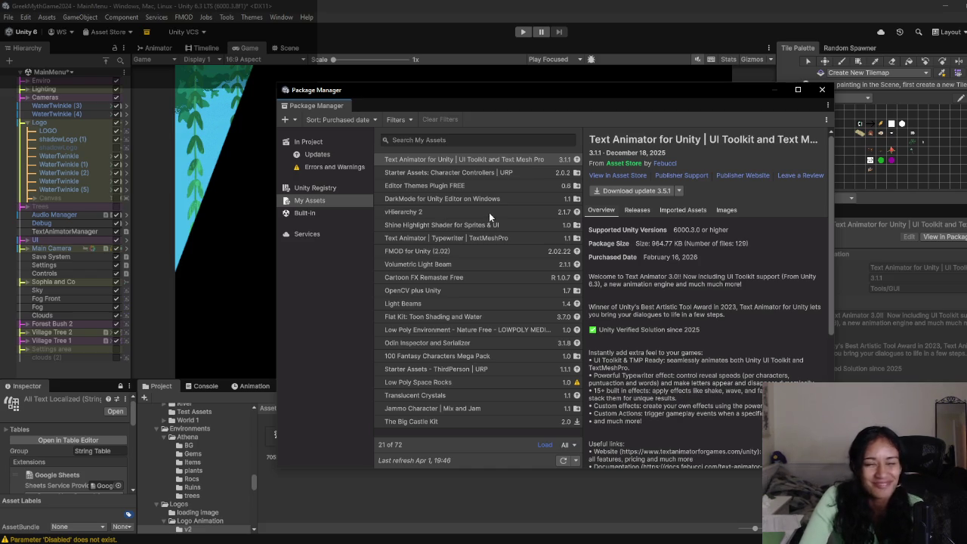
{"action": "left_click_drag", "start_coordinate": [461, 89], "coordinate": [390, 87]}
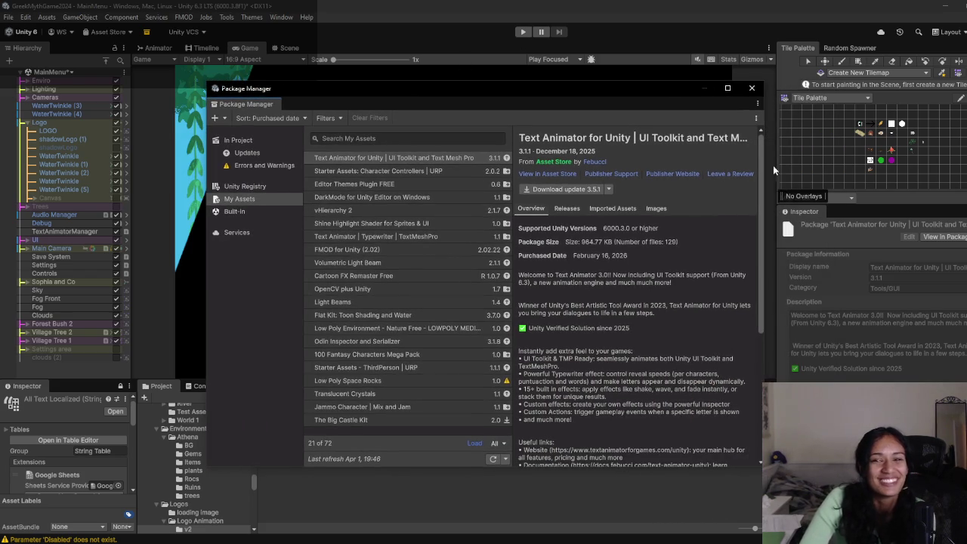
{"action": "left_click_drag", "start_coordinate": [764, 182], "coordinate": [791, 182]}
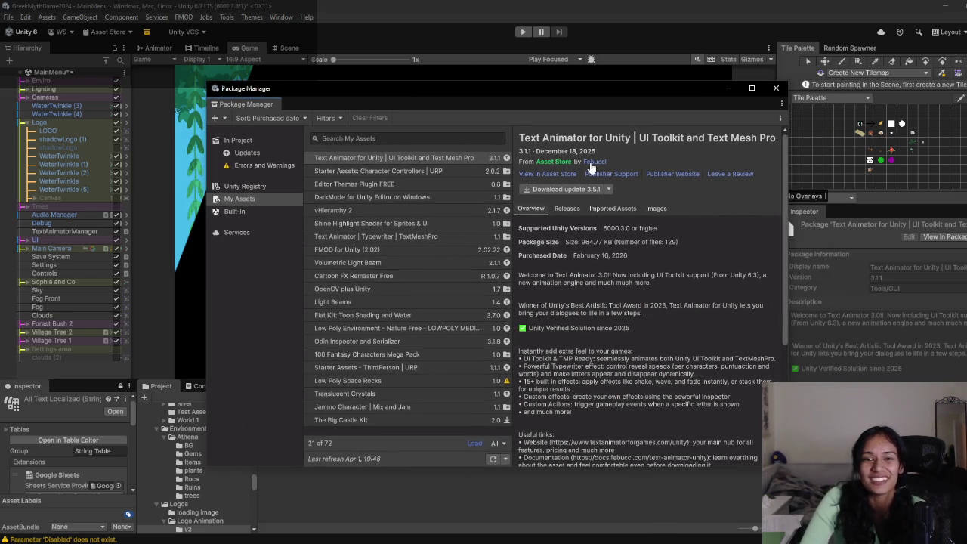
{"action": "mouse_move", "coordinate": [437, 93]}
{"action": "left_mouse_down"}
{"action": "mouse_move", "coordinate": [442, 117]}
{"action": "mouse_move", "coordinate": [442, 84]}
{"action": "left_mouse_up"}
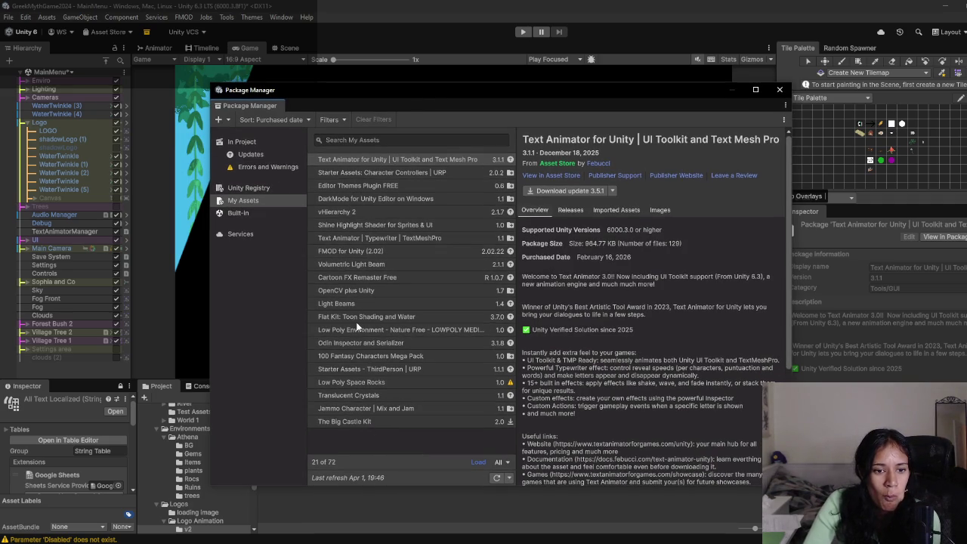
Step: Keep the page size on All and load all 72 purchased packages into My Assets
{"action": "left_click", "coordinate": [500, 462]}
{"action": "left_click", "coordinate": [436, 441]}
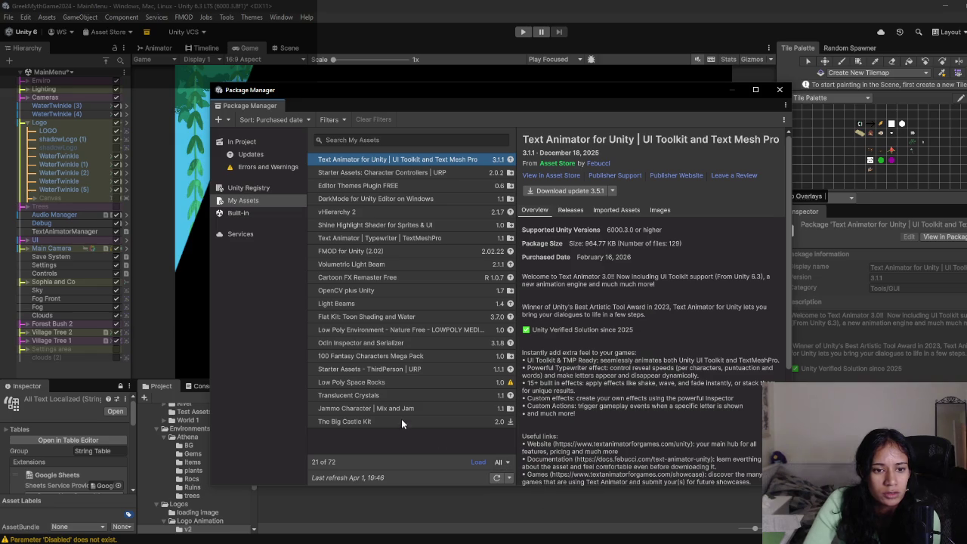
{"action": "left_click", "coordinate": [476, 462]}
{"action": "scroll", "coordinate": [451, 443], "scroll_direction": "down", "scroll_amount": 1}
{"action": "scroll", "coordinate": [446, 415], "scroll_direction": "down", "scroll_amount": 4}
{"action": "scroll", "coordinate": [446, 402], "scroll_direction": "down", "scroll_amount": 8}
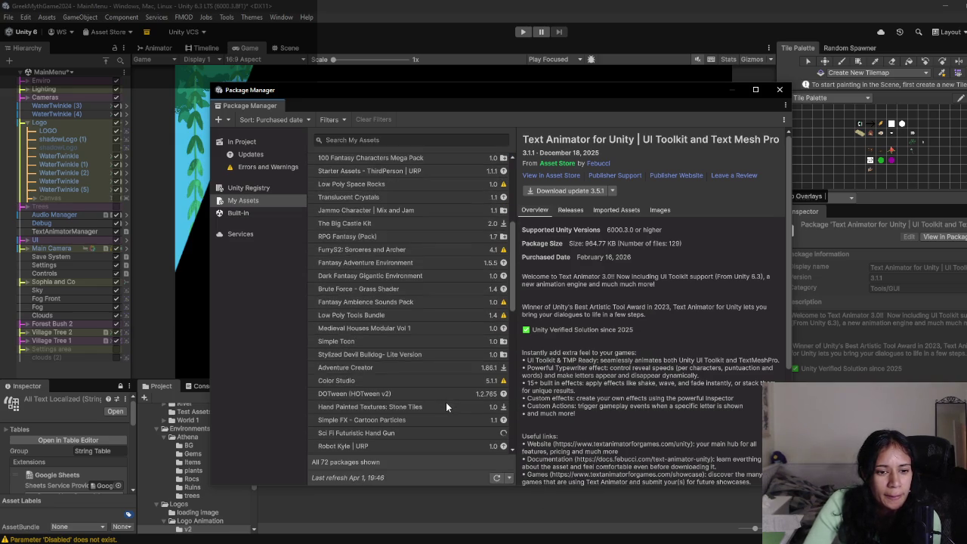
{"action": "left_click", "coordinate": [432, 141]}
Step: Filter My Assets by 'text' and open the Text Animator | Typewriter | TextMeshPro store page
{"action": "type", "text": "text"}
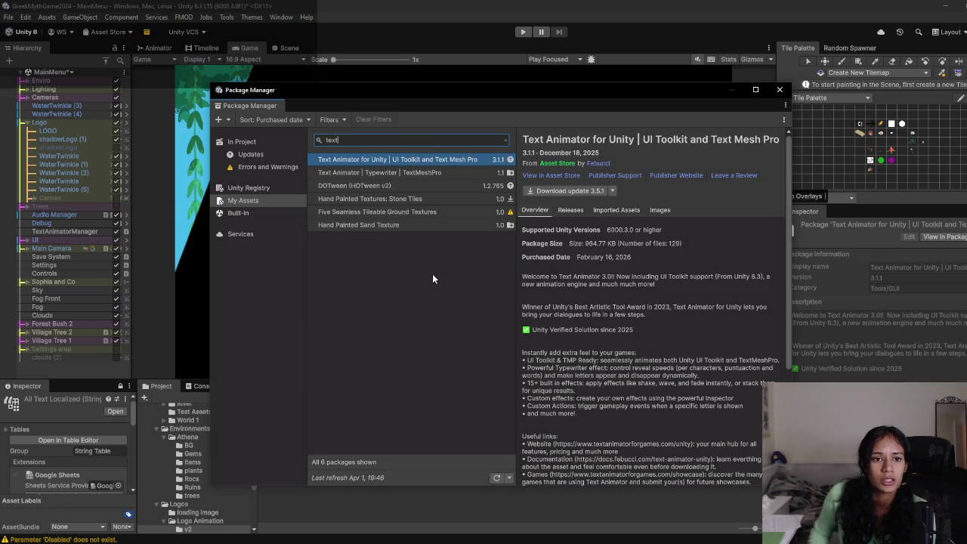
{"action": "left_click", "coordinate": [427, 173]}
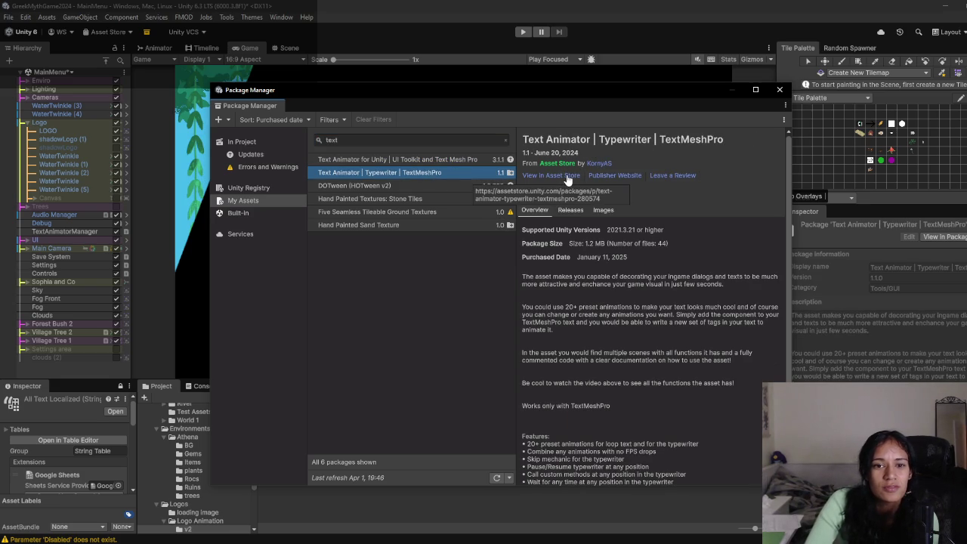
{"action": "left_click", "coordinate": [567, 177]}
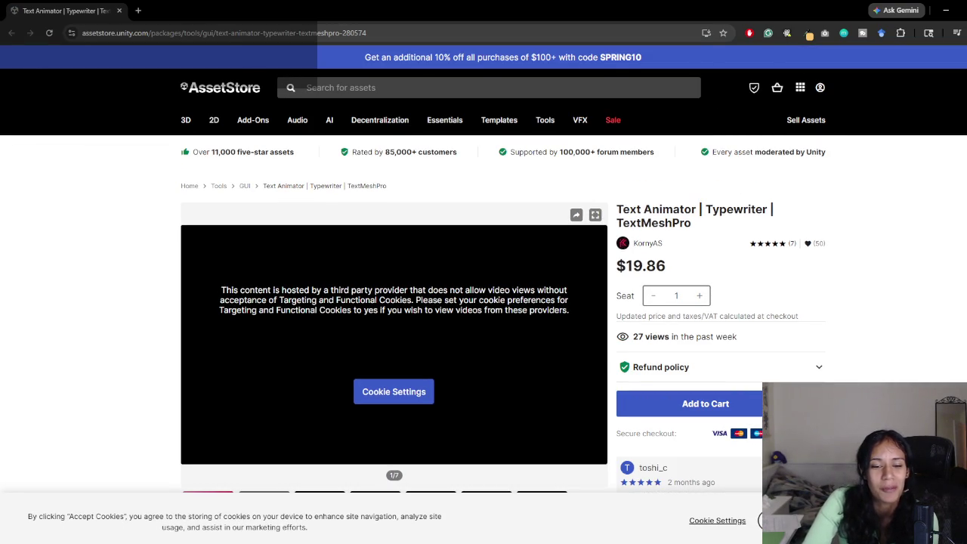
Step: Open the Text Animator for Unity Asset Store page in the browser
{"action": "key", "text": "alt+Tab"}
{"action": "left_click", "coordinate": [444, 159]}
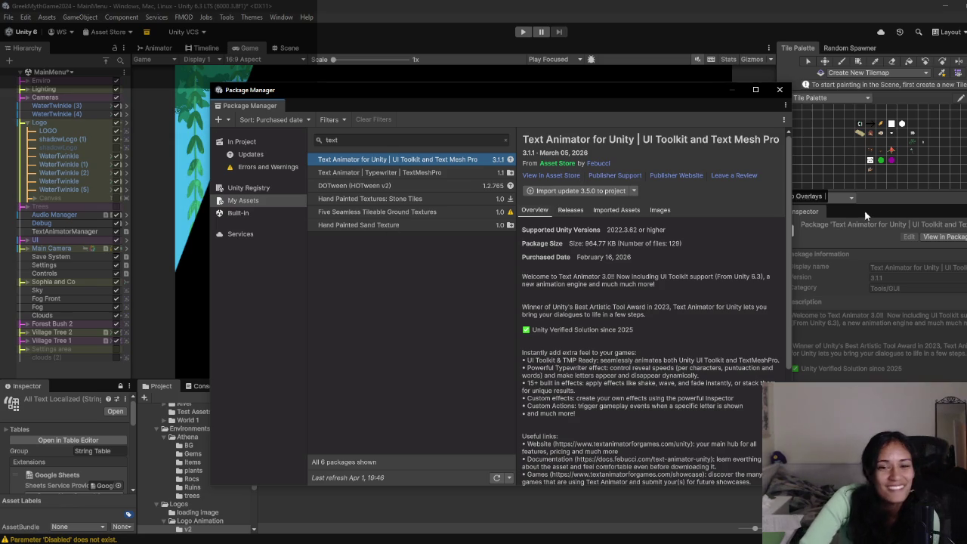
{"action": "left_click", "coordinate": [569, 176]}
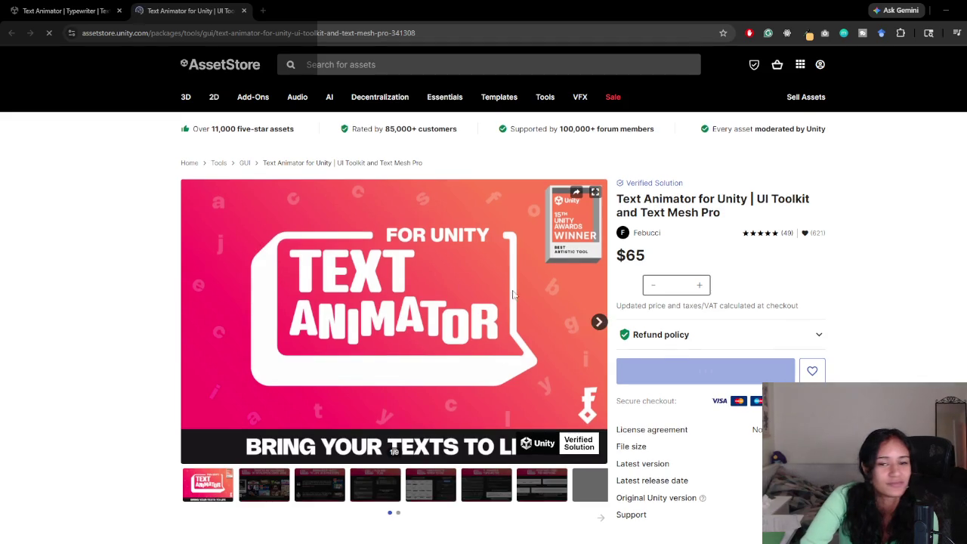
{"action": "scroll", "coordinate": [710, 280], "scroll_direction": "down", "scroll_amount": 2}
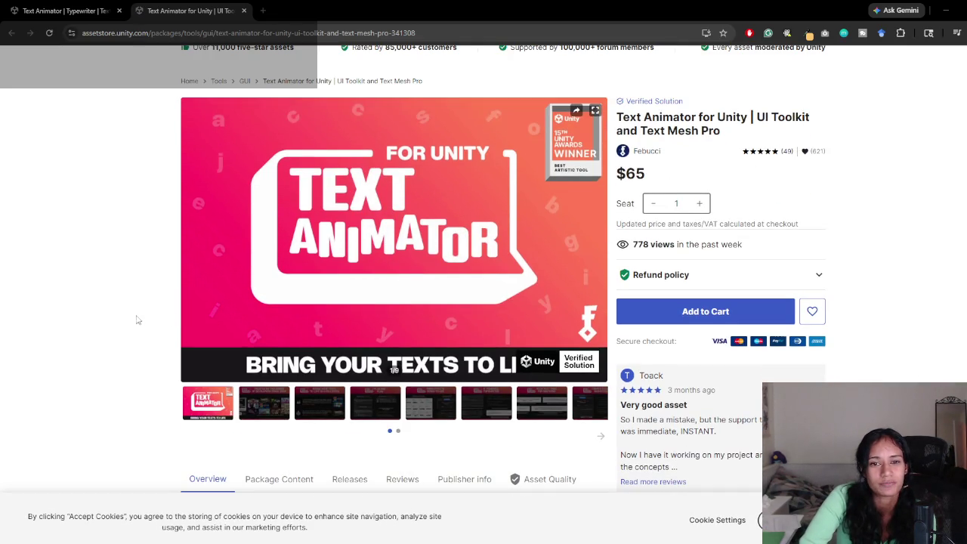
{"action": "middle_click", "coordinate": [195, 5]}
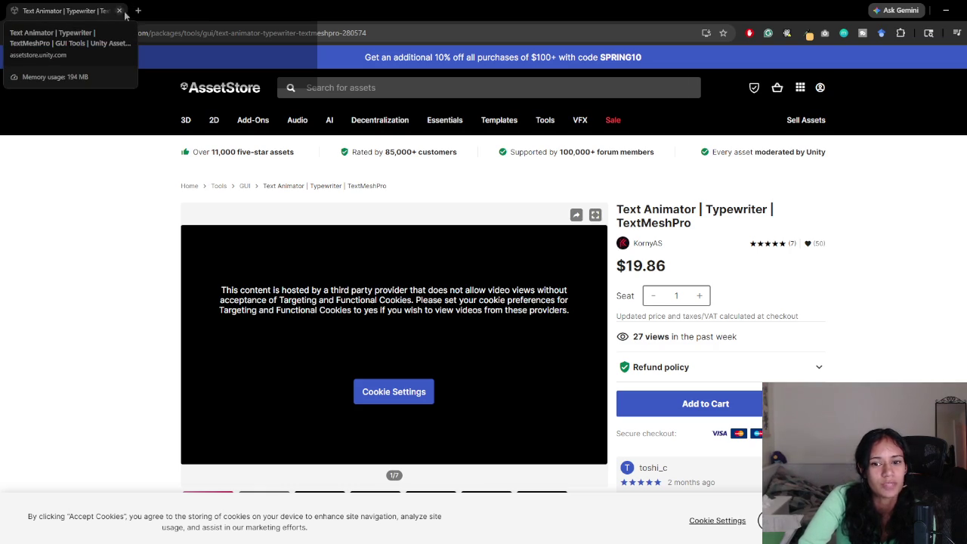
{"action": "key", "text": "ctrl+shift+t"}
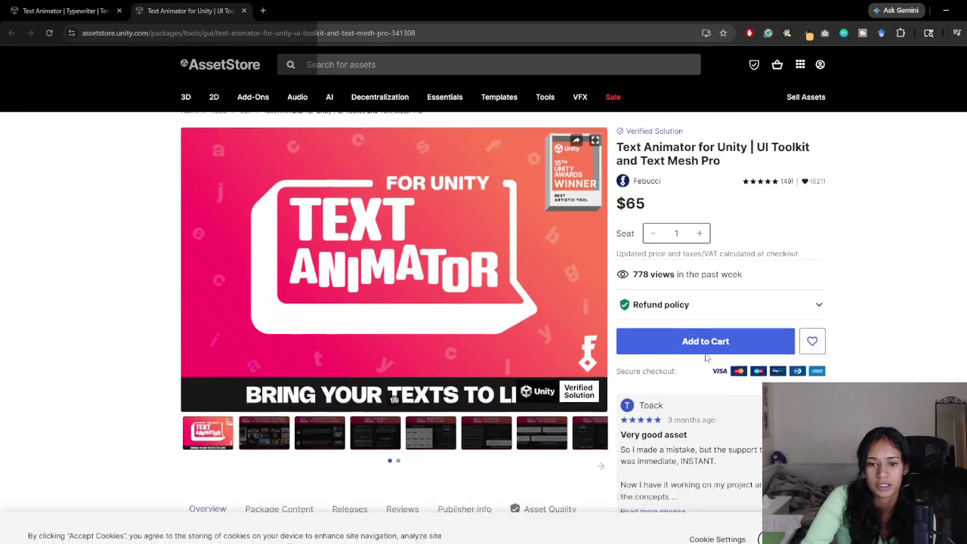
Step: Scroll the product description and open its Documentation link in a new tab
{"action": "scroll", "coordinate": [711, 349], "scroll_direction": "down", "scroll_amount": 4}
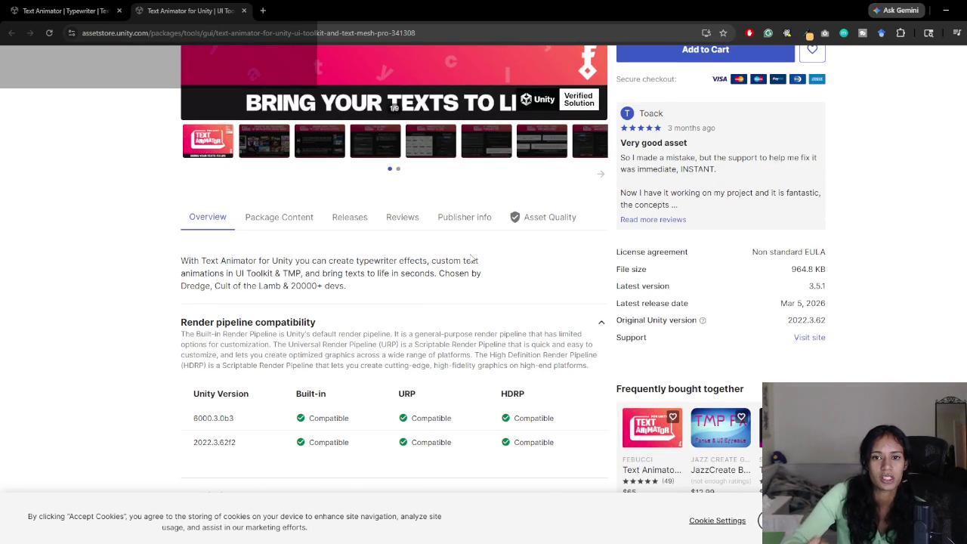
{"action": "scroll", "coordinate": [566, 295], "scroll_direction": "down", "scroll_amount": 5}
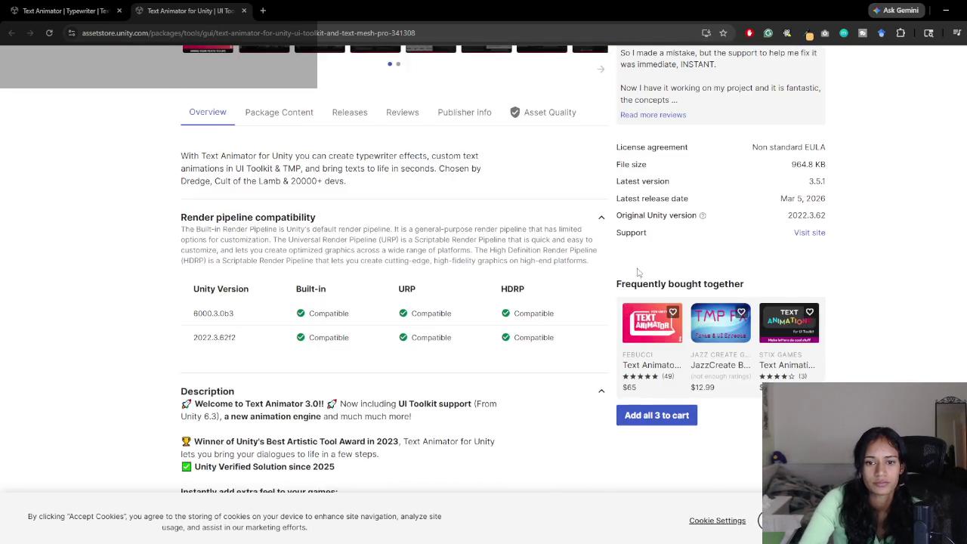
{"action": "scroll", "coordinate": [571, 300], "scroll_direction": "up", "scroll_amount": 5}
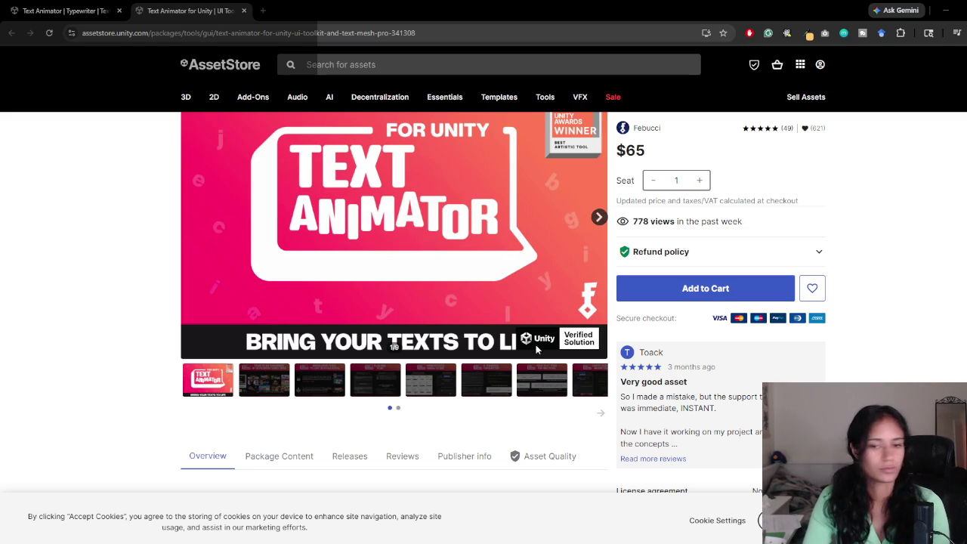
{"action": "scroll", "coordinate": [346, 293], "scroll_direction": "down", "scroll_amount": 3}
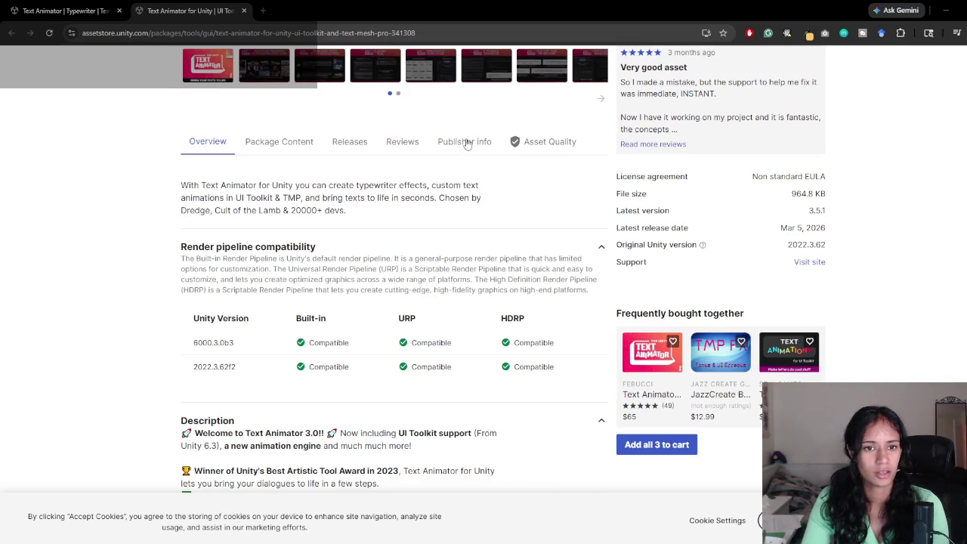
{"action": "scroll", "coordinate": [309, 237], "scroll_direction": "down", "scroll_amount": 4}
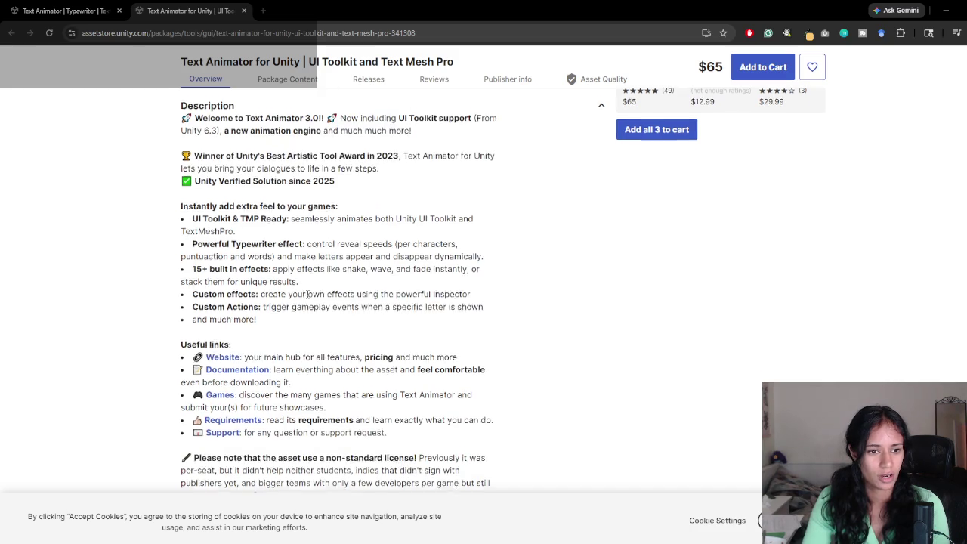
{"action": "scroll", "coordinate": [312, 276], "scroll_direction": "down", "scroll_amount": 1}
{"action": "middle_click", "coordinate": [258, 266]}
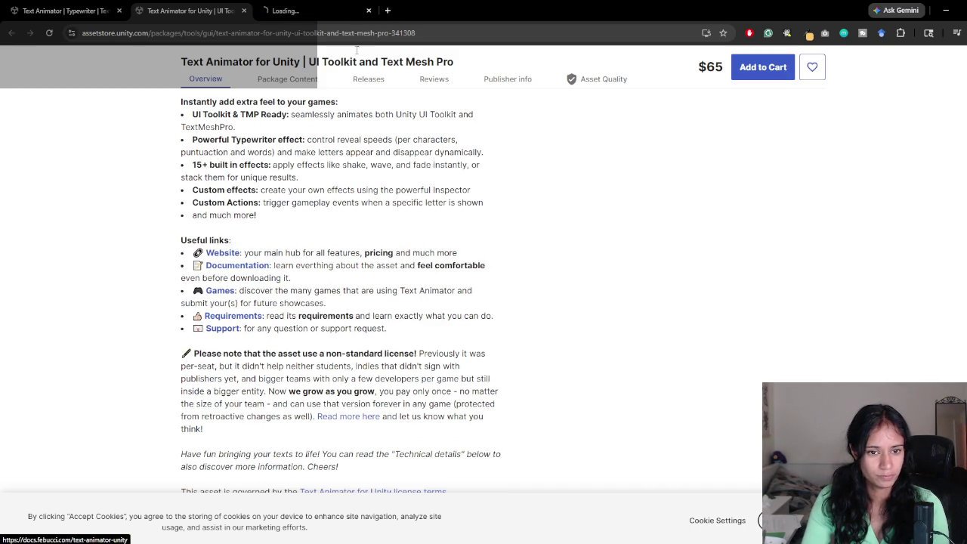
Step: Read the Text Animator 3.X docs welcome page down to Good to know and Requirements
{"action": "left_click", "coordinate": [336, 9]}
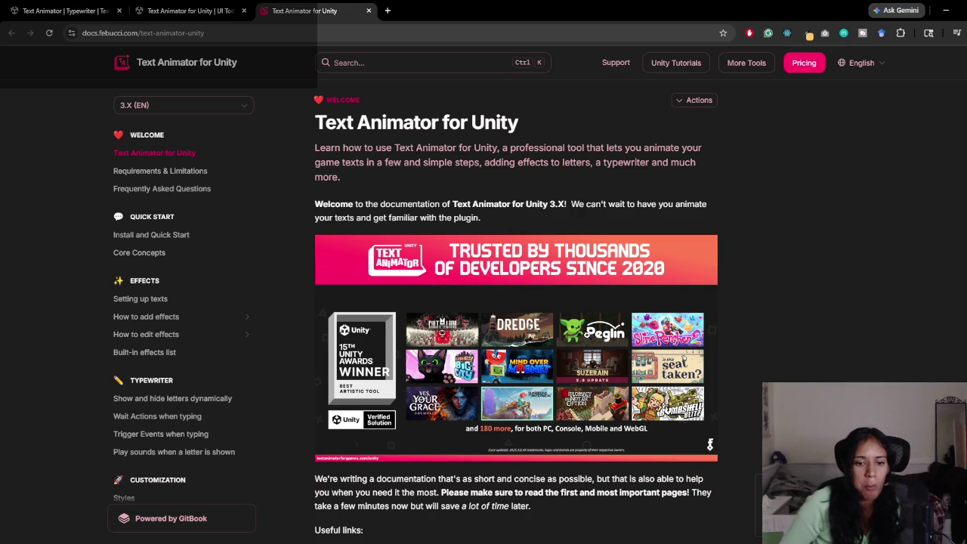
{"action": "scroll", "coordinate": [538, 331], "scroll_direction": "down", "scroll_amount": 5}
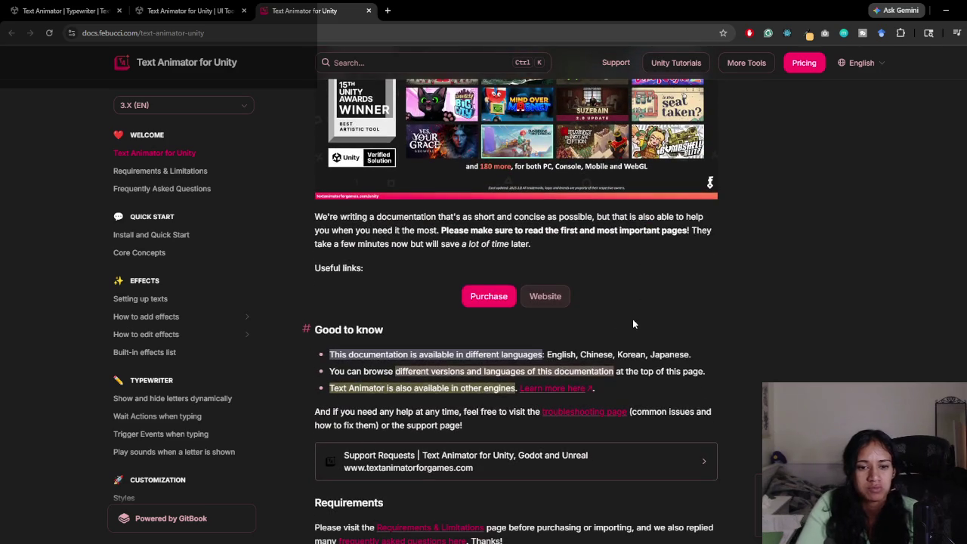
{"action": "scroll", "coordinate": [189, 302], "scroll_direction": "down", "scroll_amount": 1}
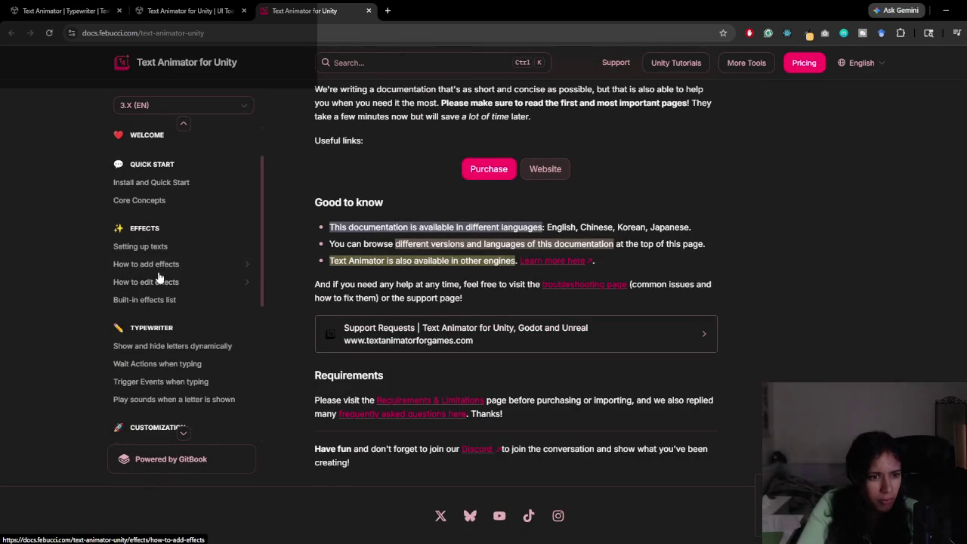
{"action": "scroll", "coordinate": [159, 272], "scroll_direction": "up", "scroll_amount": 1}
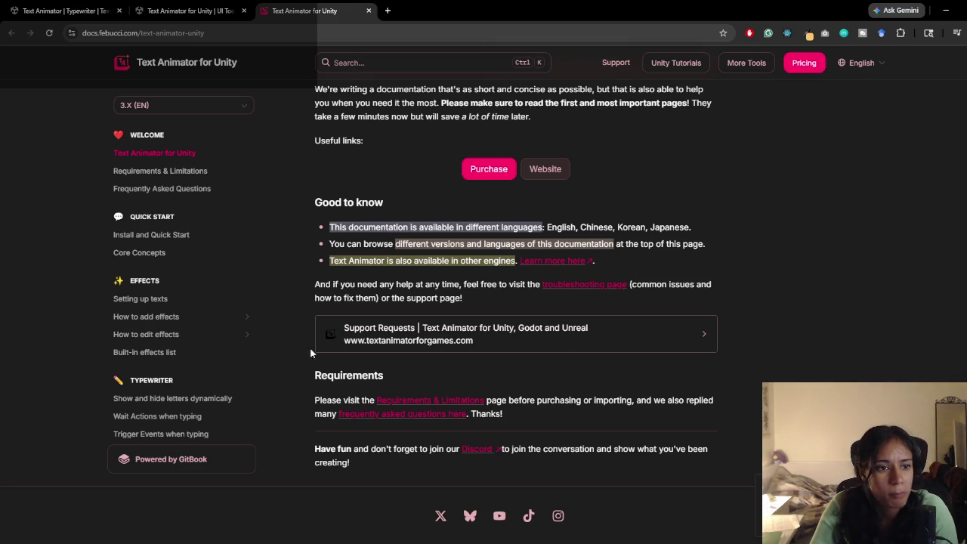
{"action": "scroll", "coordinate": [195, 323], "scroll_direction": "down", "scroll_amount": 1}
Step: Browse the Setting up texts and Play sounds pages, then close Unity's Package Manager
{"action": "left_click", "coordinate": [155, 247]}
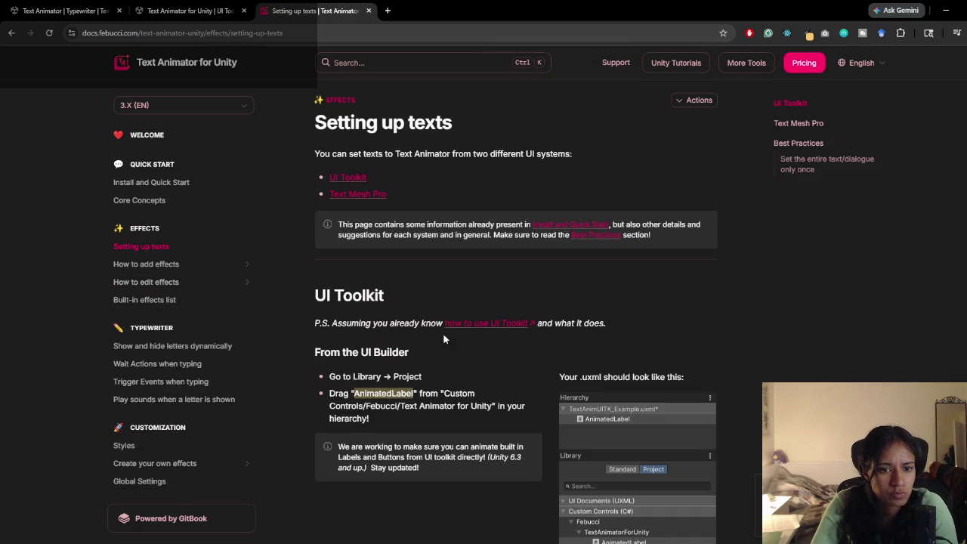
{"action": "scroll", "coordinate": [189, 272], "scroll_direction": "down", "scroll_amount": 1}
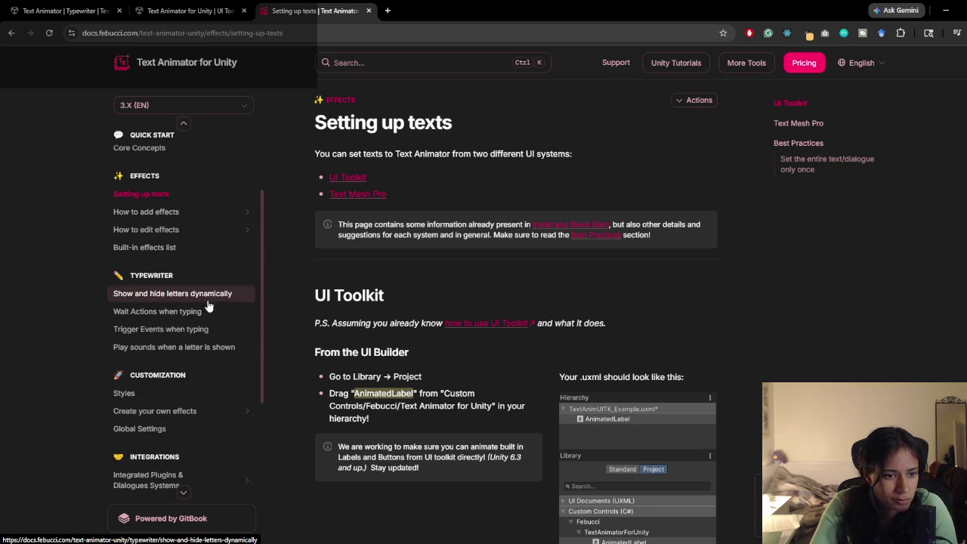
{"action": "left_click", "coordinate": [188, 357]}
{"action": "scroll", "coordinate": [491, 291], "scroll_direction": "down", "scroll_amount": 1}
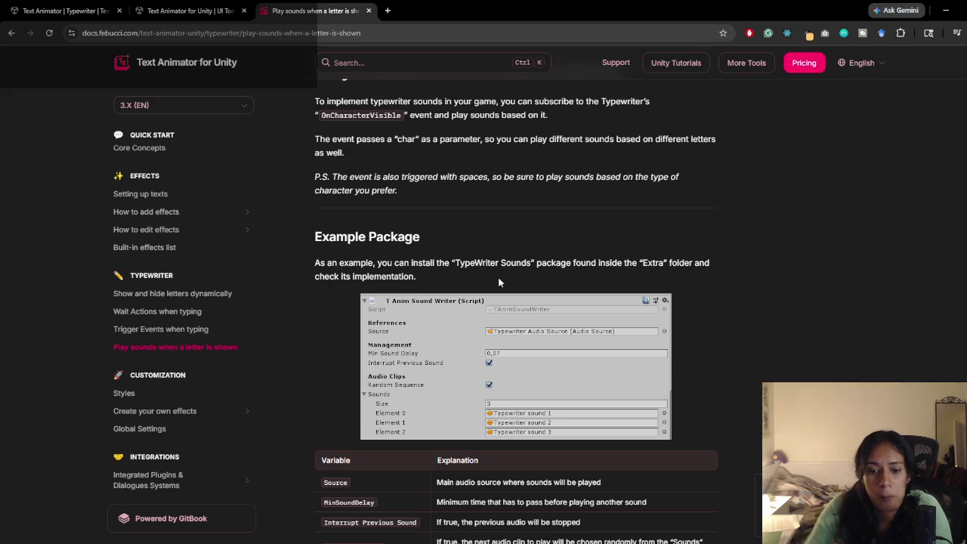
{"action": "key", "text": "alt+Tab"}
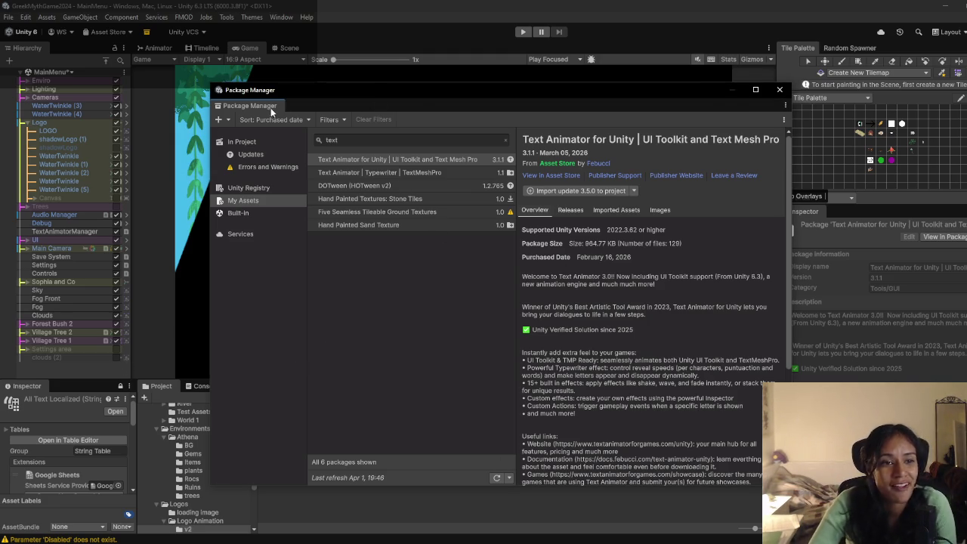
{"action": "left_click", "coordinate": [780, 89]}
Step: Load the Level 1 scene from the scene list, discarding unsaved changes
{"action": "mouse_move", "coordinate": [293, 543]}
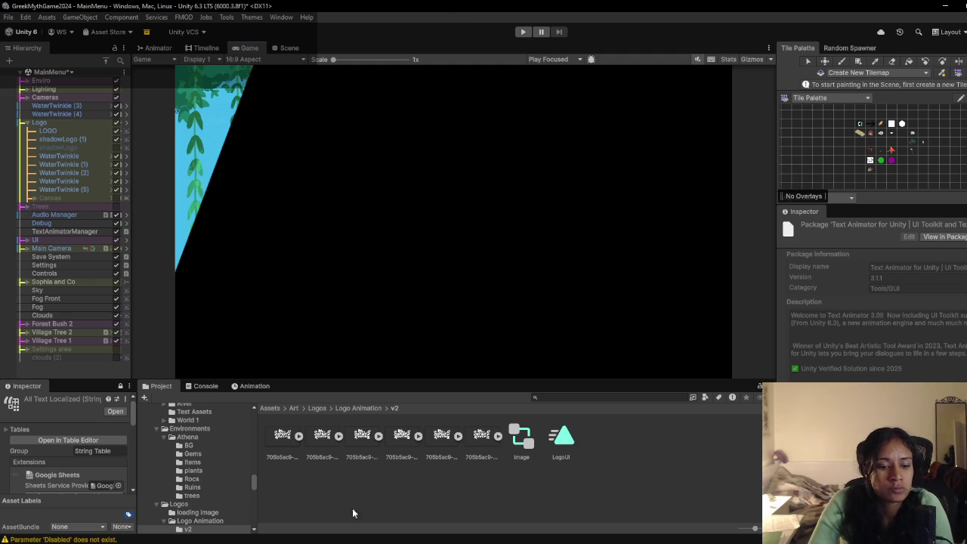
{"action": "left_click", "coordinate": [65, 72]}
{"action": "left_click", "coordinate": [42, 152]}
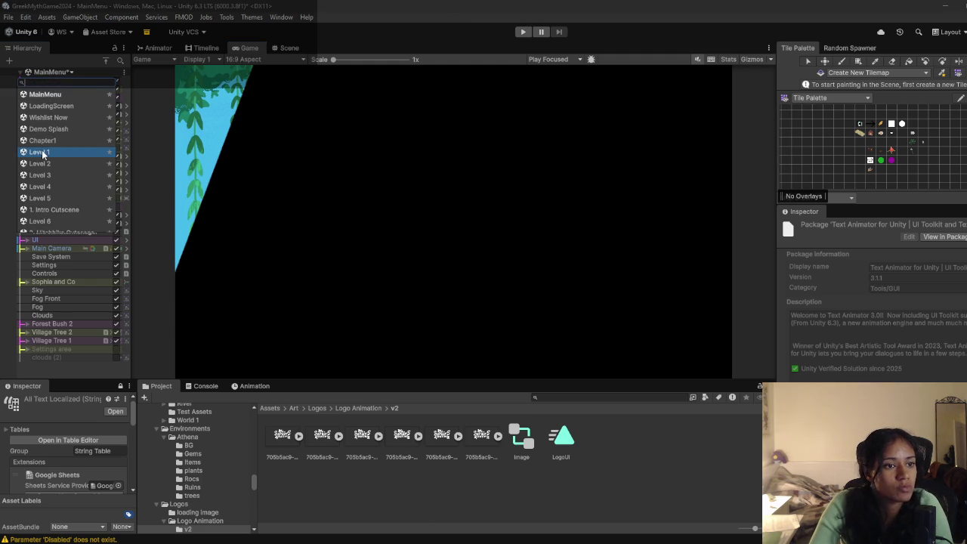
{"action": "left_click", "coordinate": [520, 300]}
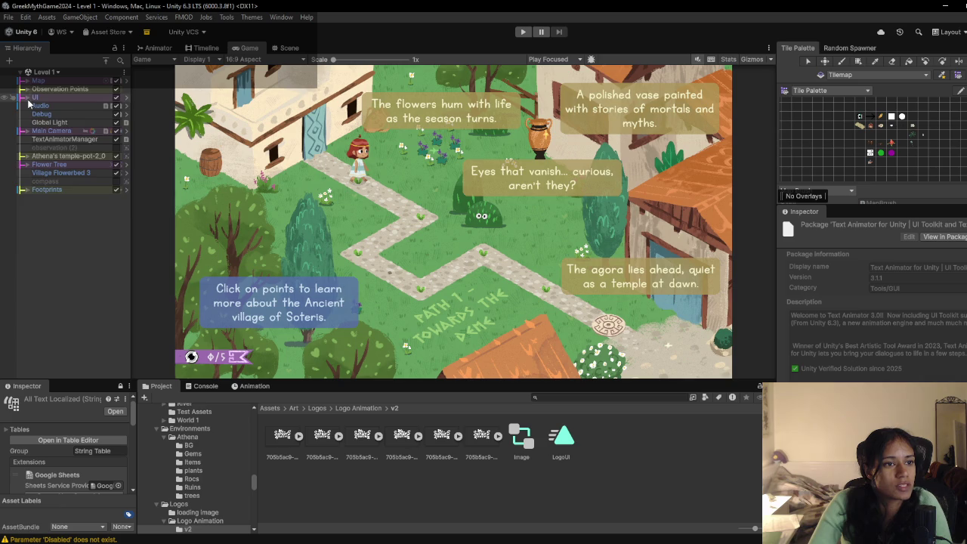
{"action": "left_click", "coordinate": [24, 98]}
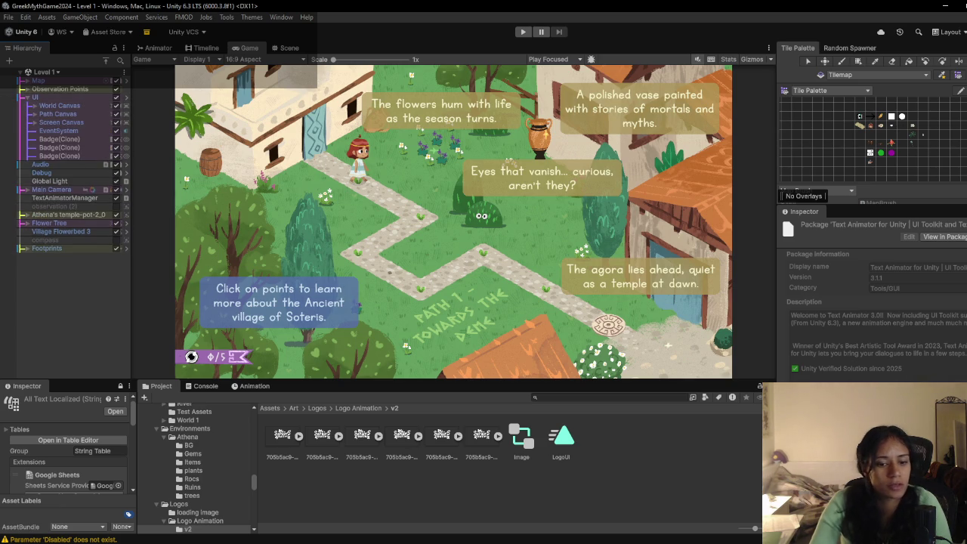
Step: Expand Footprints in the Level 1 Hierarchy to show its Circle and Particle System children
{"action": "key", "text": "super"}
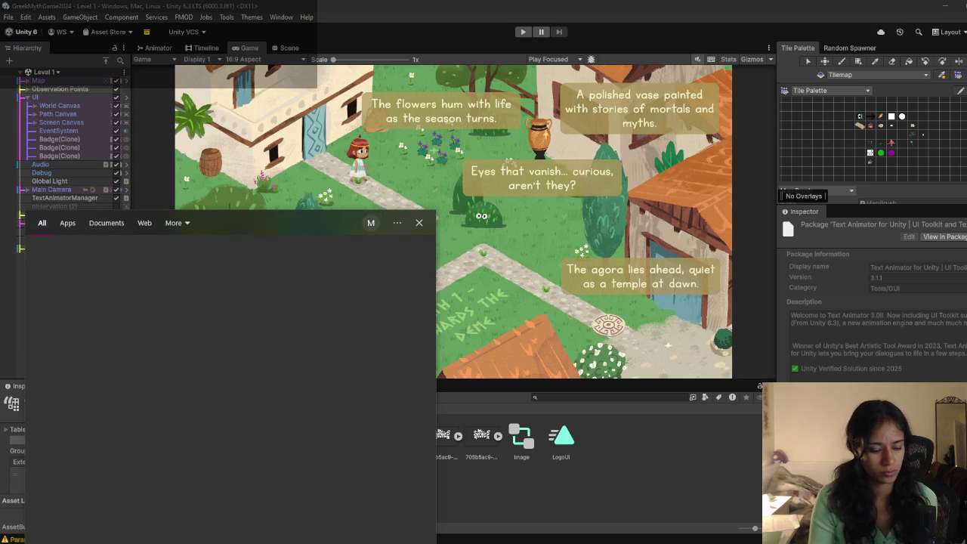
{"action": "key", "text": "Escape"}
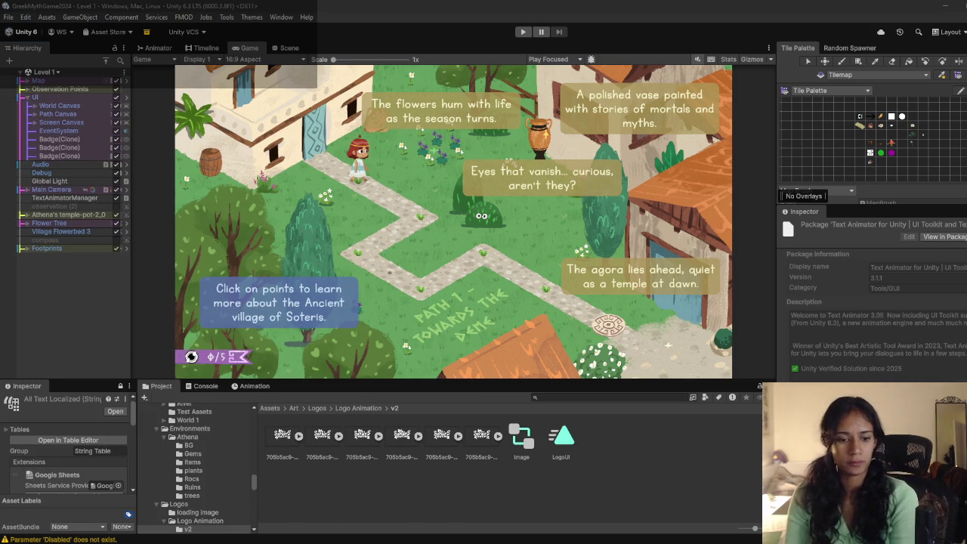
{"action": "mouse_move", "coordinate": [370, 543]}
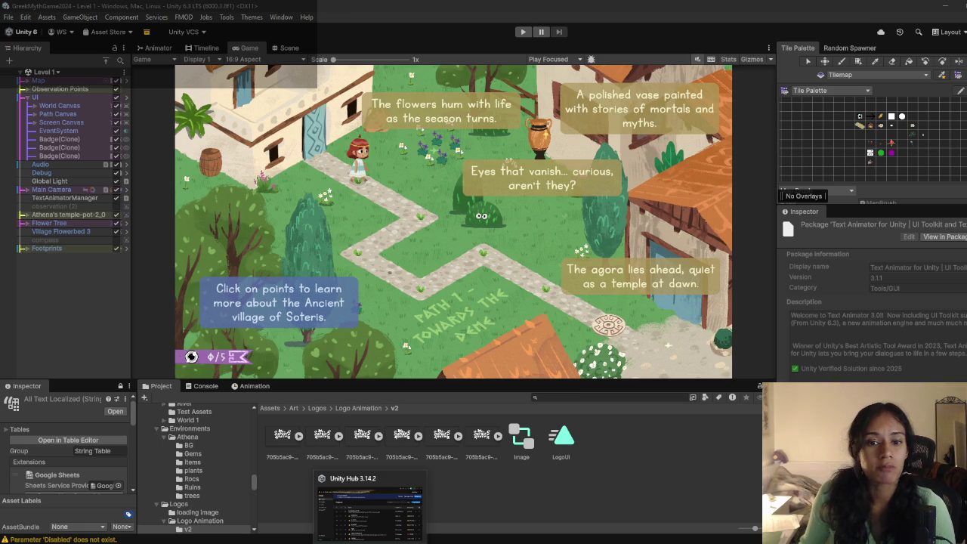
{"action": "left_click", "coordinate": [27, 252]}
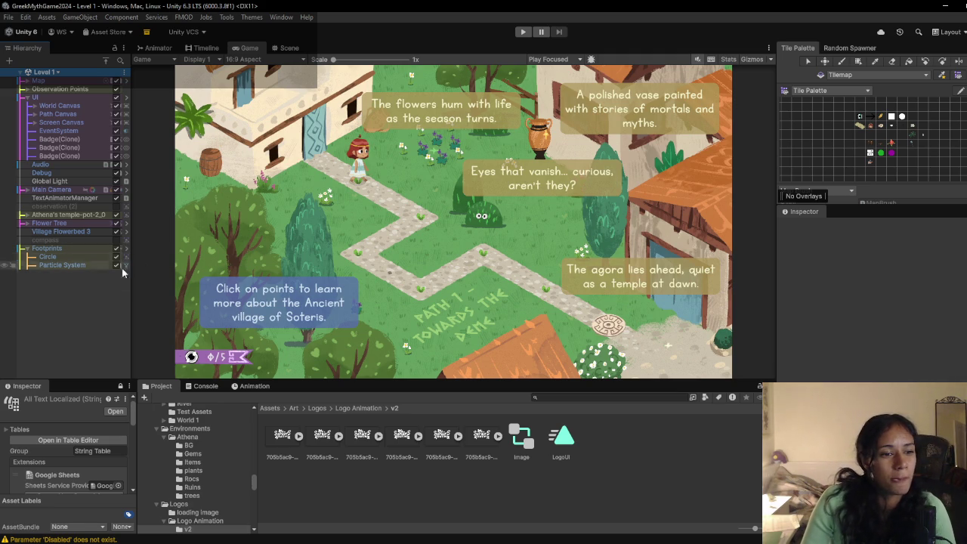
{"action": "left_click_drag", "start_coordinate": [129, 291], "coordinate": [131, 292]}
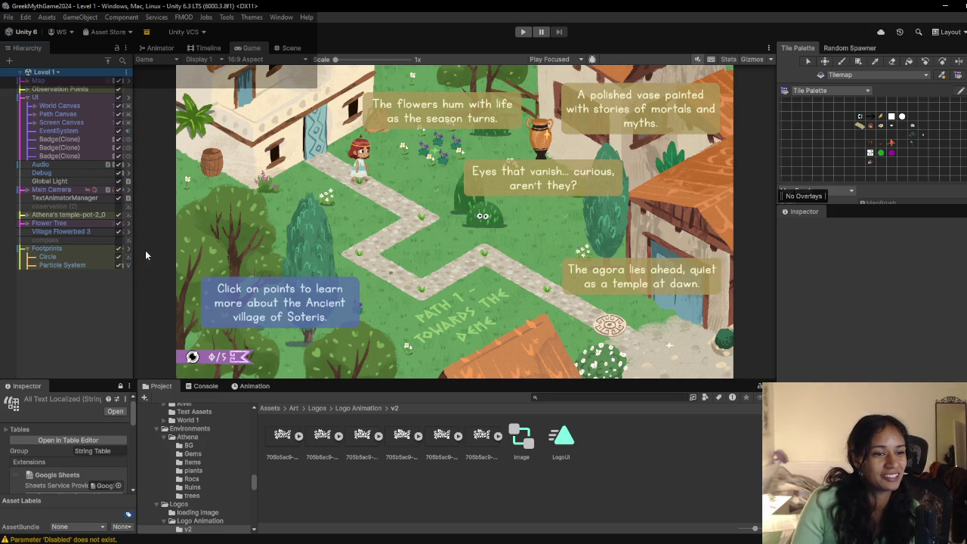
{"action": "left_click_drag", "start_coordinate": [133, 295], "coordinate": [138, 295]}
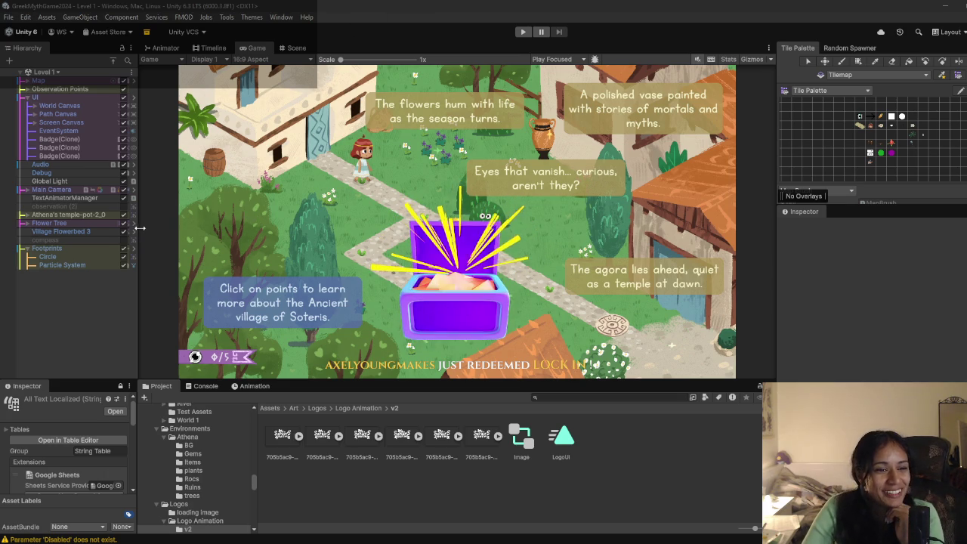
{"action": "left_click_drag", "start_coordinate": [139, 227], "coordinate": [142, 228]}
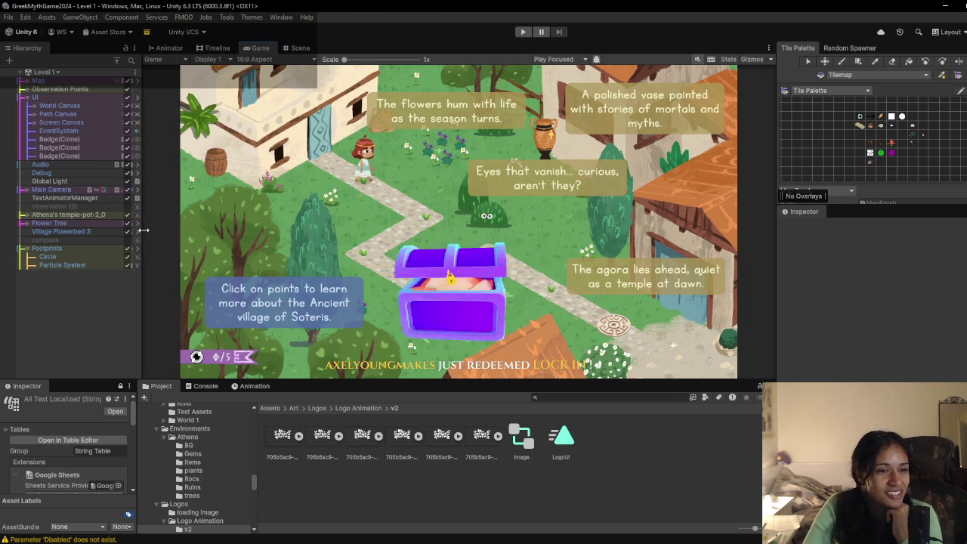
{"action": "left_click", "coordinate": [26, 97]}
{"action": "left_click", "coordinate": [27, 98]}
{"action": "left_click", "coordinate": [26, 97]}
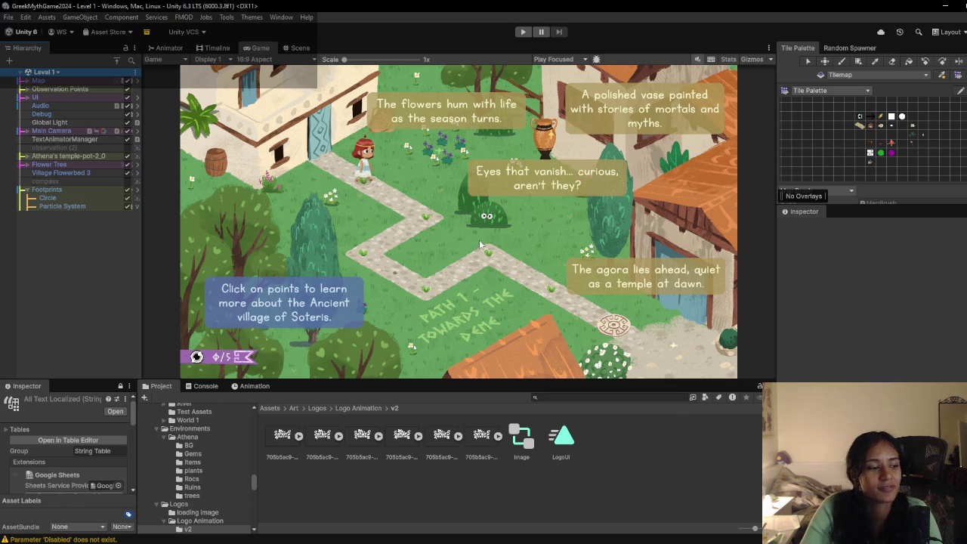
{"action": "left_click", "coordinate": [86, 260]}
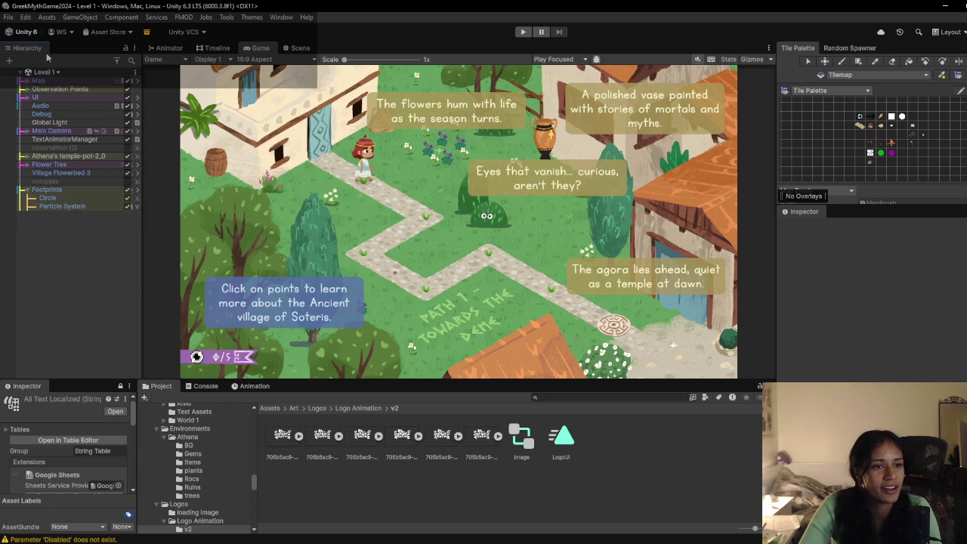
{"action": "left_click", "coordinate": [26, 98]}
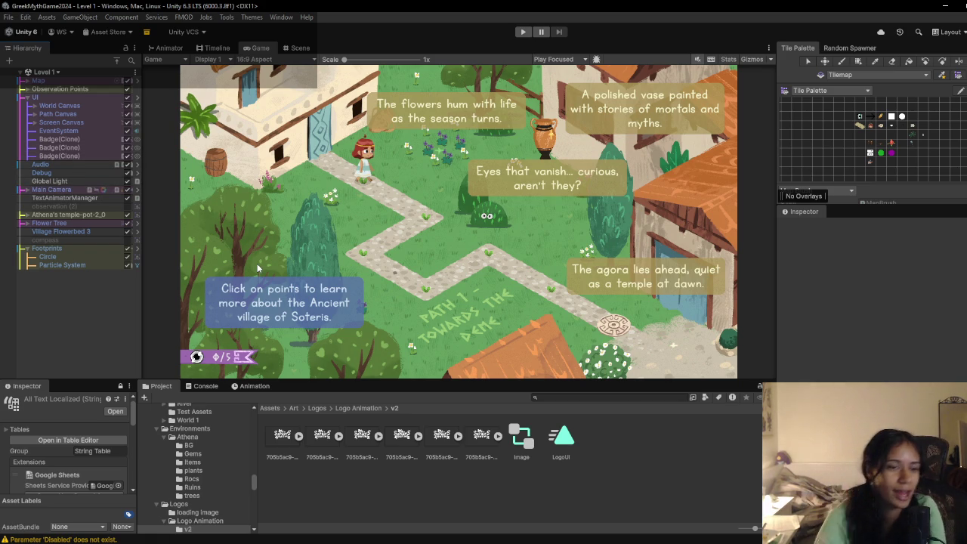
{"action": "left_click", "coordinate": [34, 123]}
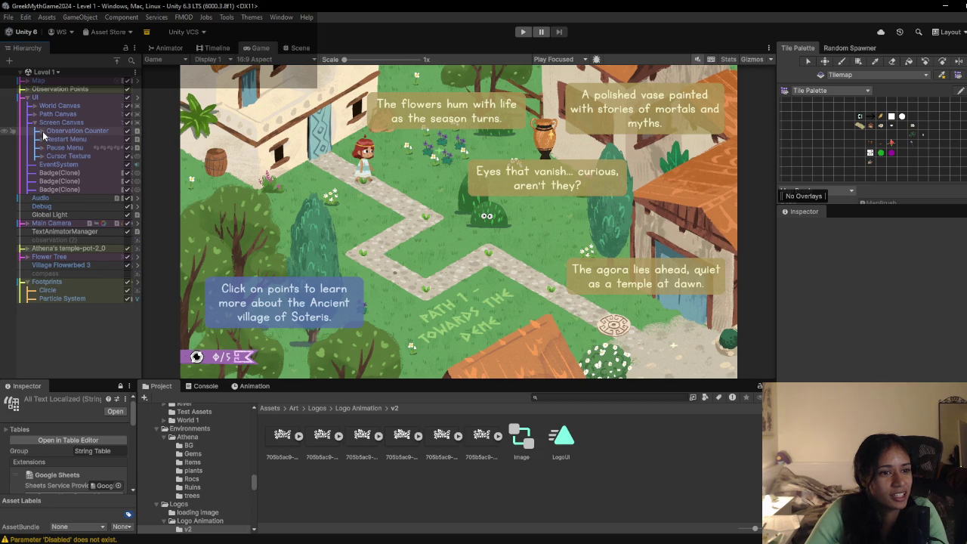
Step: Expand Observation Counter and World Canvas in the Level 1 Hierarchy
{"action": "left_click", "coordinate": [42, 132]}
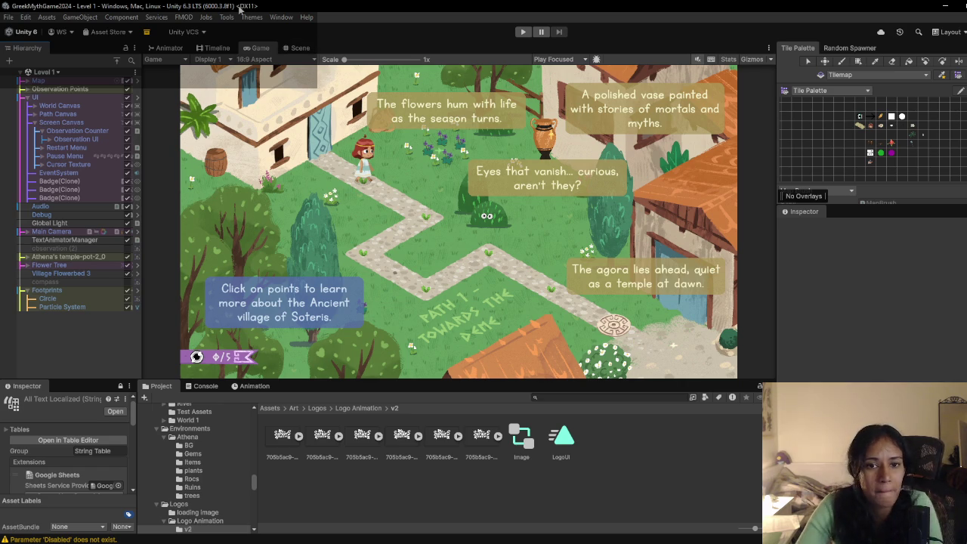
{"action": "left_click", "coordinate": [34, 106]}
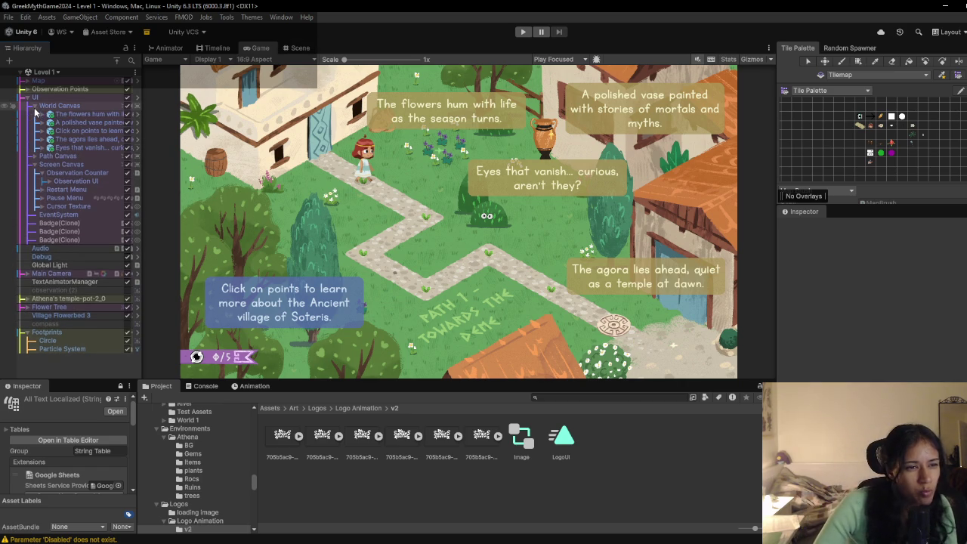
Step: Expand the 'The flowers hum with life' box and inspect its Text (TMP) Typewriter component
{"action": "left_click", "coordinate": [49, 114]}
{"action": "left_click", "coordinate": [49, 114]}
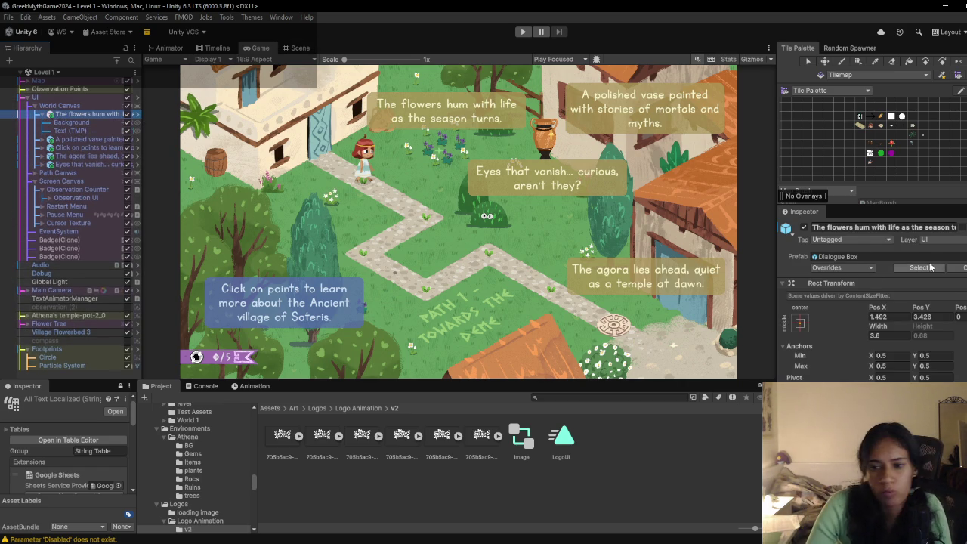
{"action": "scroll", "coordinate": [837, 305], "scroll_direction": "down", "scroll_amount": 5}
{"action": "scroll", "coordinate": [837, 305], "scroll_direction": "down", "scroll_amount": 10}
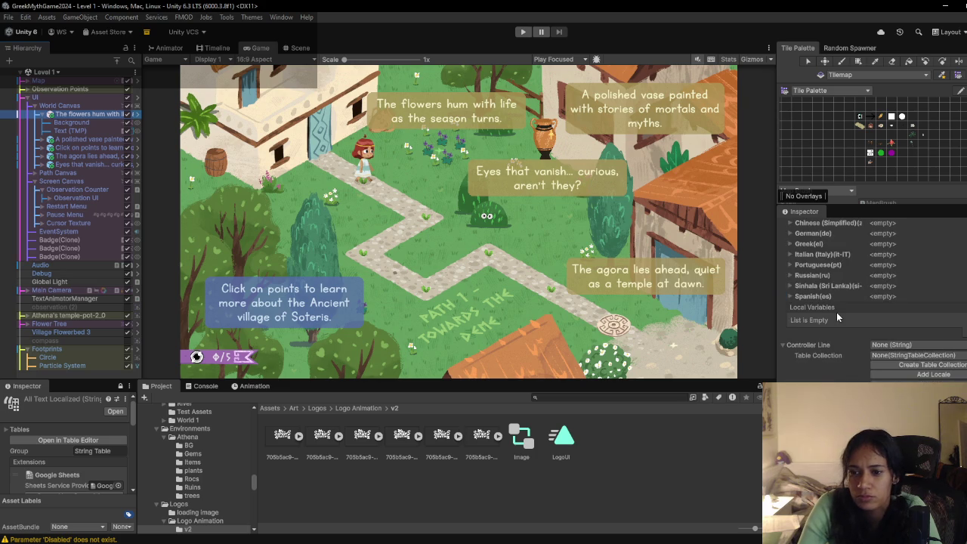
{"action": "scroll", "coordinate": [836, 352], "scroll_direction": "up", "scroll_amount": 10}
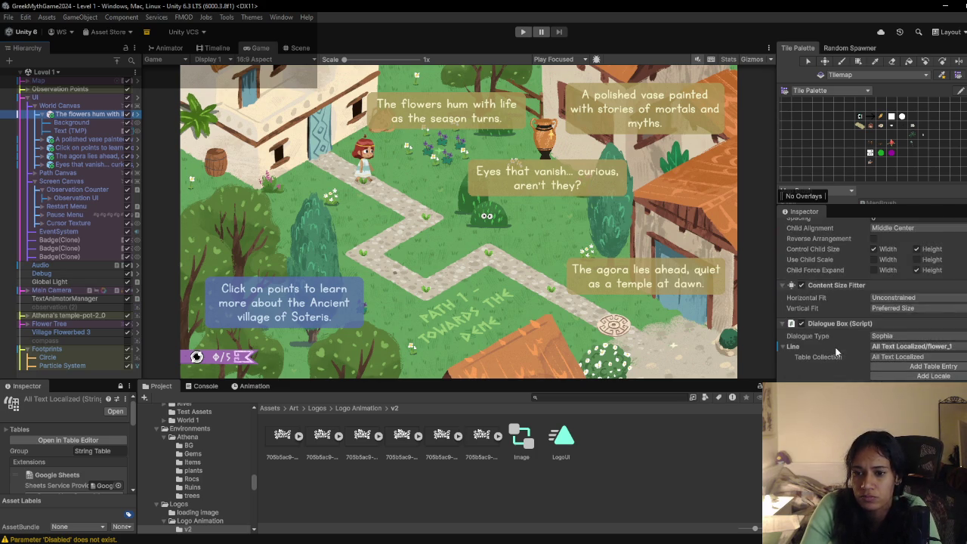
{"action": "left_click", "coordinate": [69, 131]}
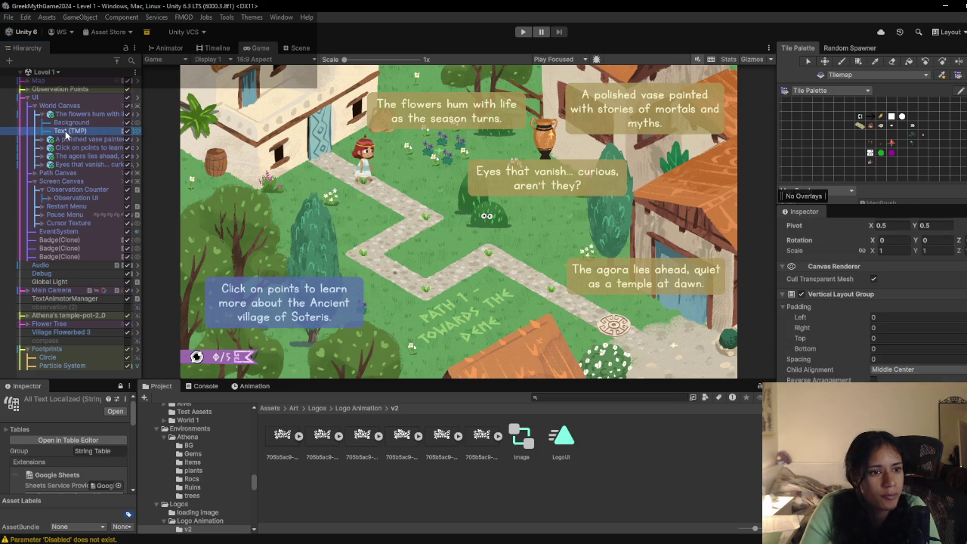
{"action": "scroll", "coordinate": [822, 377], "scroll_direction": "down", "scroll_amount": 5}
{"action": "scroll", "coordinate": [822, 376], "scroll_direction": "down", "scroll_amount": 3}
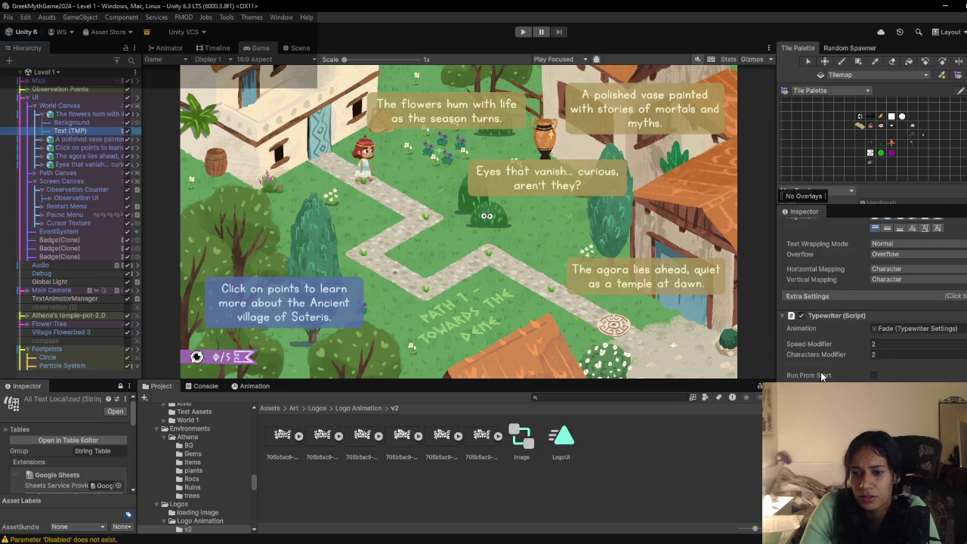
{"action": "scroll", "coordinate": [822, 375], "scroll_direction": "down", "scroll_amount": 3}
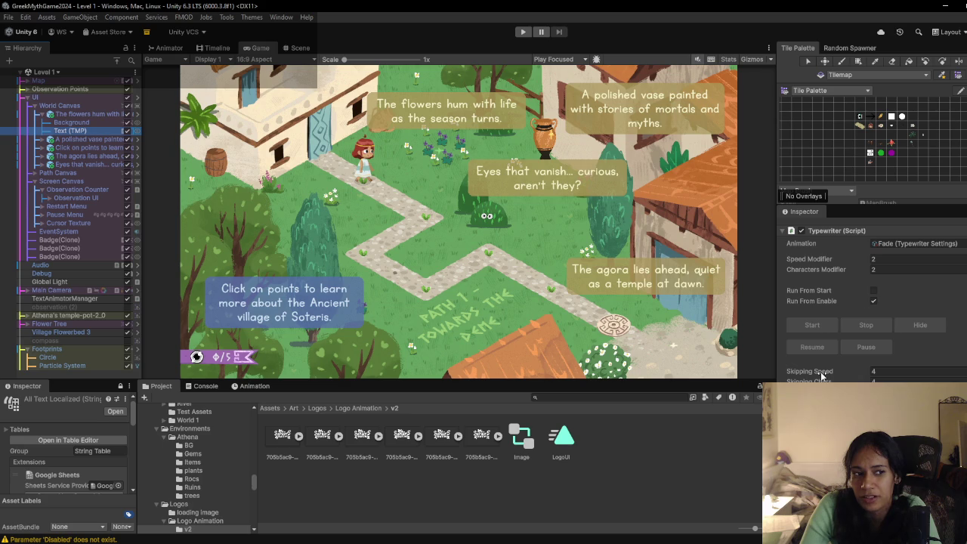
{"action": "scroll", "coordinate": [821, 372], "scroll_direction": "down", "scroll_amount": 2}
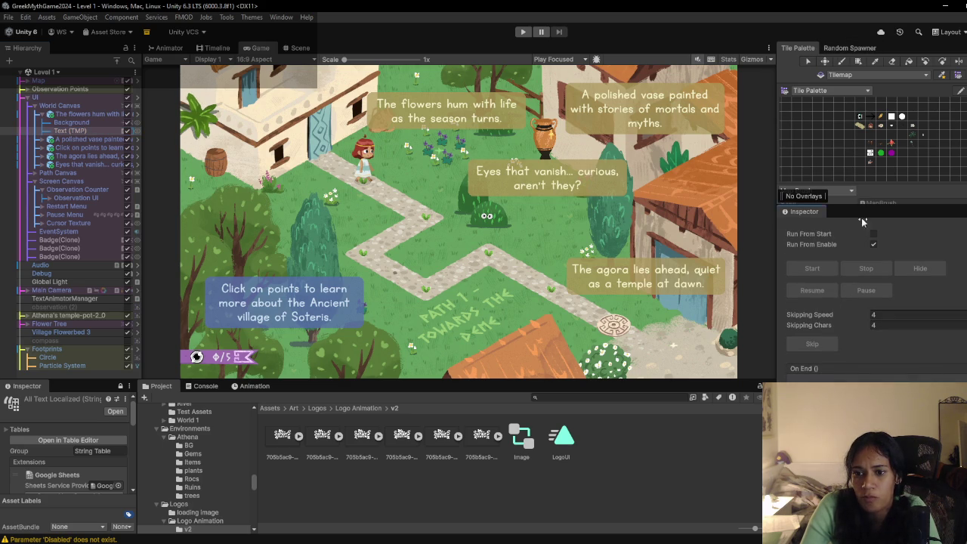
{"action": "scroll", "coordinate": [860, 264], "scroll_direction": "up", "scroll_amount": 5}
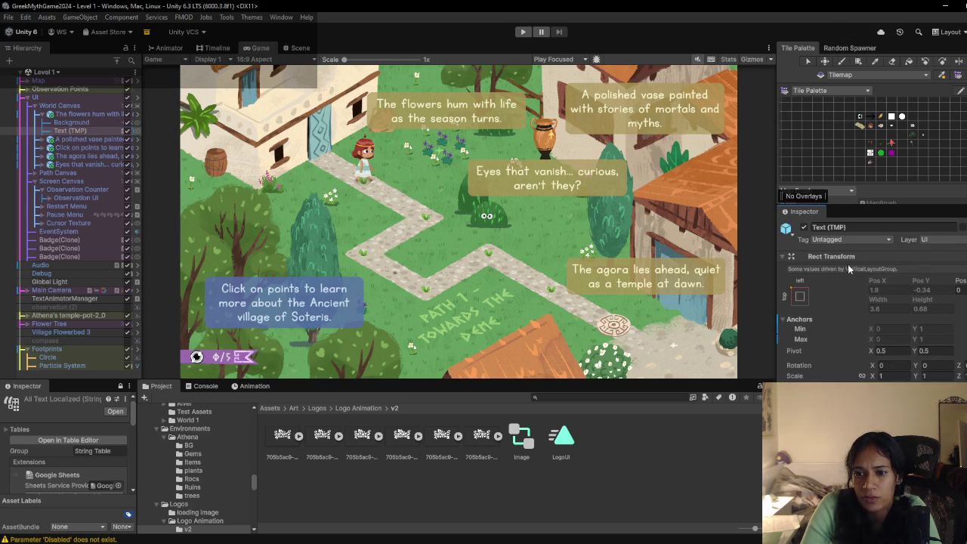
{"action": "scroll", "coordinate": [852, 273], "scroll_direction": "down", "scroll_amount": 5}
{"action": "scroll", "coordinate": [853, 282], "scroll_direction": "down", "scroll_amount": 10}
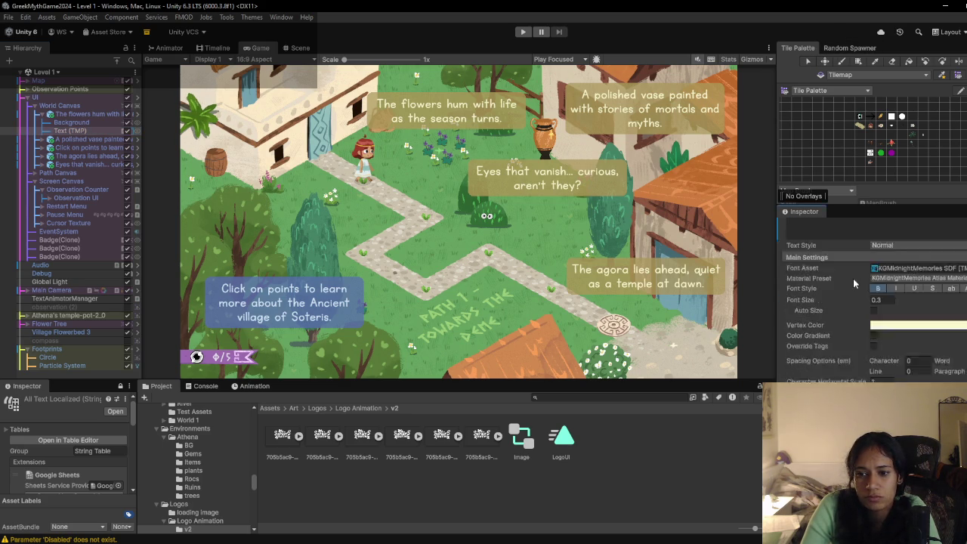
{"action": "scroll", "coordinate": [853, 278], "scroll_direction": "down", "scroll_amount": 10}
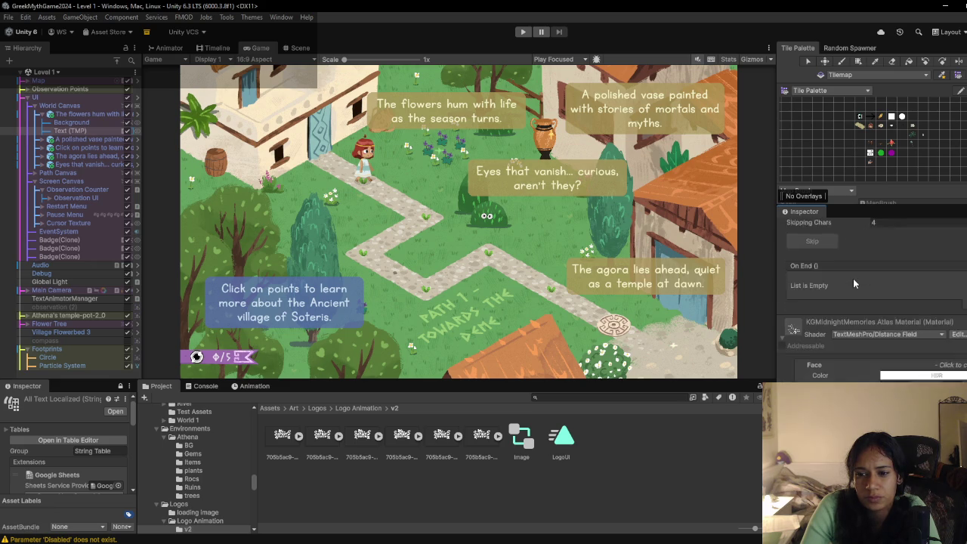
Step: Reselect the flowers dialogue box to view its Dialogue Box script using entry flower_1
{"action": "left_click", "coordinate": [87, 113]}
{"action": "scroll", "coordinate": [850, 277], "scroll_direction": "down", "scroll_amount": 5}
{"action": "scroll", "coordinate": [846, 280], "scroll_direction": "up", "scroll_amount": 5}
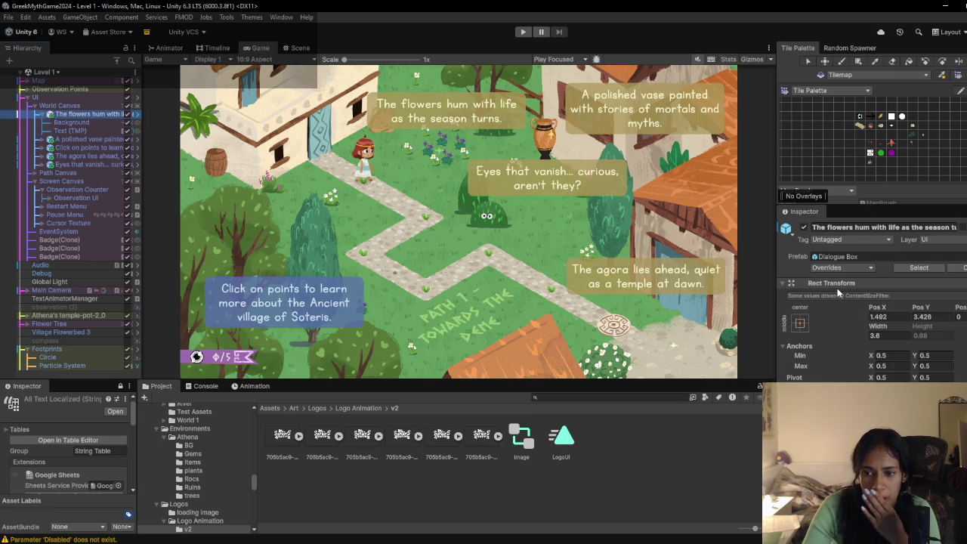
{"action": "scroll", "coordinate": [839, 284], "scroll_direction": "down", "scroll_amount": 4}
{"action": "scroll", "coordinate": [839, 284], "scroll_direction": "down", "scroll_amount": 6}
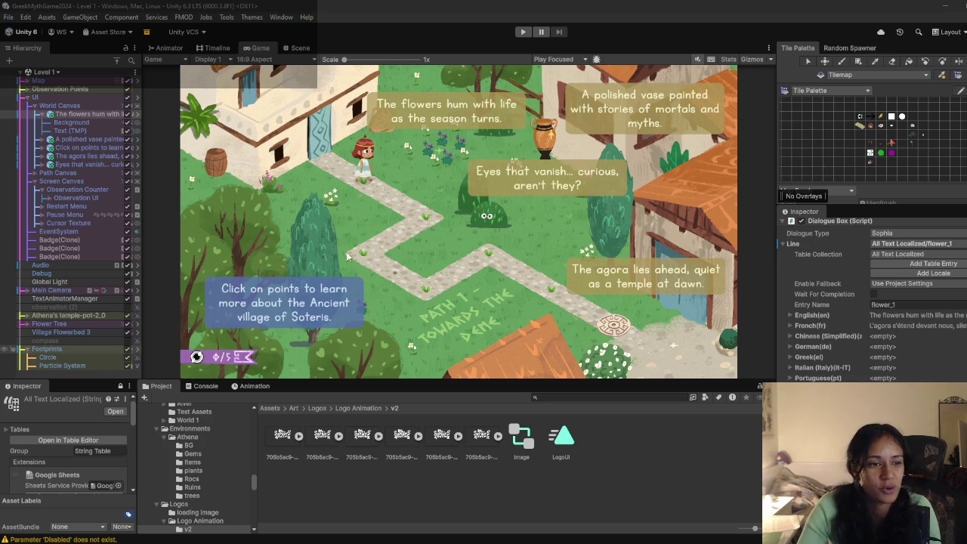
{"action": "scroll", "coordinate": [835, 364], "scroll_direction": "down", "scroll_amount": 3}
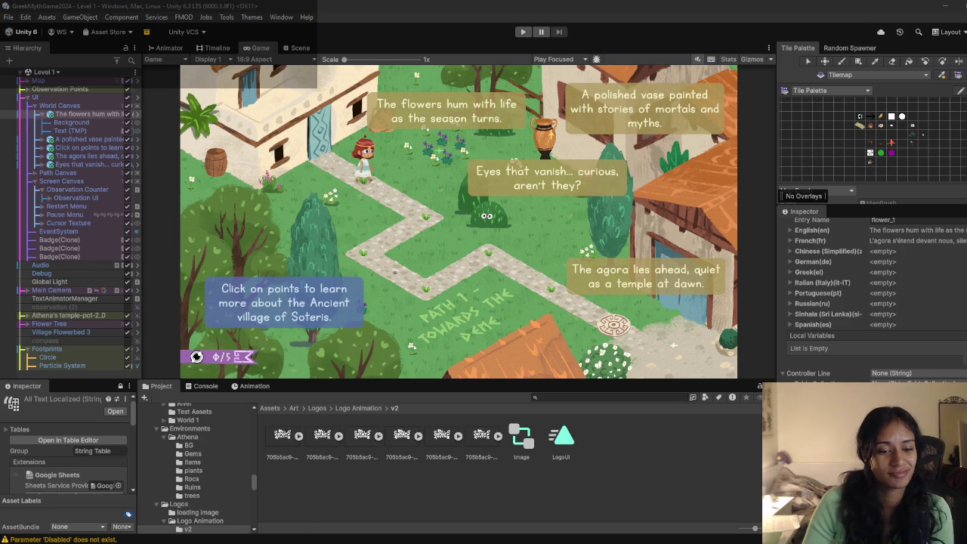
{"action": "mouse_move", "coordinate": [293, 543]}
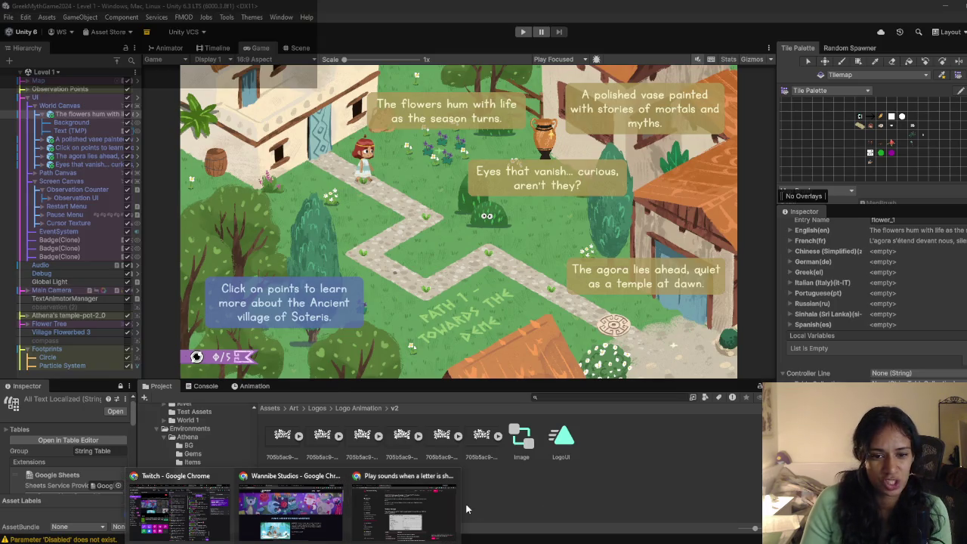
{"action": "left_click", "coordinate": [443, 510]}
Step: Read the 'Show and hide letters dynamically' docs page's Via Code section, then minimize Chrome
{"action": "scroll", "coordinate": [358, 295], "scroll_direction": "down", "scroll_amount": 3}
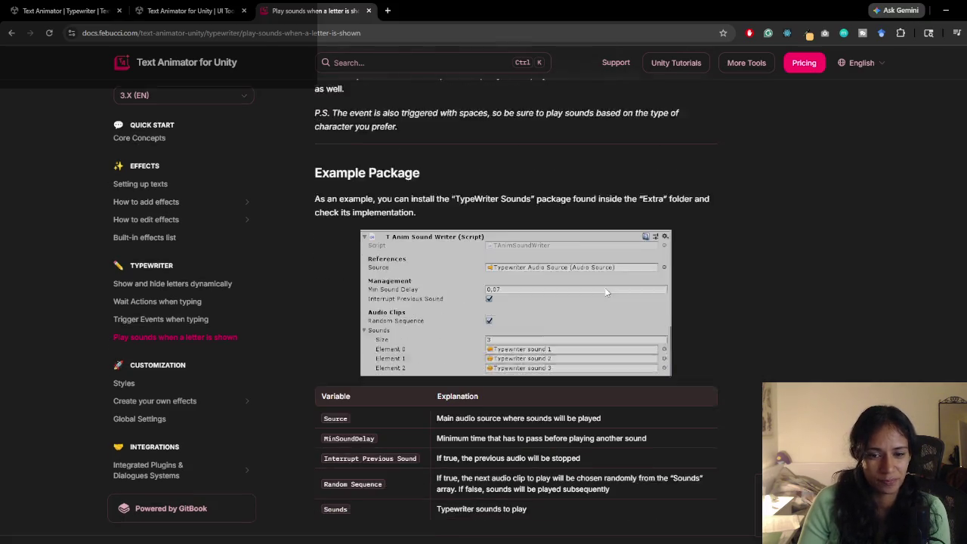
{"action": "scroll", "coordinate": [357, 295], "scroll_direction": "up", "scroll_amount": 5}
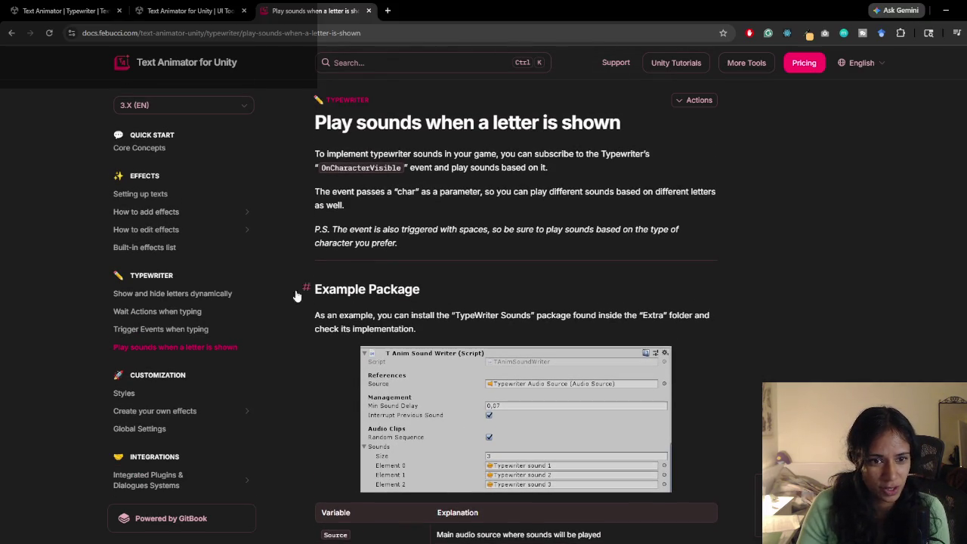
{"action": "scroll", "coordinate": [186, 338], "scroll_direction": "up", "scroll_amount": 2}
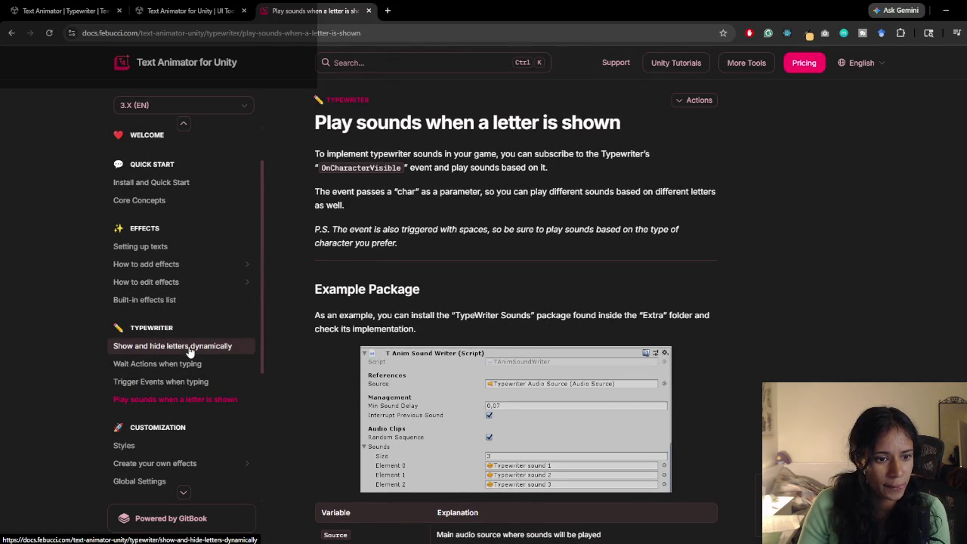
{"action": "left_click", "coordinate": [182, 346]}
{"action": "scroll", "coordinate": [627, 379], "scroll_direction": "down", "scroll_amount": 3}
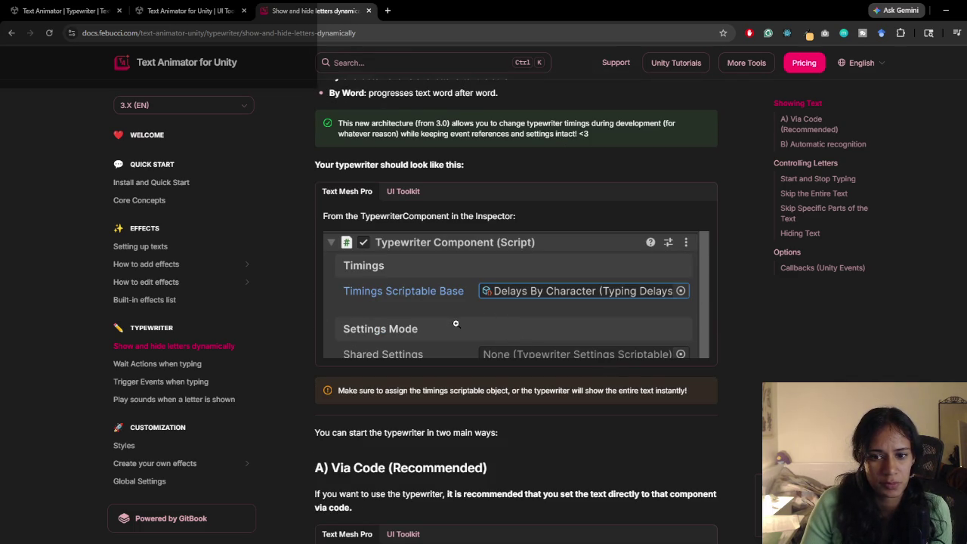
{"action": "scroll", "coordinate": [456, 324], "scroll_direction": "down", "scroll_amount": 4}
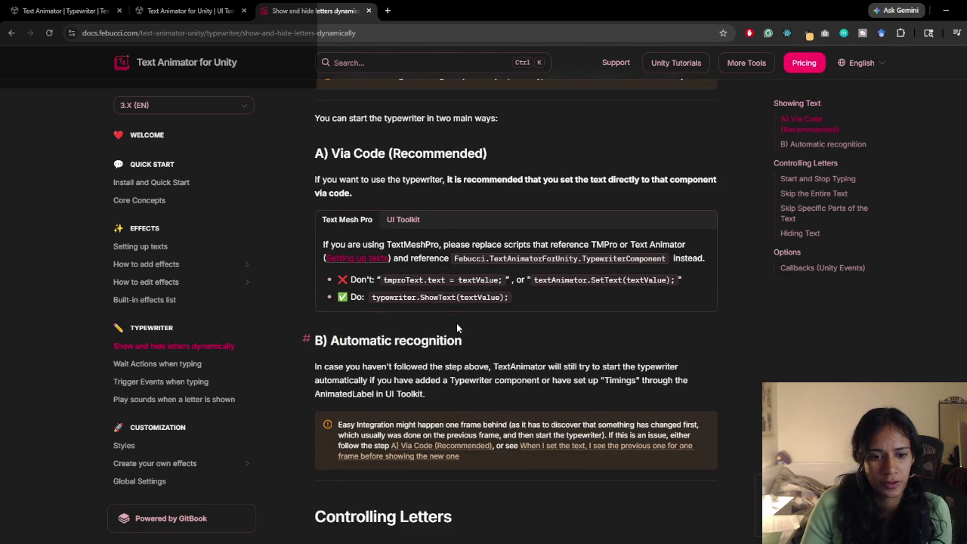
{"action": "left_click", "coordinate": [945, 6]}
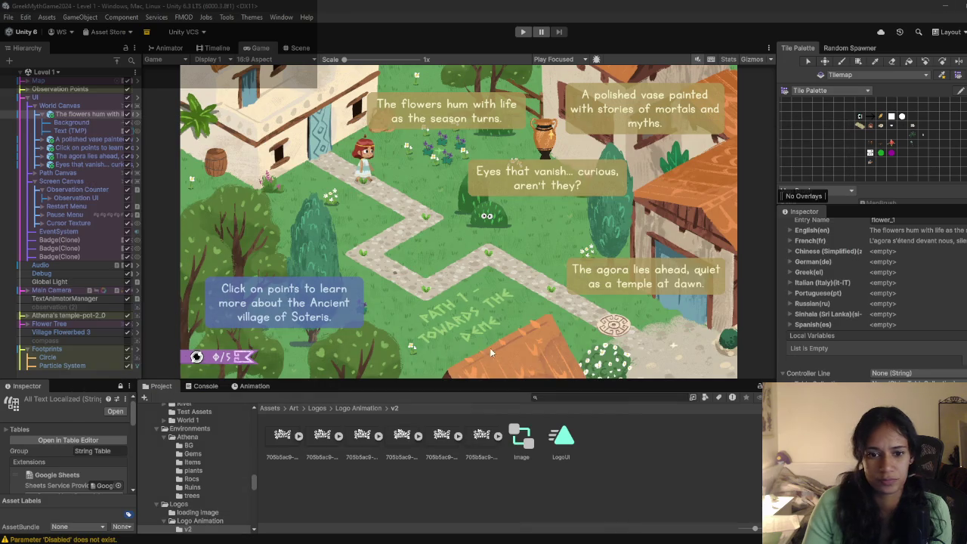
Step: Remove the old Typewriter (Script) component from the Text (TMP) object
{"action": "left_click", "coordinate": [79, 131]}
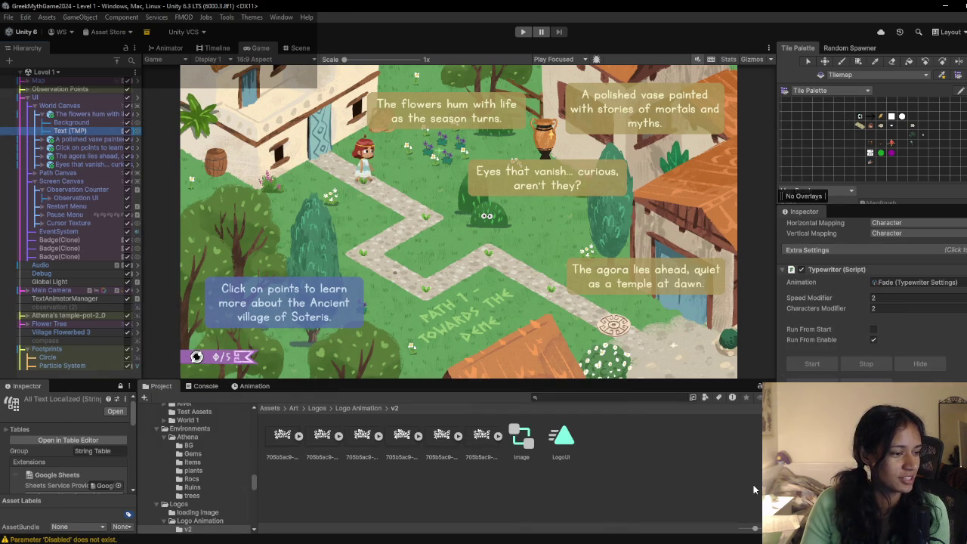
{"action": "right_click", "coordinate": [856, 269]}
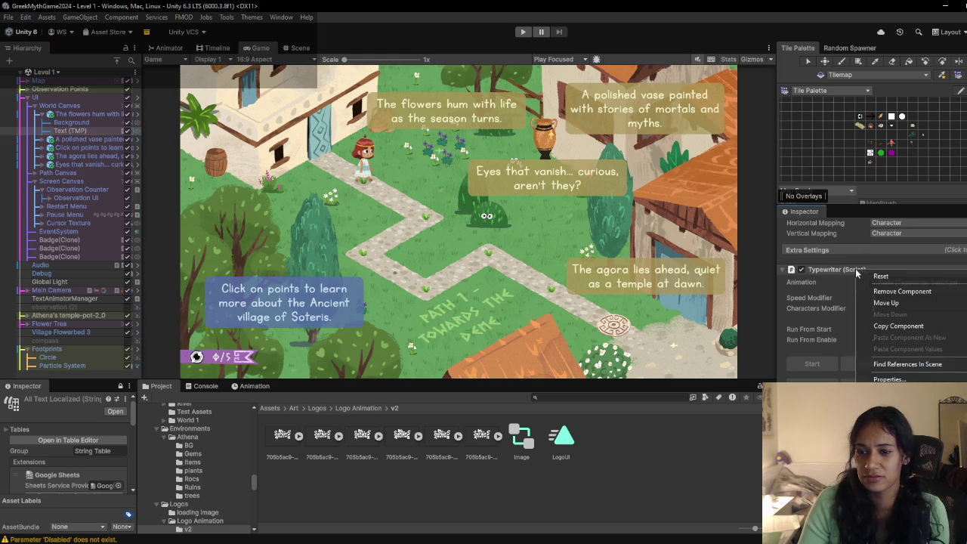
{"action": "left_click", "coordinate": [895, 293]}
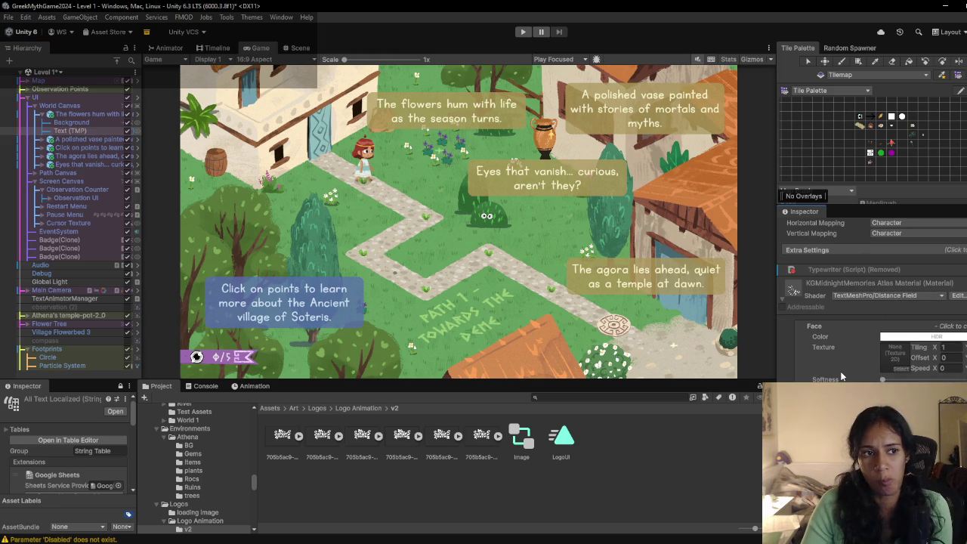
Step: Set the Typewriter Component's timings to the Delays By Character asset
{"action": "scroll", "coordinate": [843, 376], "scroll_direction": "down", "scroll_amount": 5}
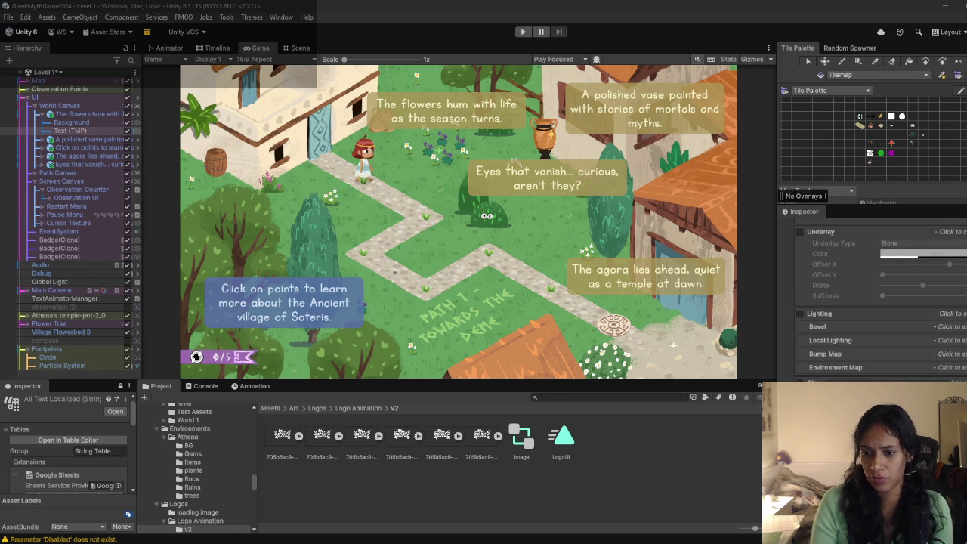
{"action": "scroll", "coordinate": [825, 329], "scroll_direction": "up", "scroll_amount": 5}
{"action": "scroll", "coordinate": [825, 329], "scroll_direction": "up", "scroll_amount": 5}
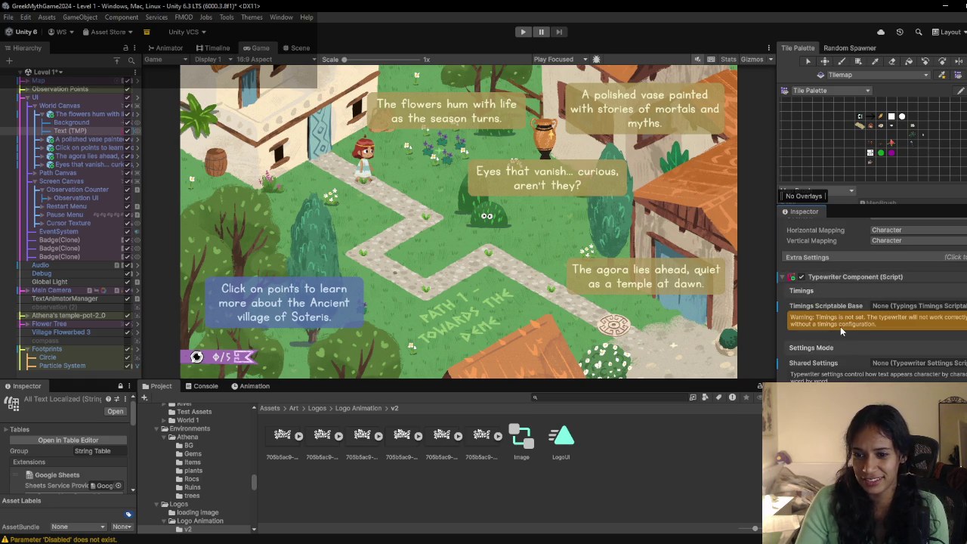
{"action": "left_click", "coordinate": [961, 306]}
{"action": "double_click", "coordinate": [667, 349]}
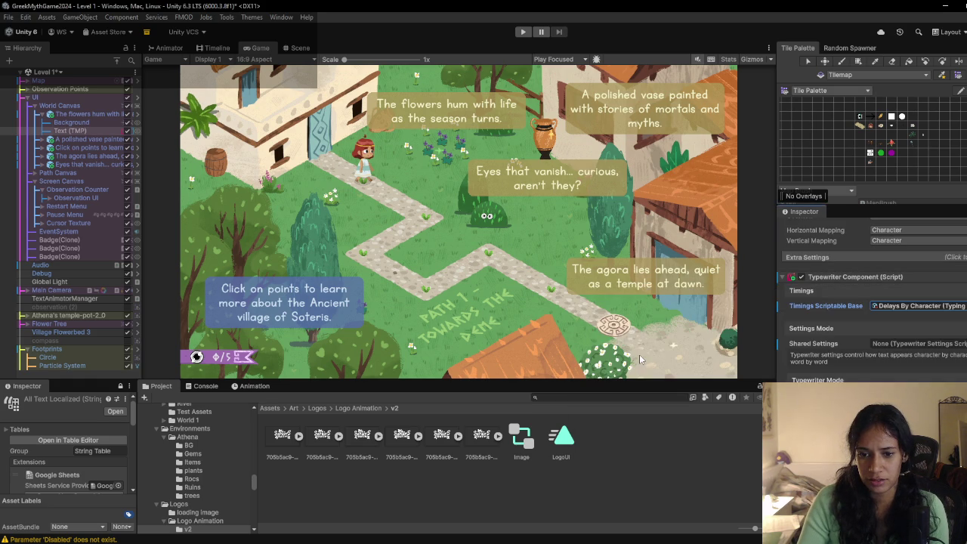
{"action": "scroll", "coordinate": [857, 355], "scroll_direction": "down", "scroll_amount": 2}
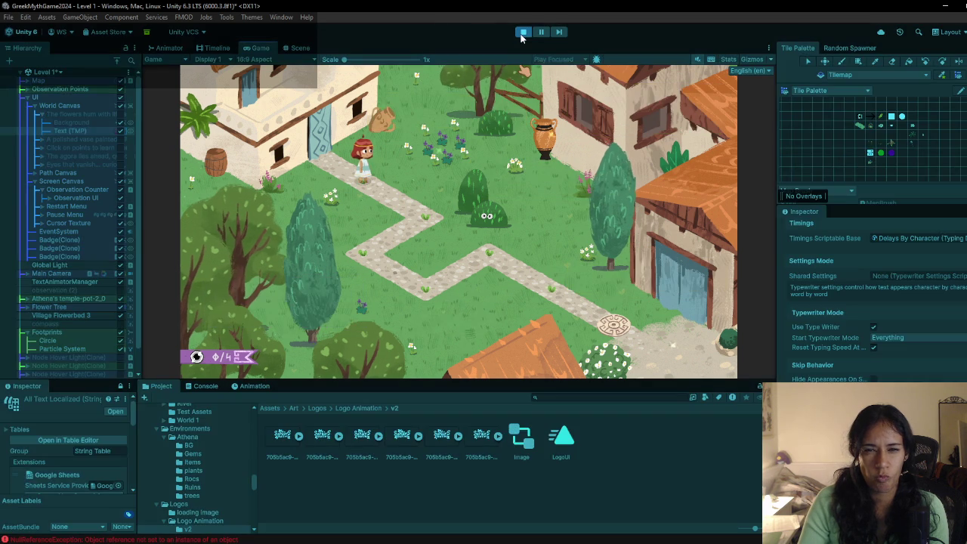
Step: Test typing at the bush observation point, stop the game, and reselect Text (TMP)
{"action": "left_click", "coordinate": [490, 211]}
{"action": "key", "text": "ctrl+p"}
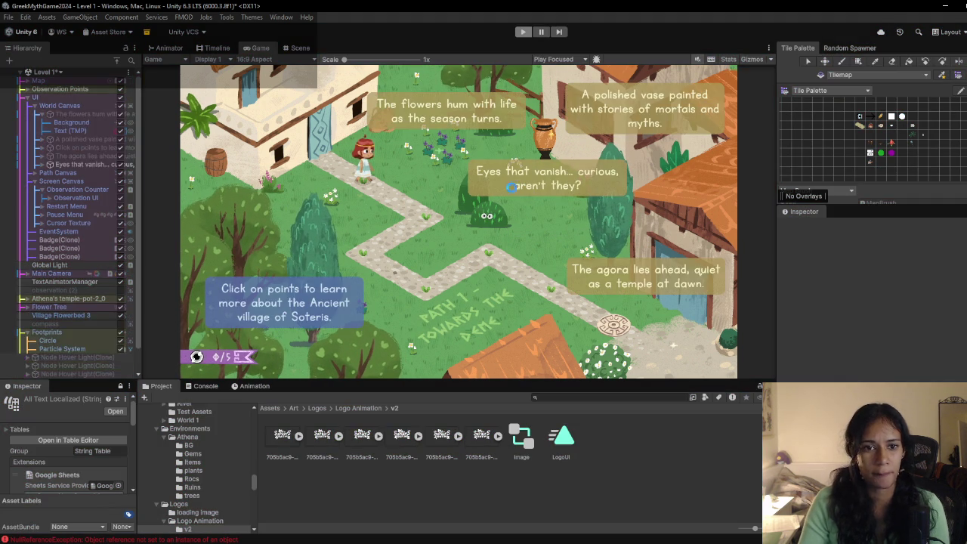
{"action": "left_click", "coordinate": [81, 130]}
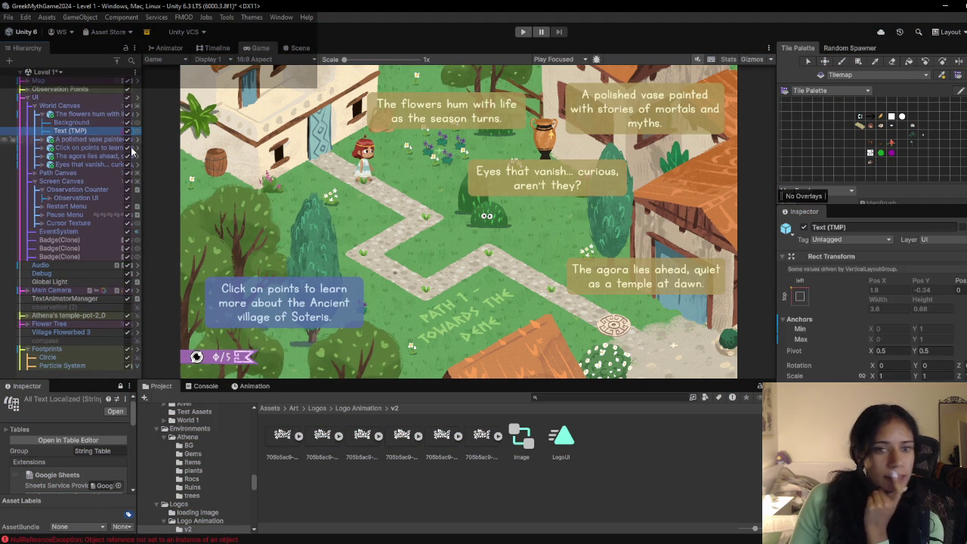
{"action": "scroll", "coordinate": [873, 302], "scroll_direction": "down", "scroll_amount": 5}
{"action": "scroll", "coordinate": [873, 317], "scroll_direction": "down", "scroll_amount": 1}
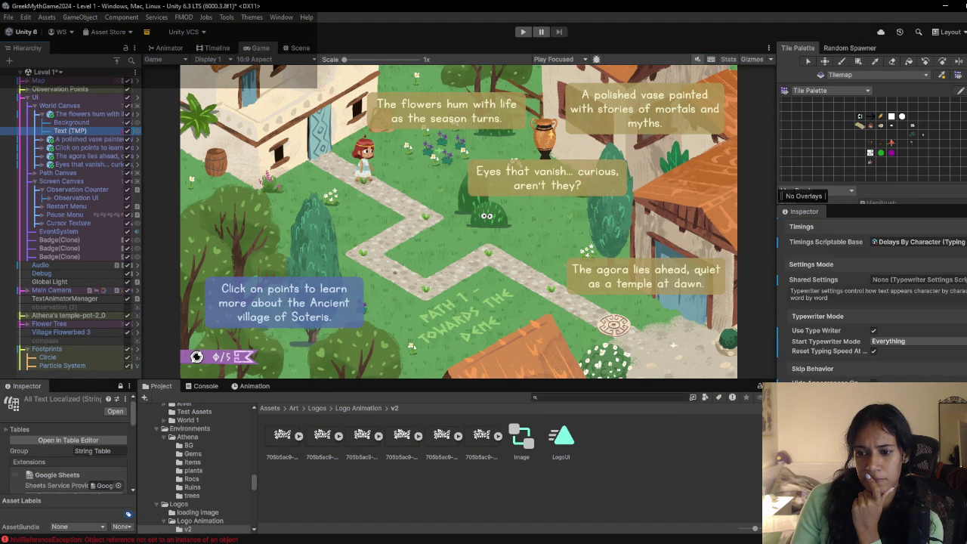
Step: Assign Shared Typewriter Settings to the Shared Settings field and inspect that asset
{"action": "left_click", "coordinate": [961, 279]}
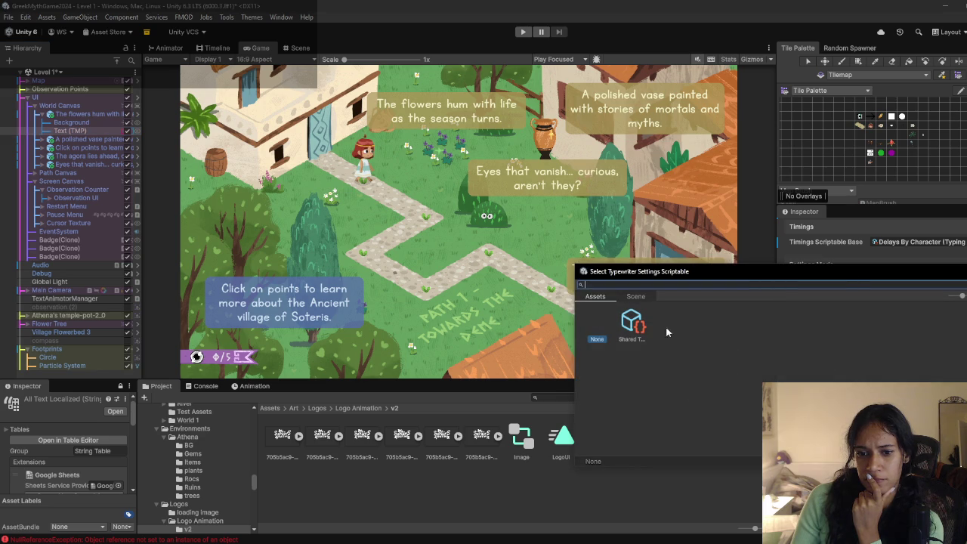
{"action": "left_click", "coordinate": [635, 325]}
{"action": "left_click", "coordinate": [918, 280]}
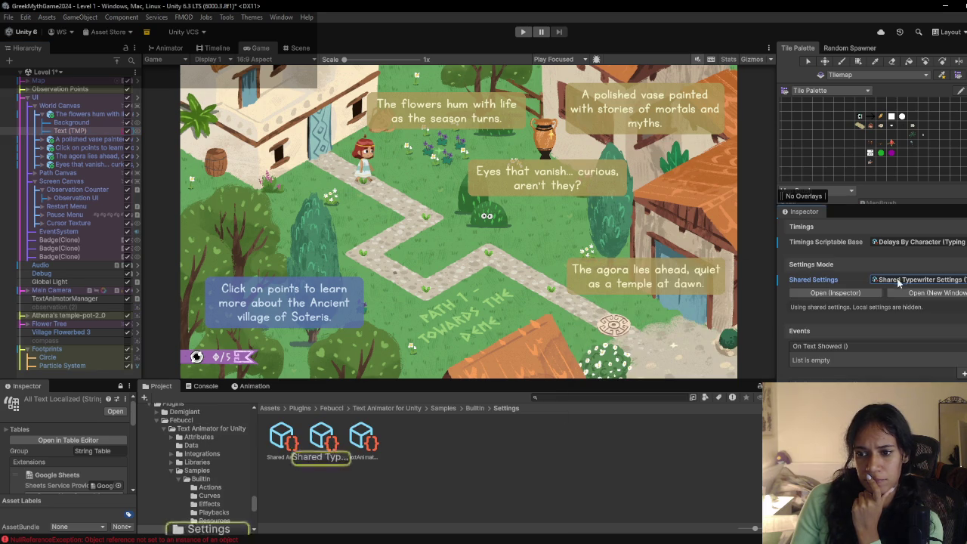
{"action": "left_click", "coordinate": [324, 438]}
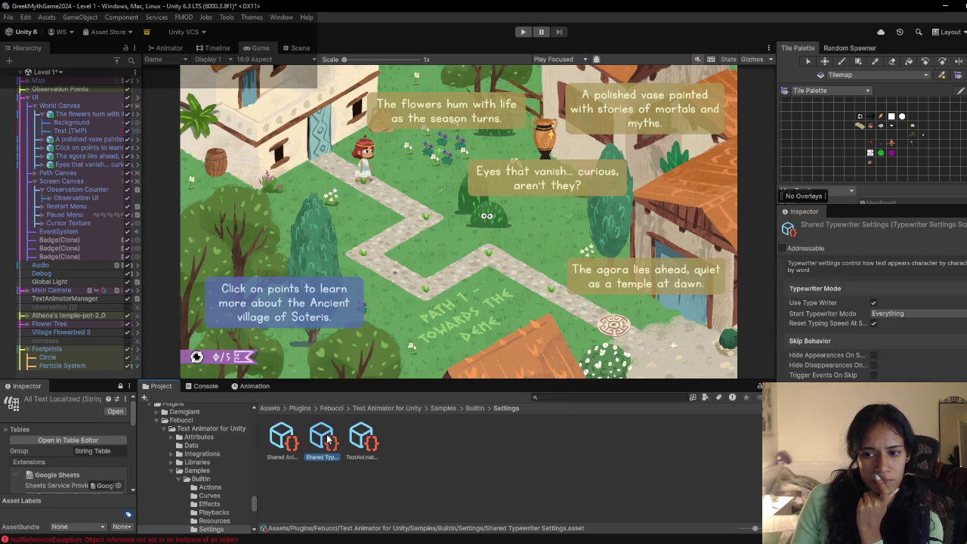
Step: Play-test the Text (TMP) typewriter, stop the game, and return to the Text Animator docs
{"action": "left_click", "coordinate": [76, 130]}
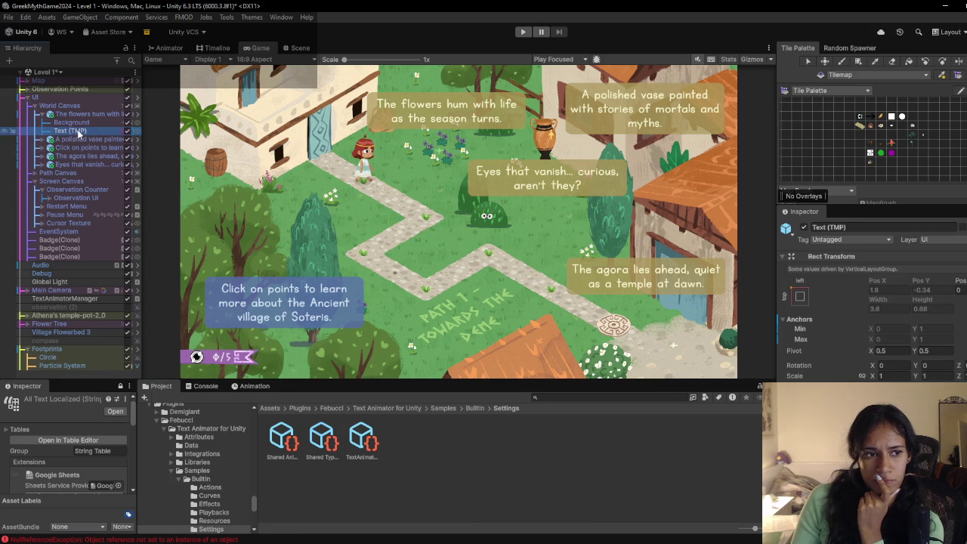
{"action": "scroll", "coordinate": [883, 367], "scroll_direction": "down", "scroll_amount": 10}
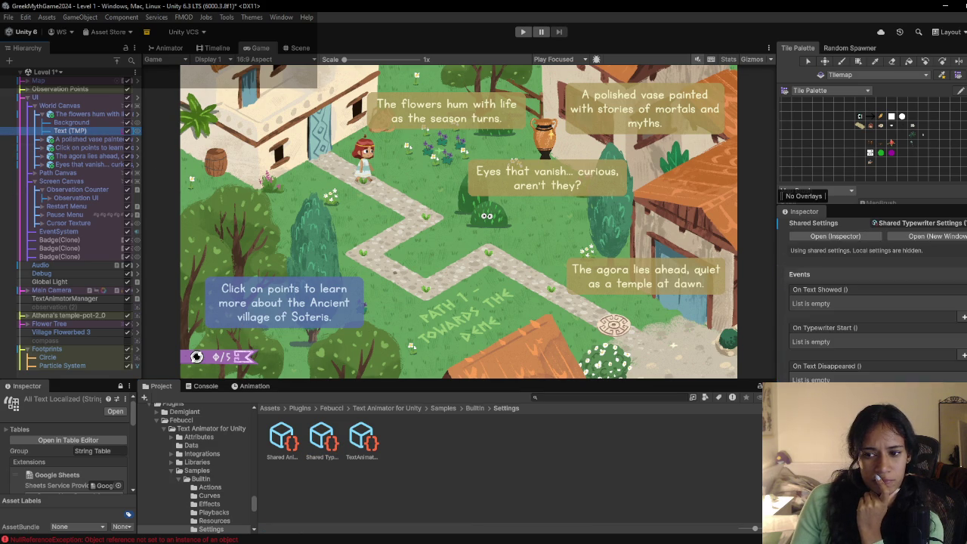
{"action": "scroll", "coordinate": [876, 318], "scroll_direction": "up", "scroll_amount": 2}
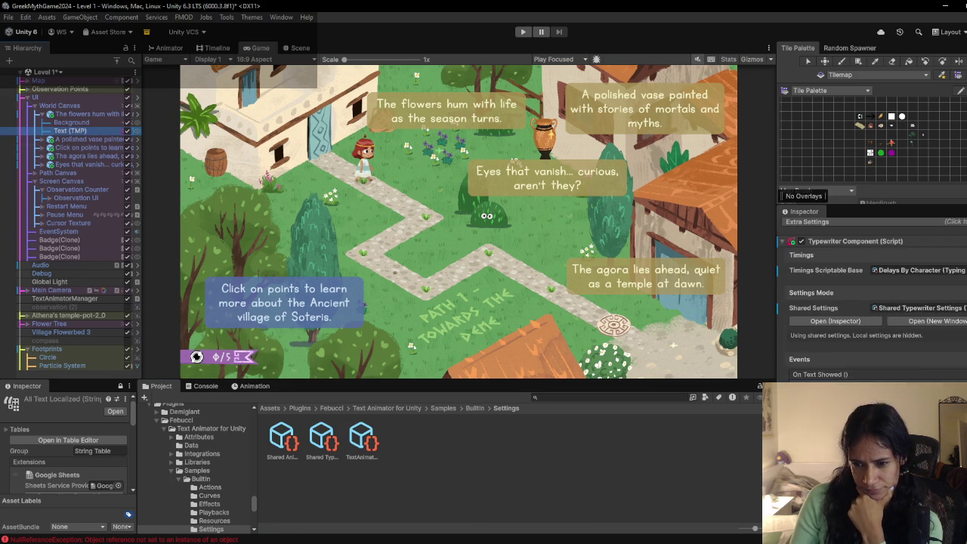
{"action": "scroll", "coordinate": [877, 302], "scroll_direction": "up", "scroll_amount": 1}
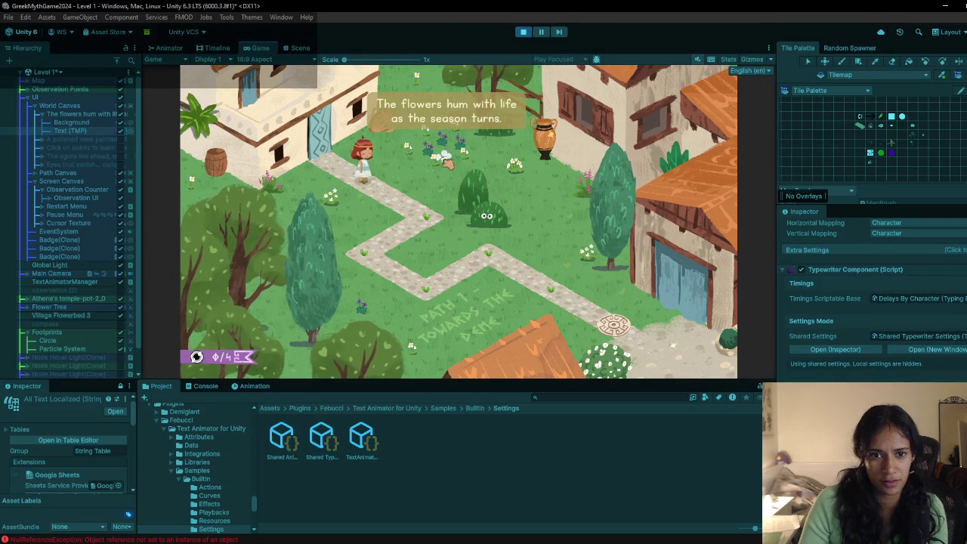
{"action": "key", "text": "ctrl+p"}
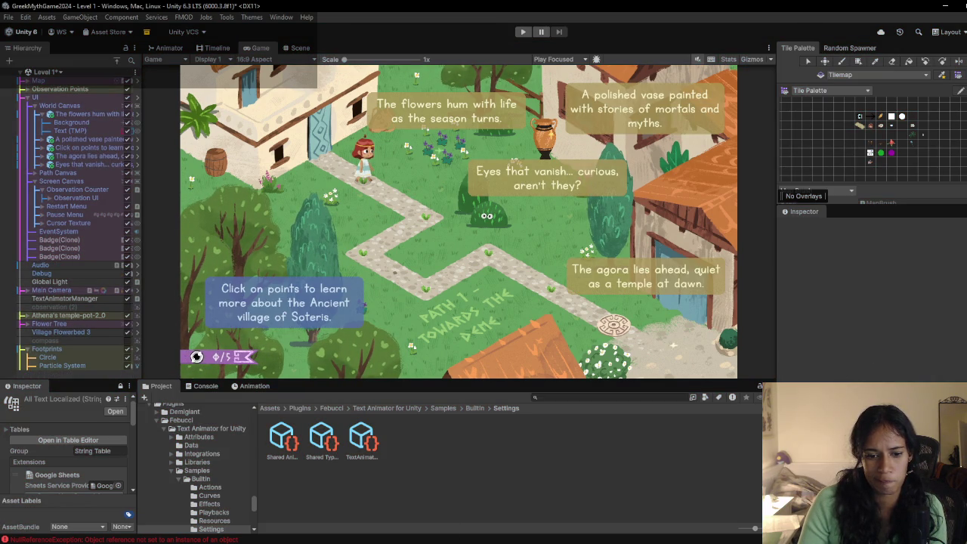
{"action": "mouse_move", "coordinate": [291, 541]}
{"action": "left_click", "coordinate": [423, 514]}
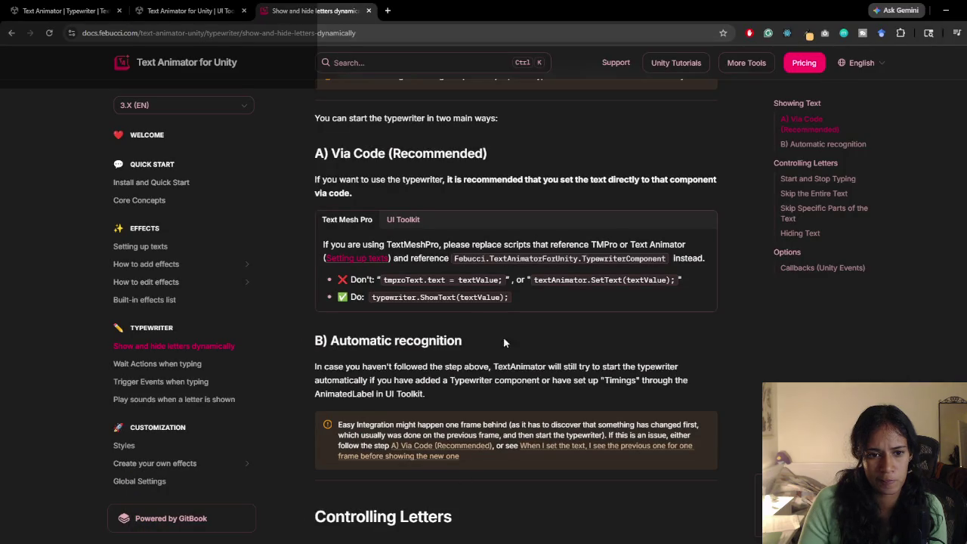
Step: Highlight the 'A) Via Code (Recommended)' heading and the typewriter.ShowText(textValue) line
{"action": "scroll", "coordinate": [504, 319], "scroll_direction": "down", "scroll_amount": 1}
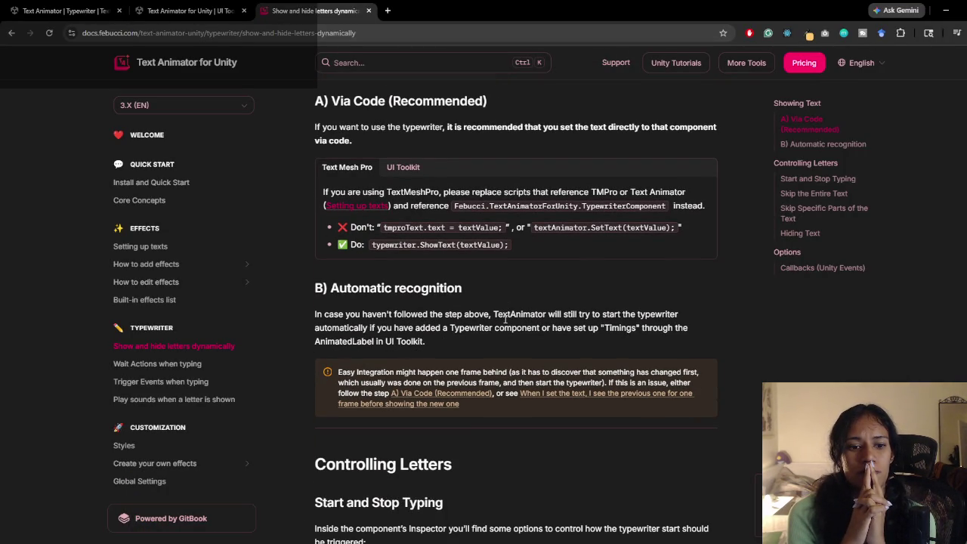
{"action": "scroll", "coordinate": [504, 319], "scroll_direction": "up", "scroll_amount": 4}
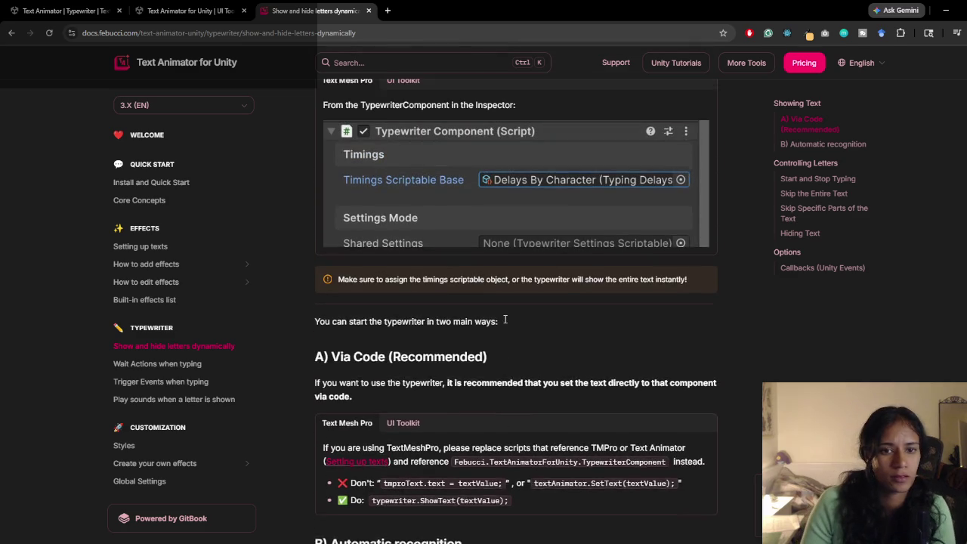
{"action": "mouse_move", "coordinate": [370, 328]}
{"action": "left_mouse_down"}
{"action": "mouse_move", "coordinate": [491, 338]}
{"action": "mouse_move", "coordinate": [486, 358]}
{"action": "left_mouse_up"}
{"action": "scroll", "coordinate": [485, 358], "scroll_direction": "down", "scroll_amount": 2}
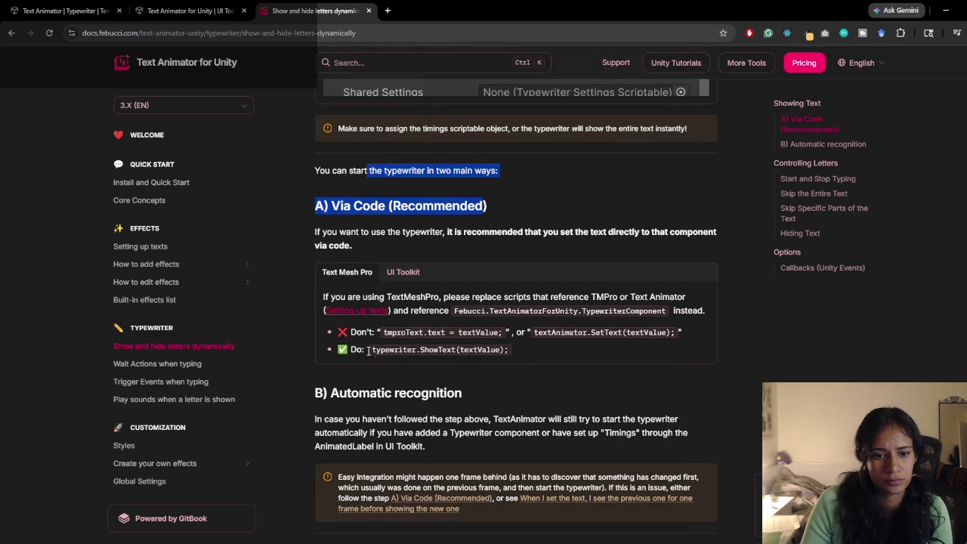
{"action": "left_click_drag", "start_coordinate": [369, 350], "coordinate": [523, 352]}
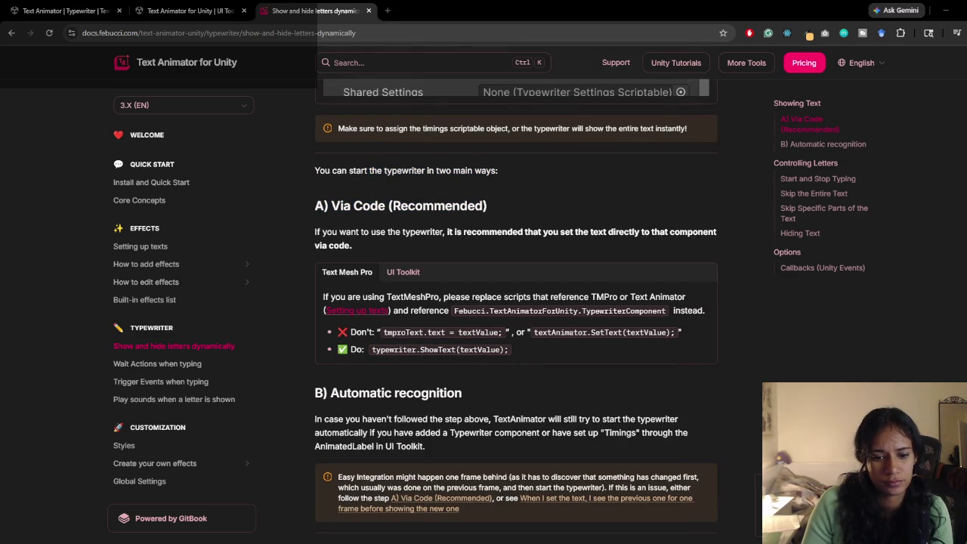
Step: Minimize VS Code and the browser to get back to Unity
{"action": "key", "text": "alt+Tab"}
{"action": "left_click", "coordinate": [946, 13]}
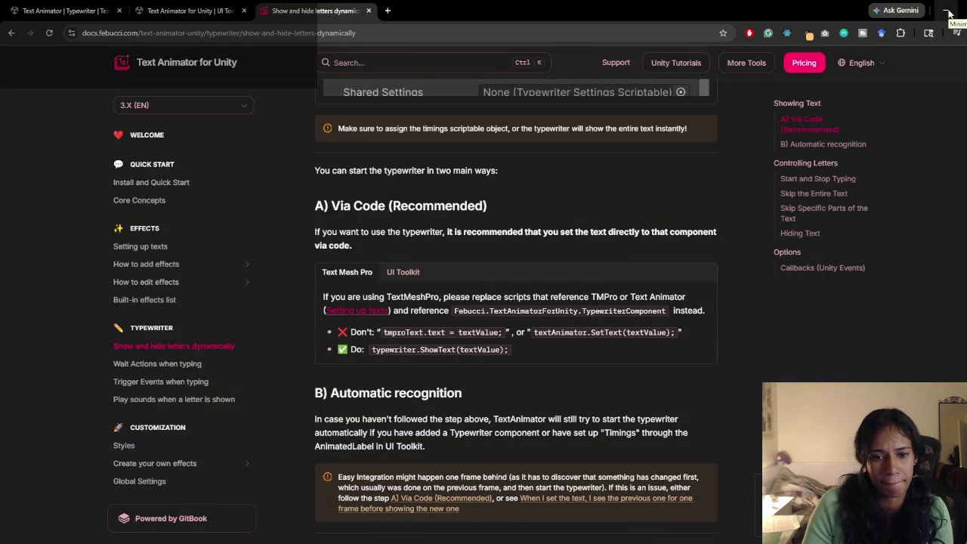
{"action": "left_click", "coordinate": [949, 13]}
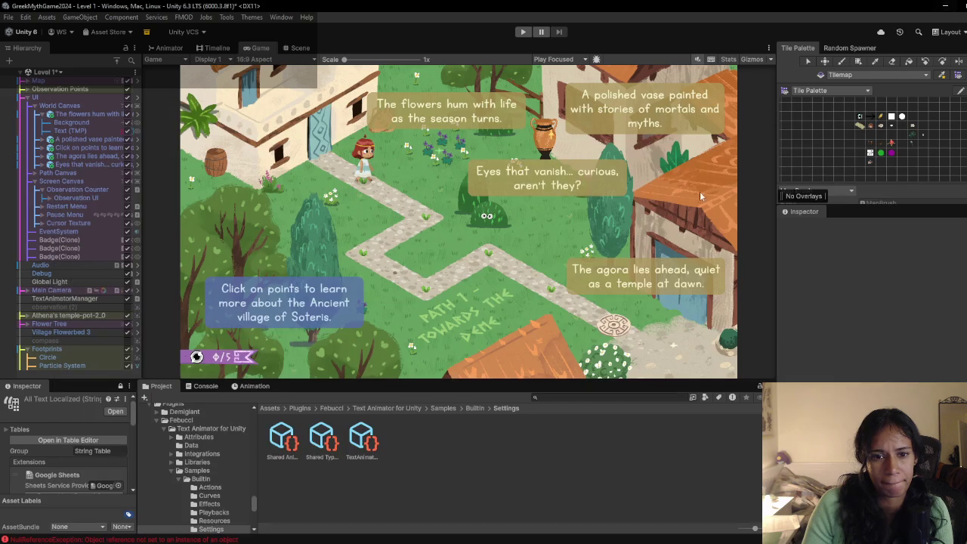
Step: Try a Project search for 'obse', then clear it
{"action": "left_click", "coordinate": [270, 408]}
{"action": "left_click", "coordinate": [546, 398]}
{"action": "type", "text": "obse"}
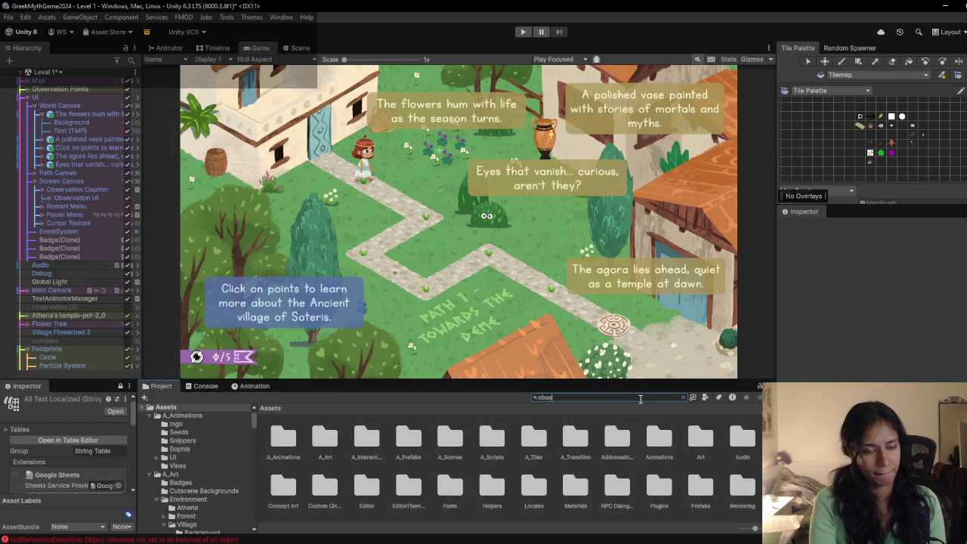
{"action": "key", "text": "BackSpace"}
{"action": "key", "text": "BackSpace"}
{"action": "key", "text": "BackSpace"}
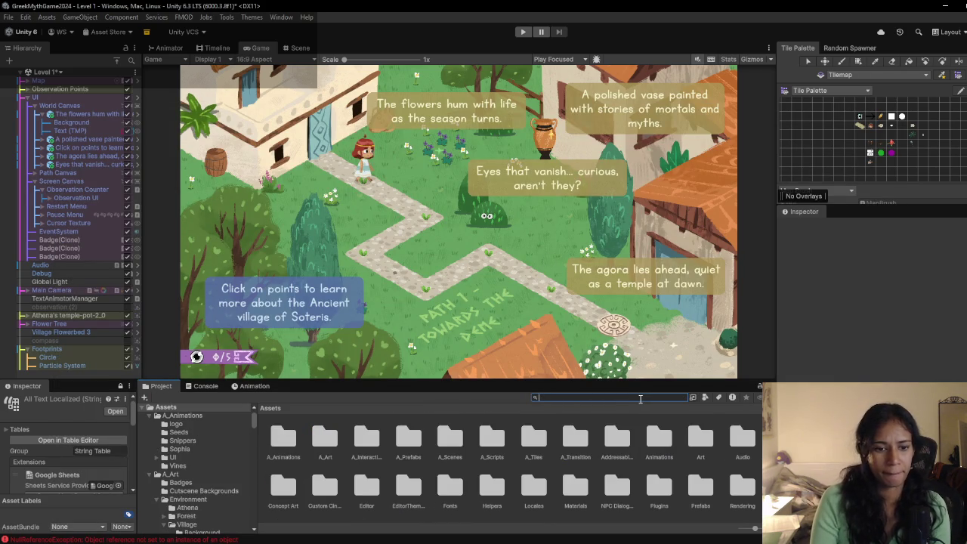
Step: Select the humming flowers caption and review its Dialogue Box localized Line entries
{"action": "left_click", "coordinate": [76, 113]}
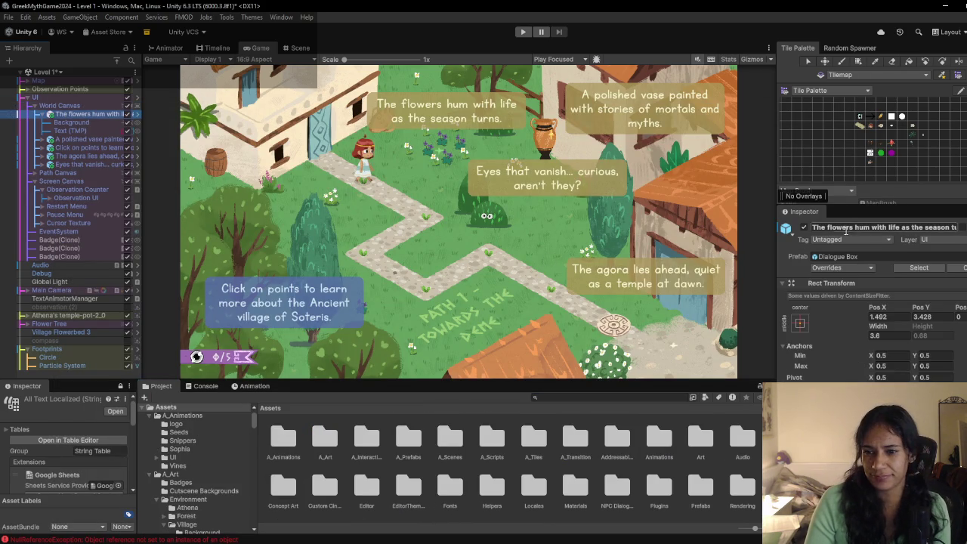
{"action": "scroll", "coordinate": [848, 303], "scroll_direction": "down", "scroll_amount": 10}
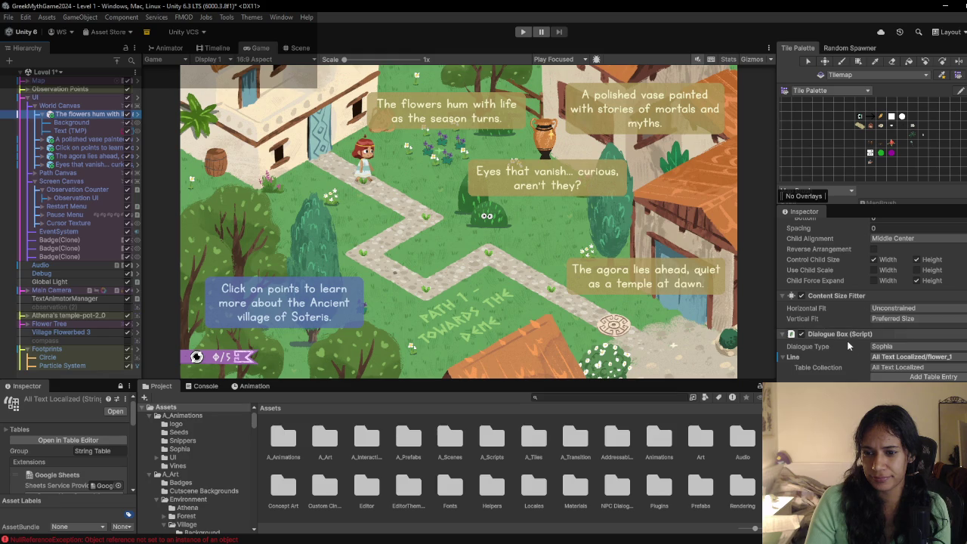
{"action": "scroll", "coordinate": [850, 343], "scroll_direction": "down", "scroll_amount": 3}
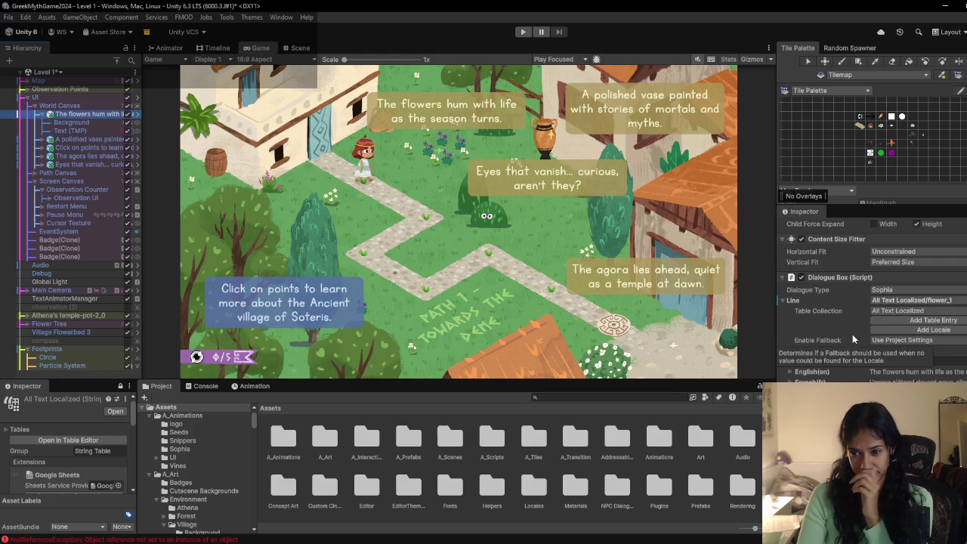
{"action": "scroll", "coordinate": [838, 281], "scroll_direction": "down", "scroll_amount": 7}
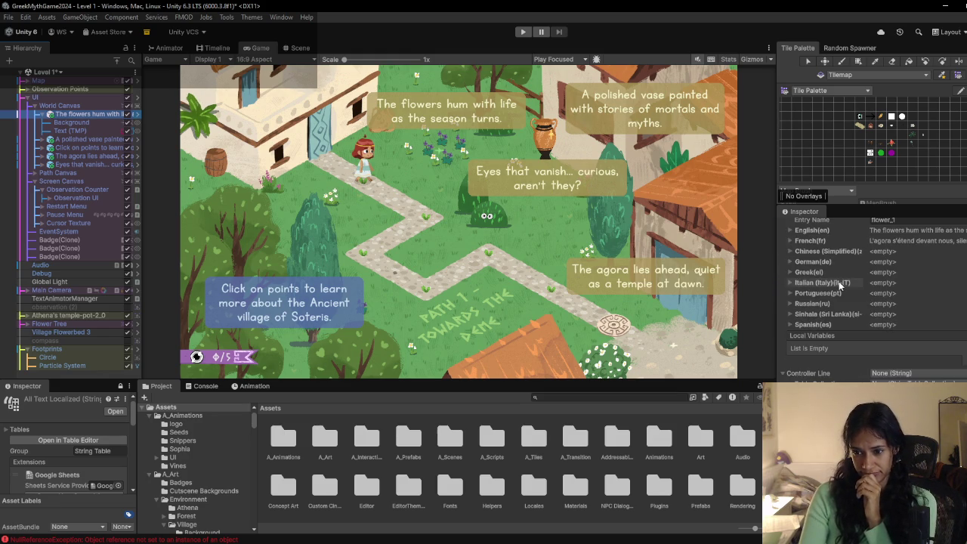
{"action": "scroll", "coordinate": [839, 281], "scroll_direction": "down", "scroll_amount": 3}
{"action": "scroll", "coordinate": [841, 277], "scroll_direction": "down", "scroll_amount": 1}
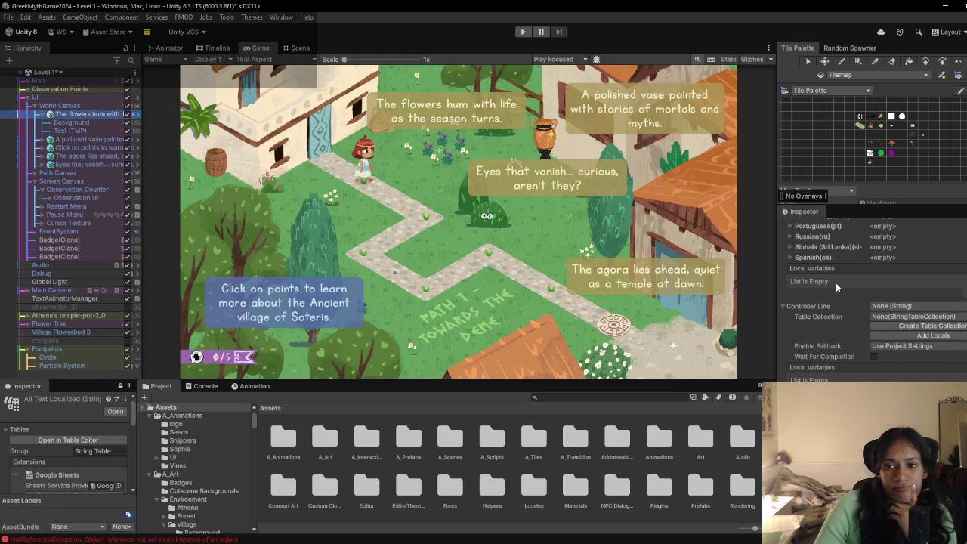
{"action": "left_click", "coordinate": [591, 396]}
Step: Search the Project for 'dialogue box' and select the DialogueBox script, comparing the other one
{"action": "type", "text": "dia"}
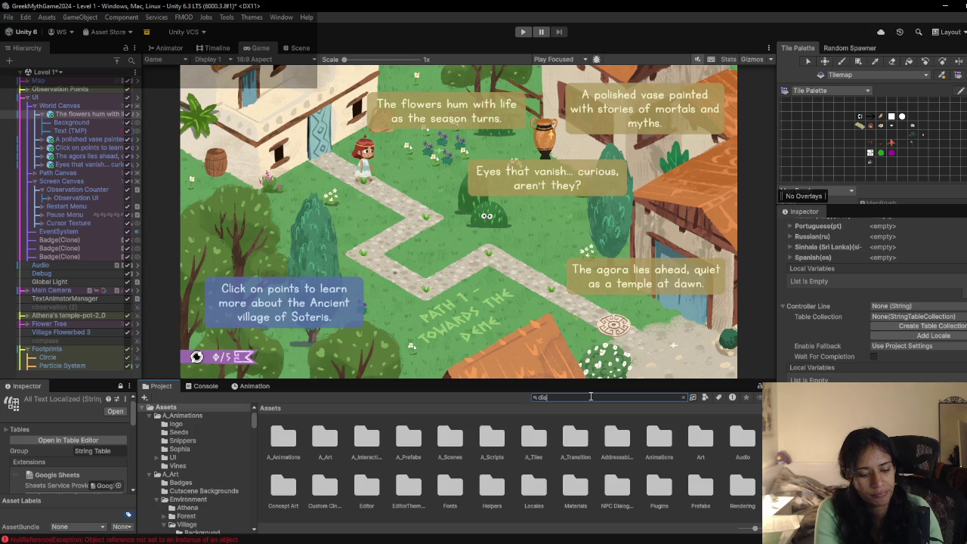
{"action": "type", "text": "logue"}
{"action": "scroll", "coordinate": [834, 369], "scroll_direction": "down", "scroll_amount": 8}
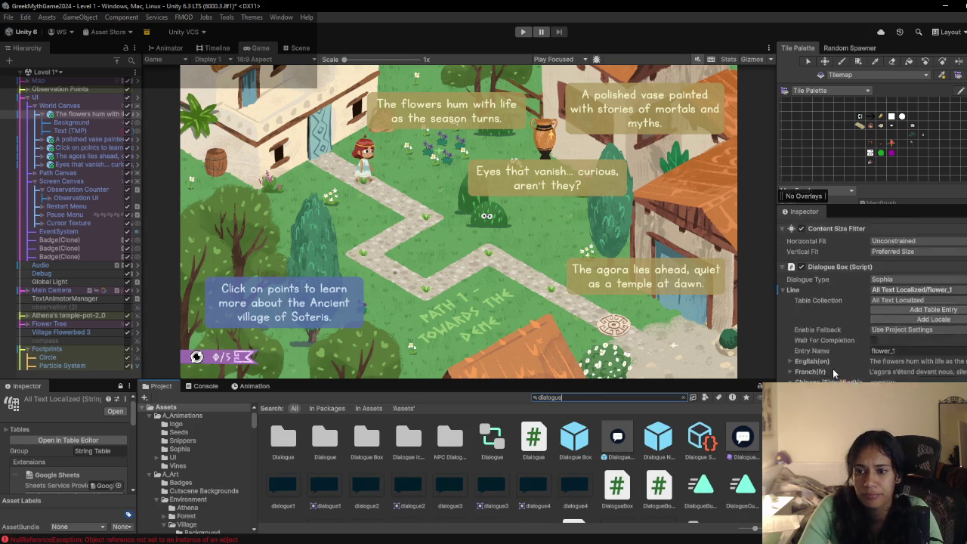
{"action": "type", "text": " box"}
{"action": "left_click", "coordinate": [402, 442]}
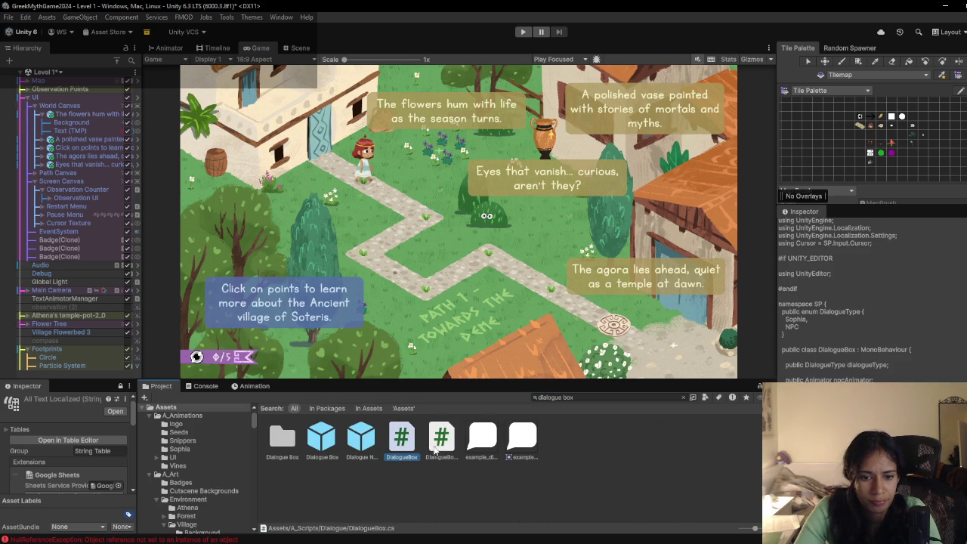
{"action": "left_click", "coordinate": [438, 450]}
{"action": "left_click", "coordinate": [403, 450]}
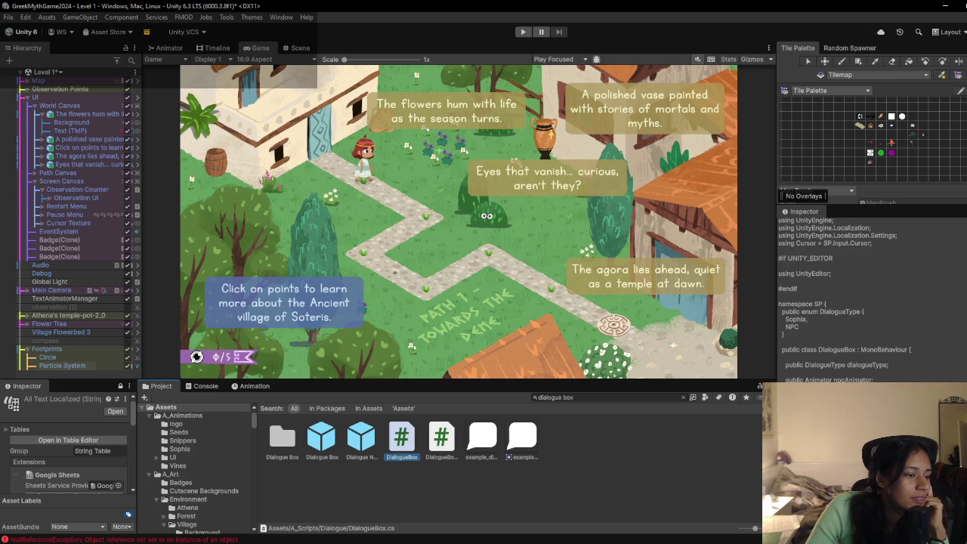
Step: Open DialogueBox.cs in the external editor, which brings up Rider's solution prompt
{"action": "key", "text": "alt+Tab"}
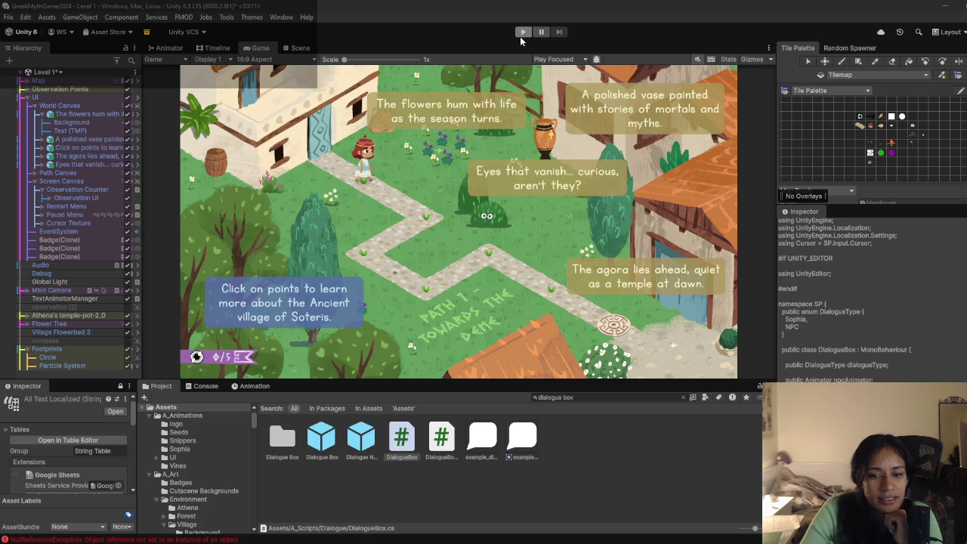
{"action": "scroll", "coordinate": [883, 340], "scroll_direction": "down", "scroll_amount": 5}
{"action": "scroll", "coordinate": [883, 339], "scroll_direction": "down", "scroll_amount": 2}
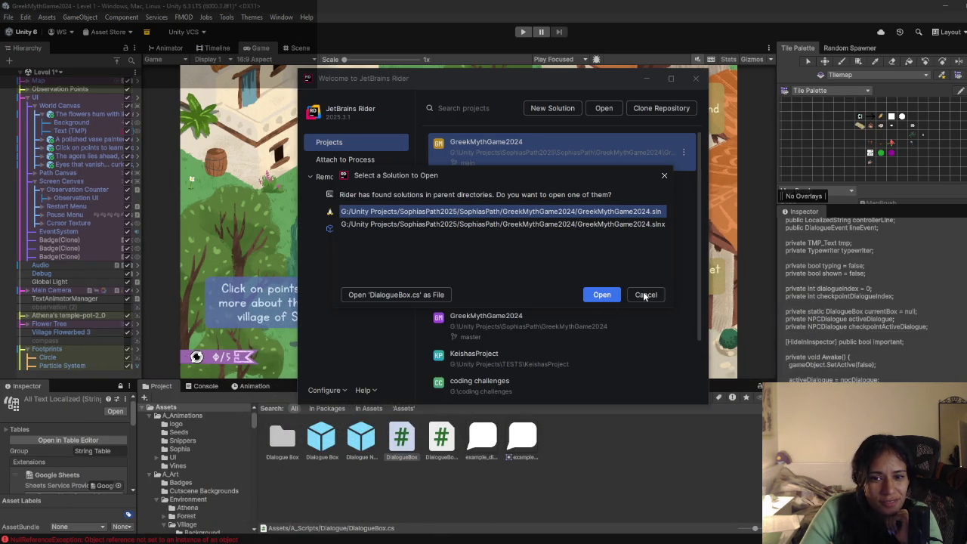
Step: Dismiss Rider's solution prompt, error and welcome window, retry the script, then close Start Failed
{"action": "left_click", "coordinate": [645, 296]}
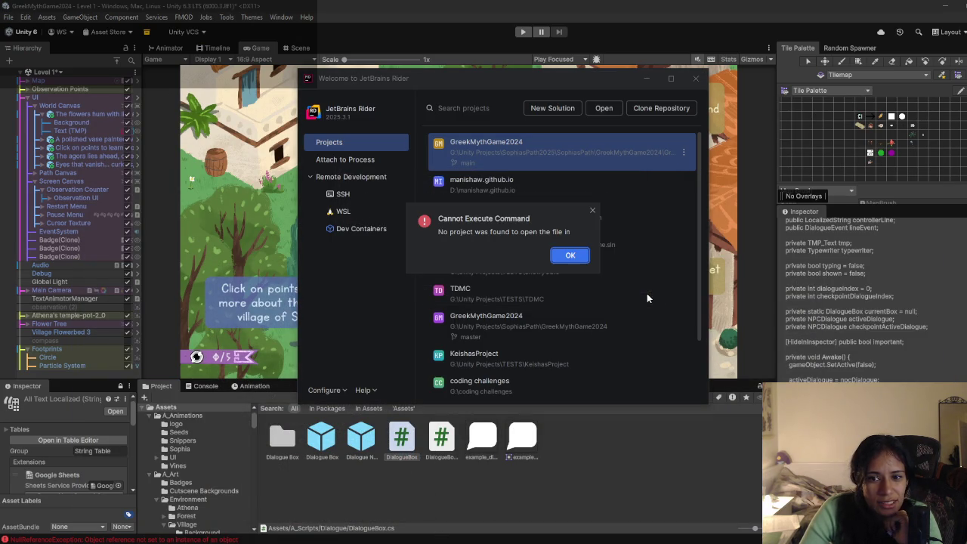
{"action": "left_click", "coordinate": [569, 257]}
{"action": "left_click", "coordinate": [434, 525]}
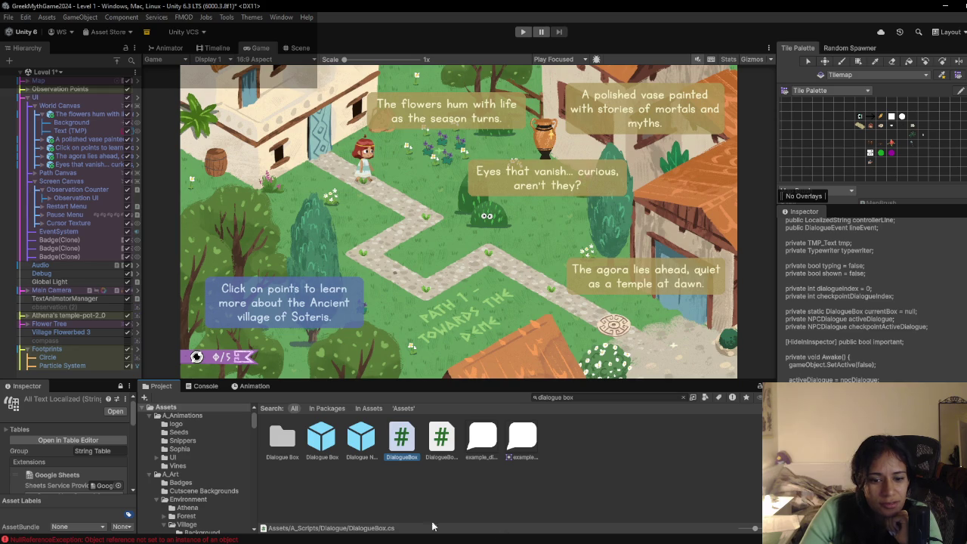
{"action": "double_click", "coordinate": [407, 452]}
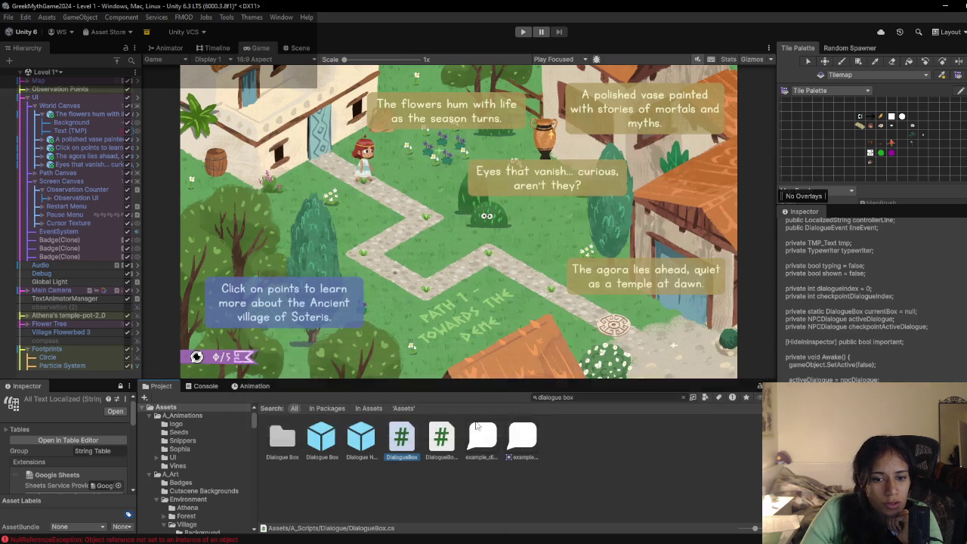
{"action": "left_click", "coordinate": [420, 433]}
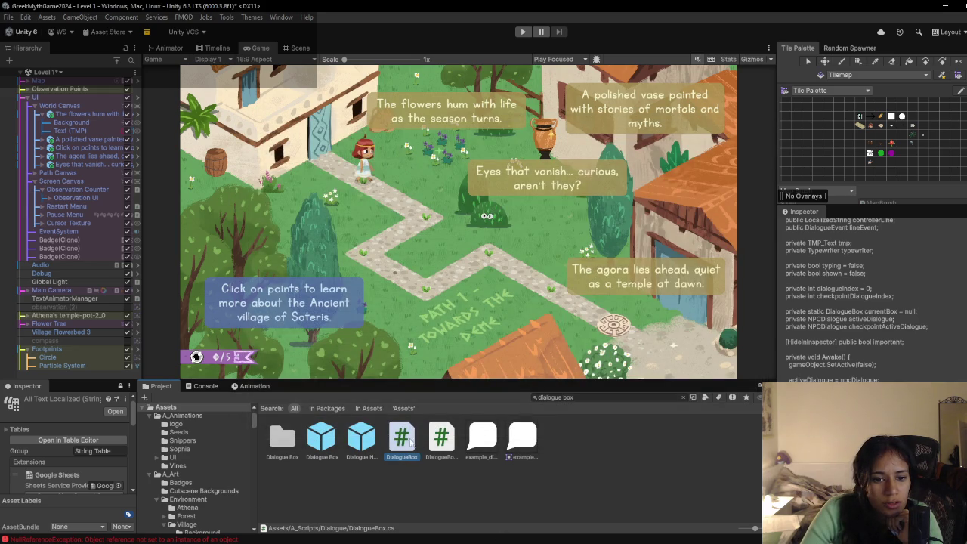
Step: Open and then close a properties window for the DialogueBox script
{"action": "right_click", "coordinate": [402, 446]}
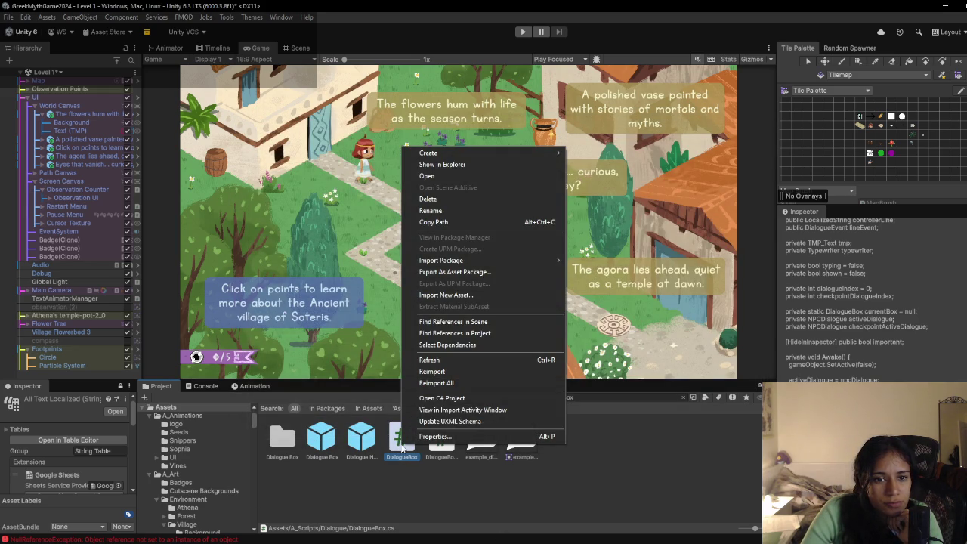
{"action": "left_click", "coordinate": [456, 476]}
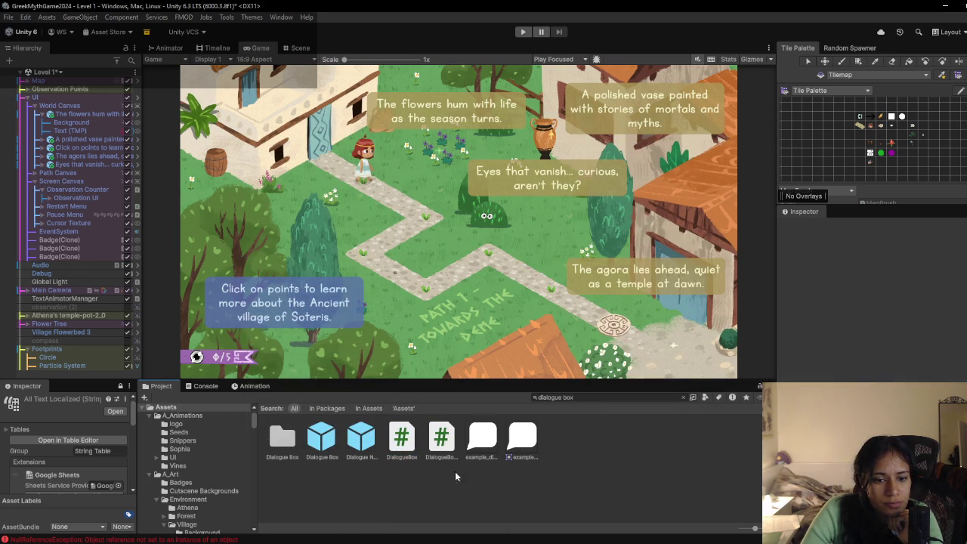
{"action": "left_click", "coordinate": [408, 445]}
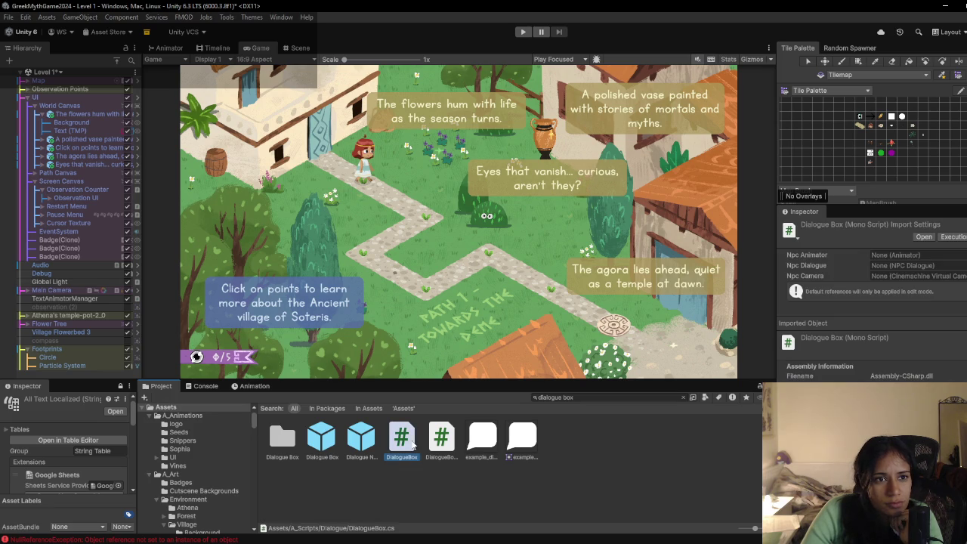
{"action": "left_click", "coordinate": [26, 16]}
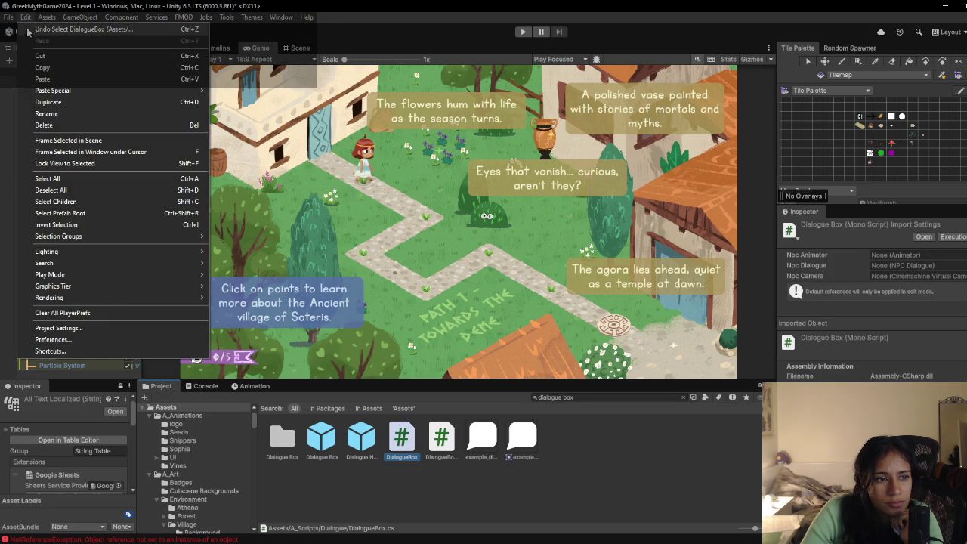
{"action": "mouse_move", "coordinate": [47, 17]}
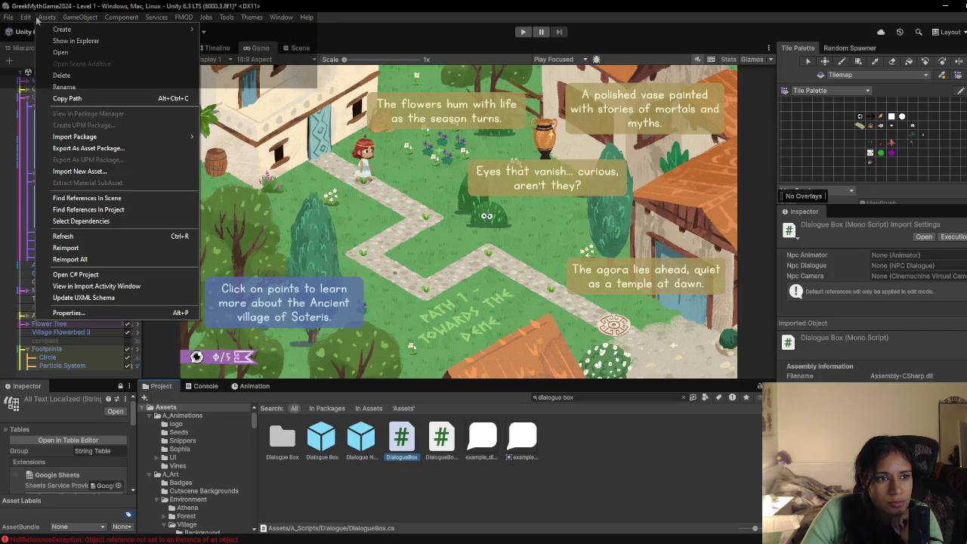
{"action": "left_click", "coordinate": [67, 312]}
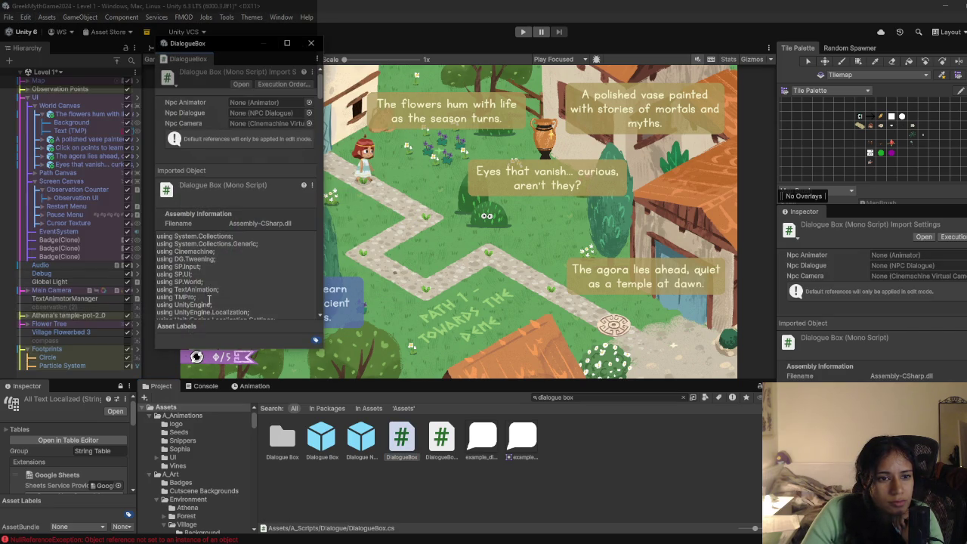
{"action": "left_click", "coordinate": [312, 46]}
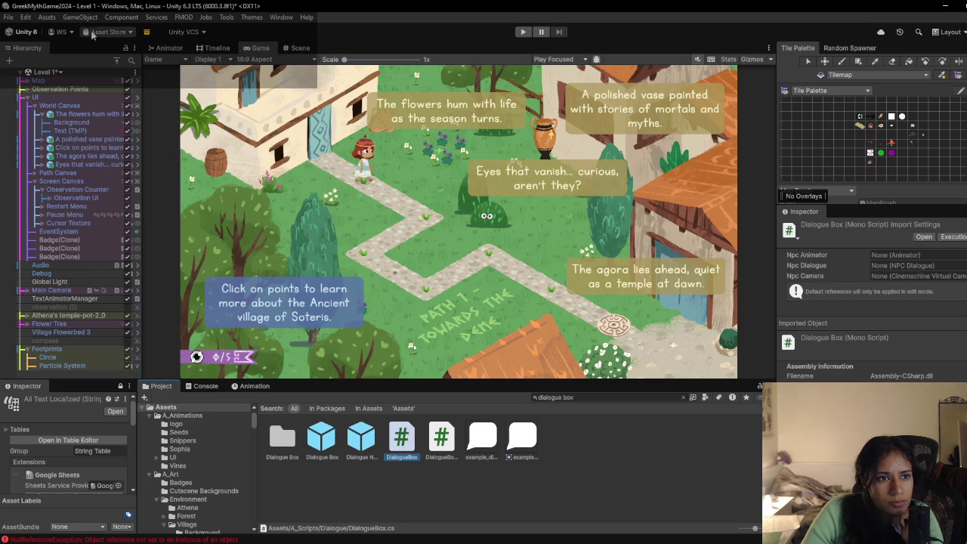
Step: In Preferences > External Tools, try Visual Studio 2019 as the External Script Editor
{"action": "left_click", "coordinate": [26, 16]}
{"action": "mouse_move", "coordinate": [11, 16]}
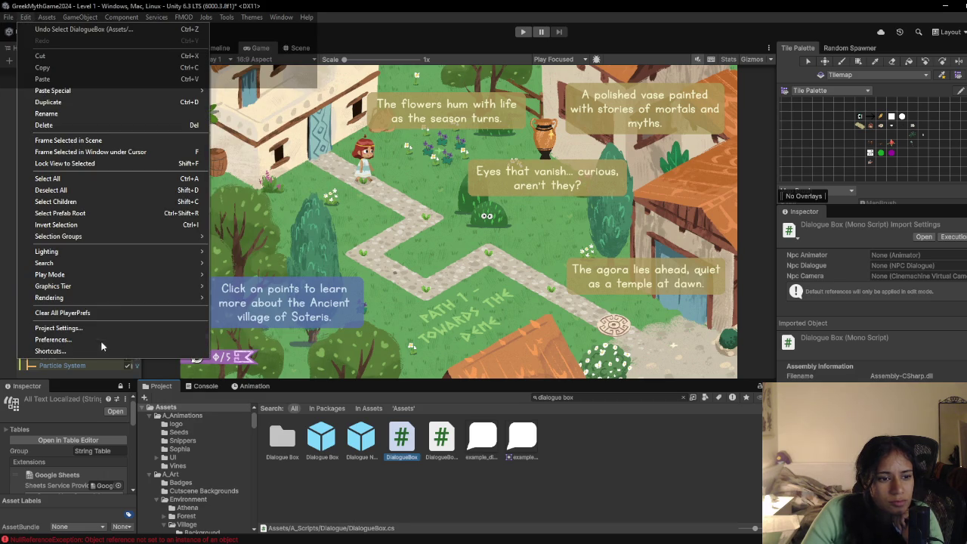
{"action": "left_click", "coordinate": [101, 343]}
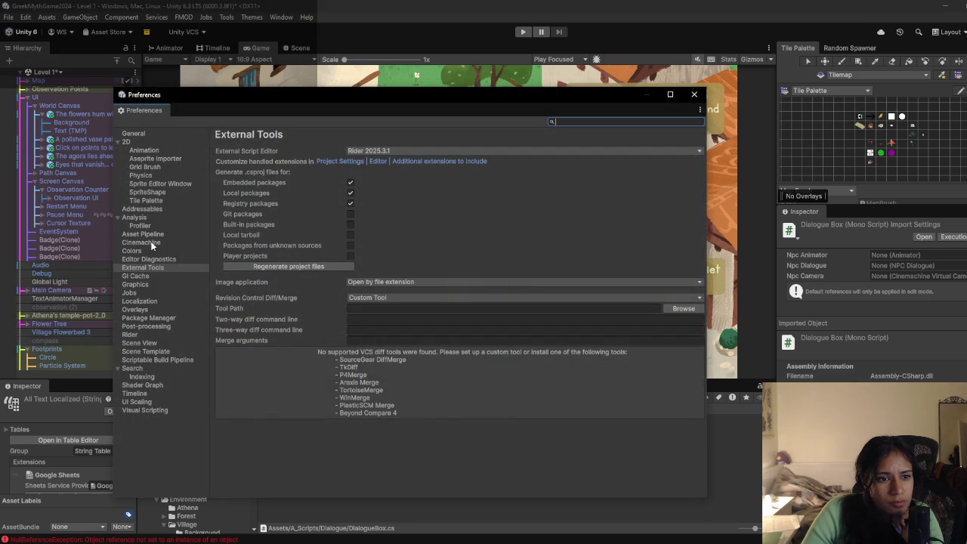
{"action": "left_click", "coordinate": [375, 151]}
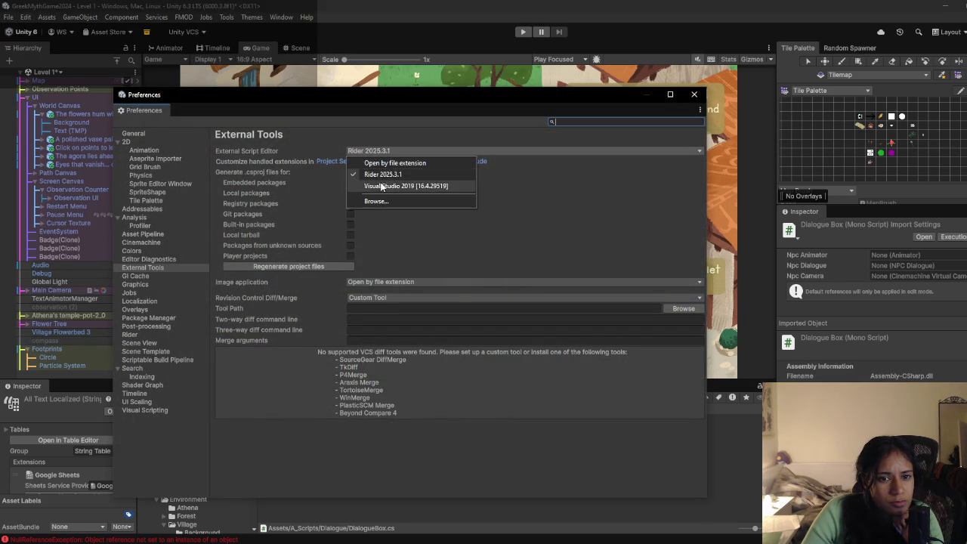
{"action": "left_click", "coordinate": [385, 186]}
{"action": "left_click", "coordinate": [438, 151]}
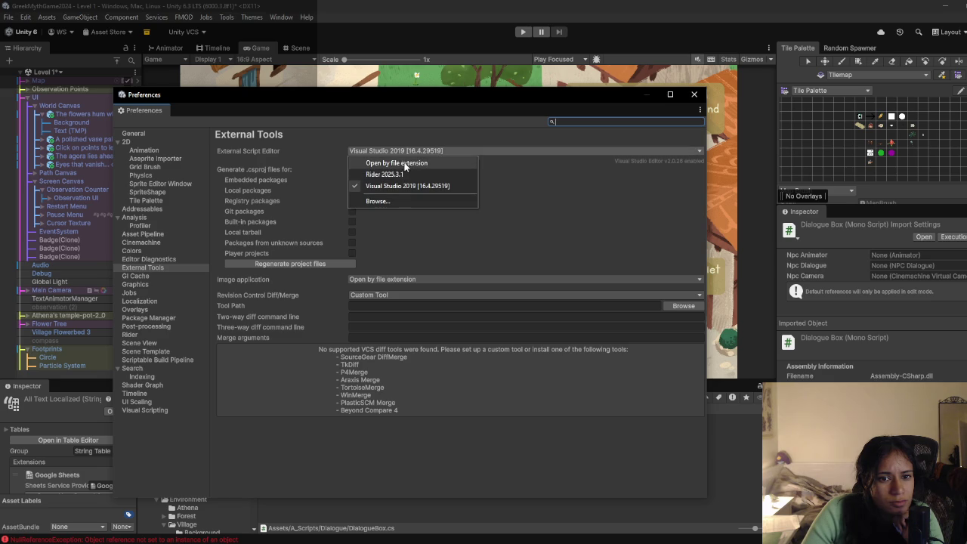
Step: Set Visual Studio Code as the script editor, regenerate project files, and close Preferences
{"action": "left_click", "coordinate": [393, 200]}
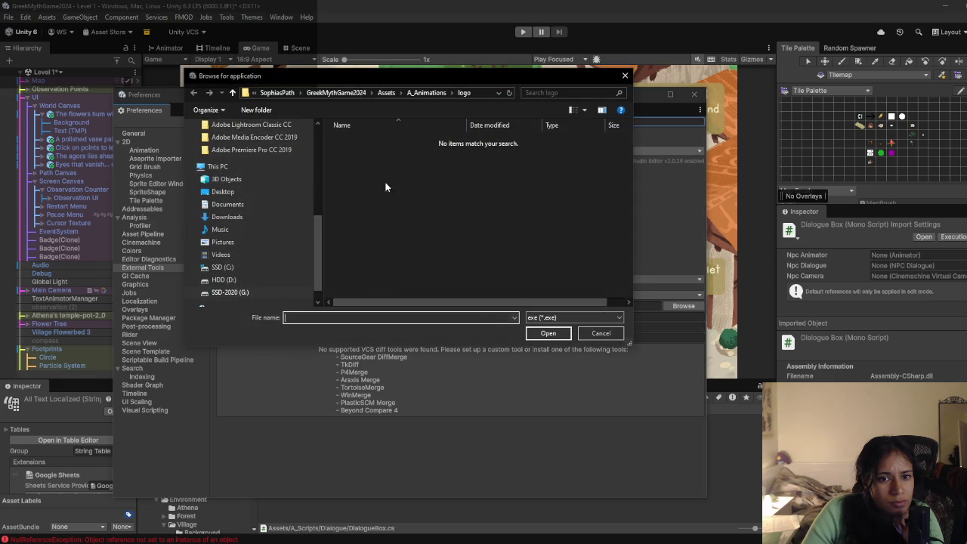
{"action": "scroll", "coordinate": [287, 227], "scroll_direction": "down", "scroll_amount": 1}
{"action": "left_click", "coordinate": [245, 254]}
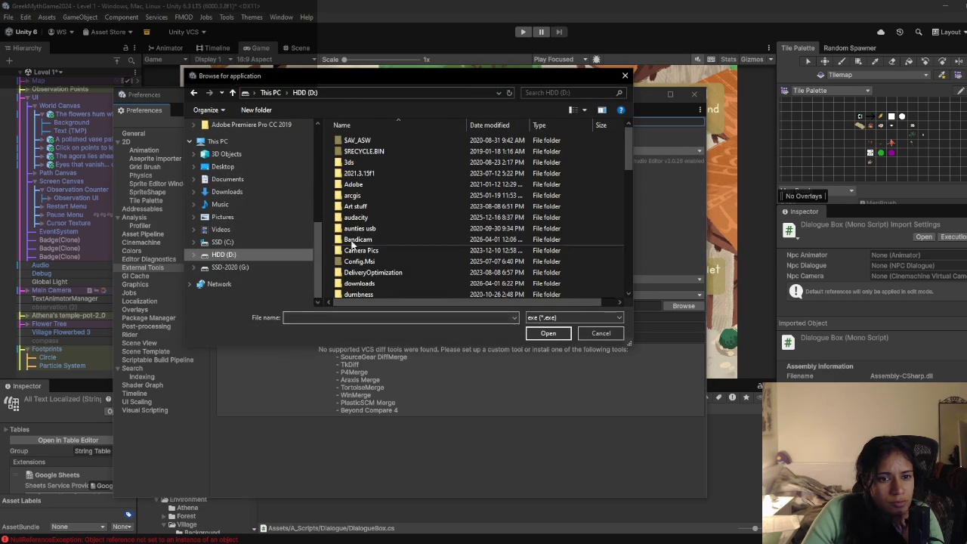
{"action": "scroll", "coordinate": [372, 233], "scroll_direction": "down", "scroll_amount": 1}
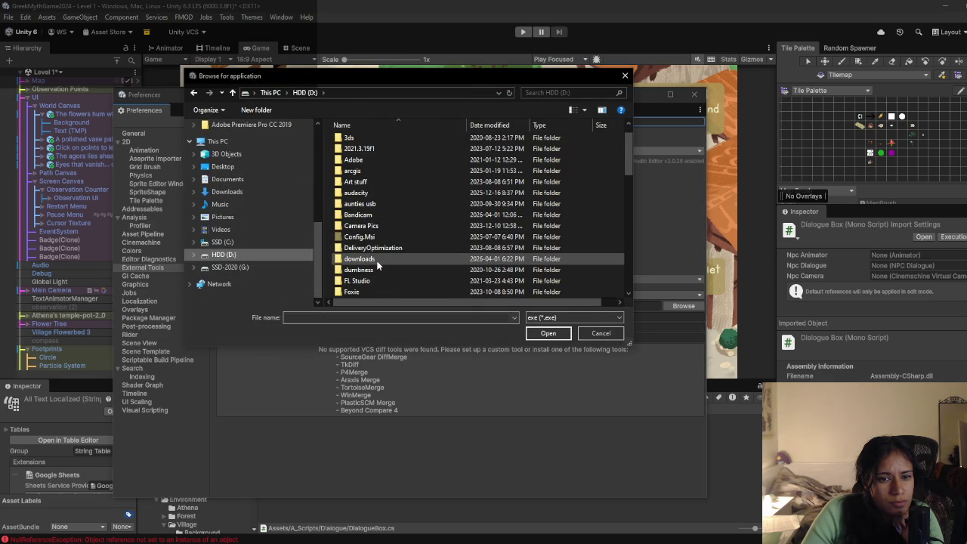
{"action": "double_click", "coordinate": [359, 259]}
{"action": "left_click_drag", "start_coordinate": [430, 82], "coordinate": [398, 82]}
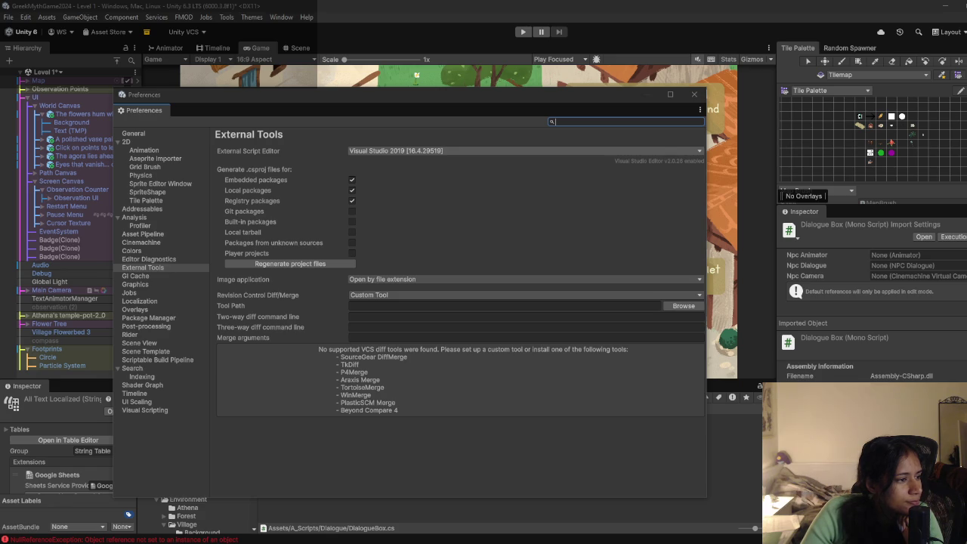
{"action": "left_click", "coordinate": [564, 237]}
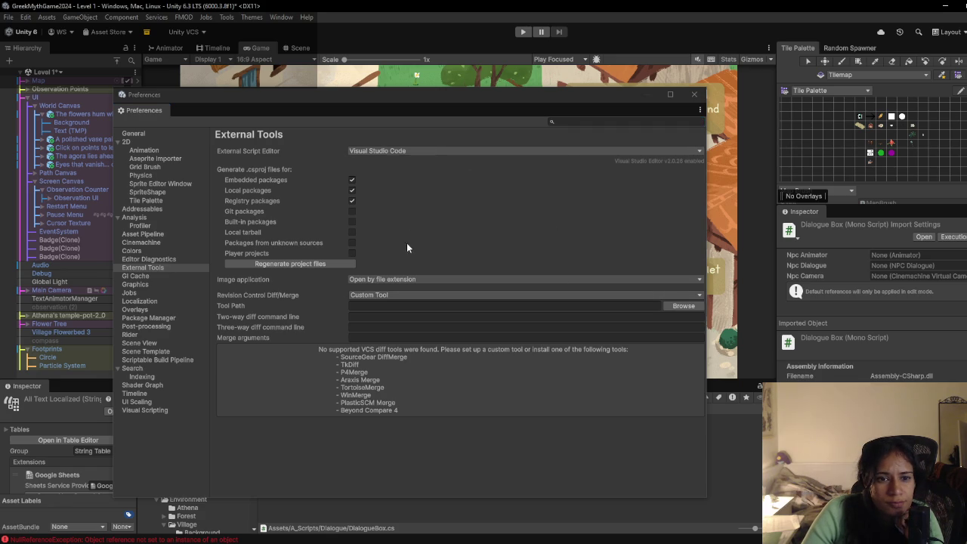
{"action": "left_click", "coordinate": [304, 264]}
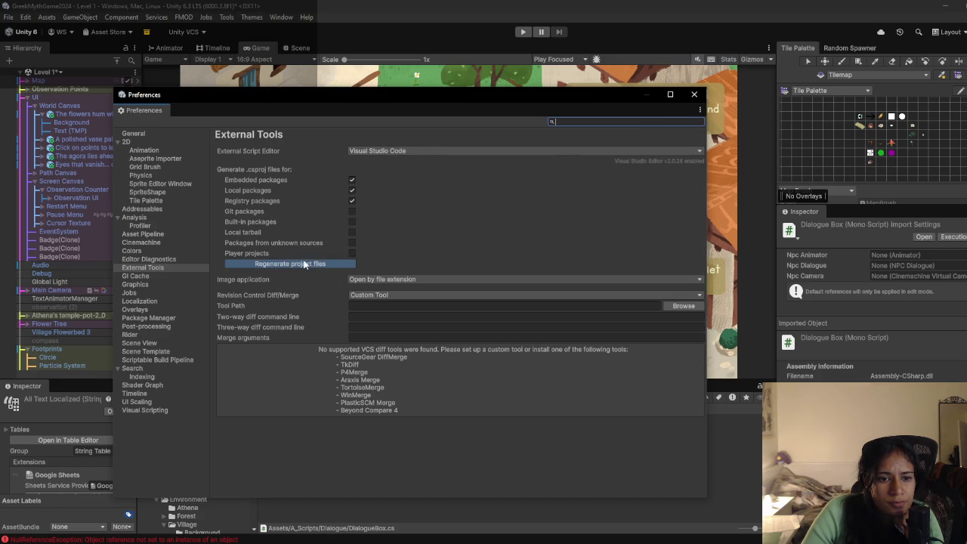
{"action": "left_click", "coordinate": [695, 96]}
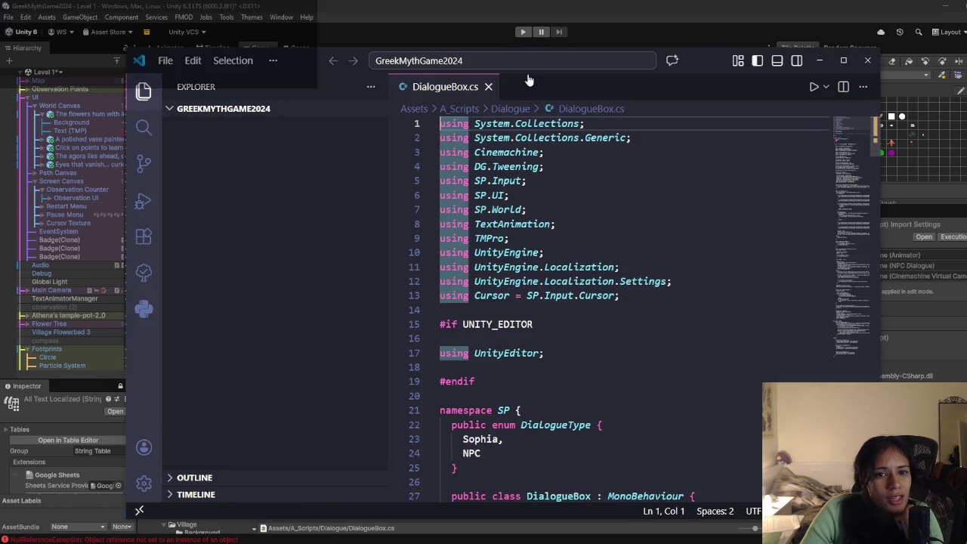
Step: Hide the Explorer sidebar and search DialogueBox.cs for 'start' to find Awake's typewriter setup
{"action": "key", "text": "ctrl+b"}
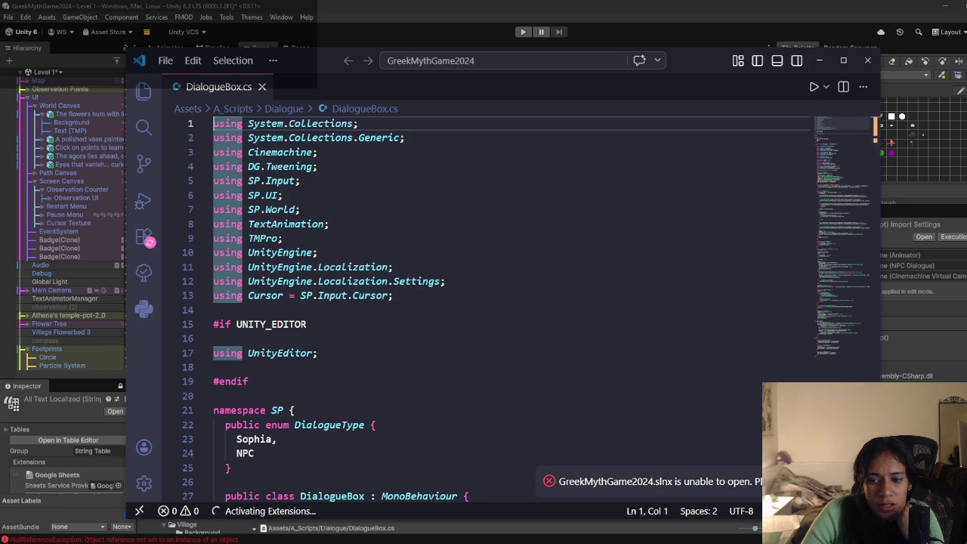
{"action": "scroll", "coordinate": [847, 136], "scroll_direction": "down", "scroll_amount": 2}
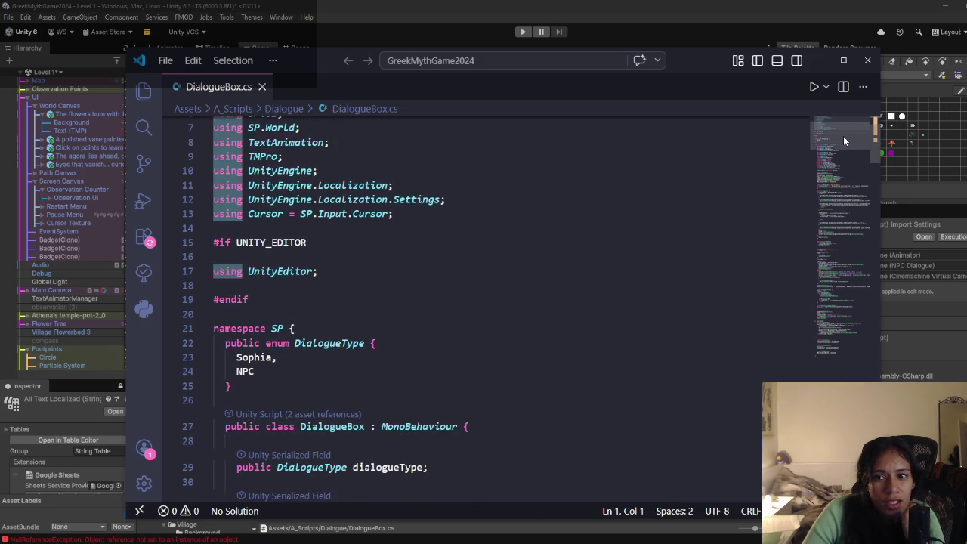
{"action": "key", "text": "ctrl+f"}
{"action": "type", "text": "start"}
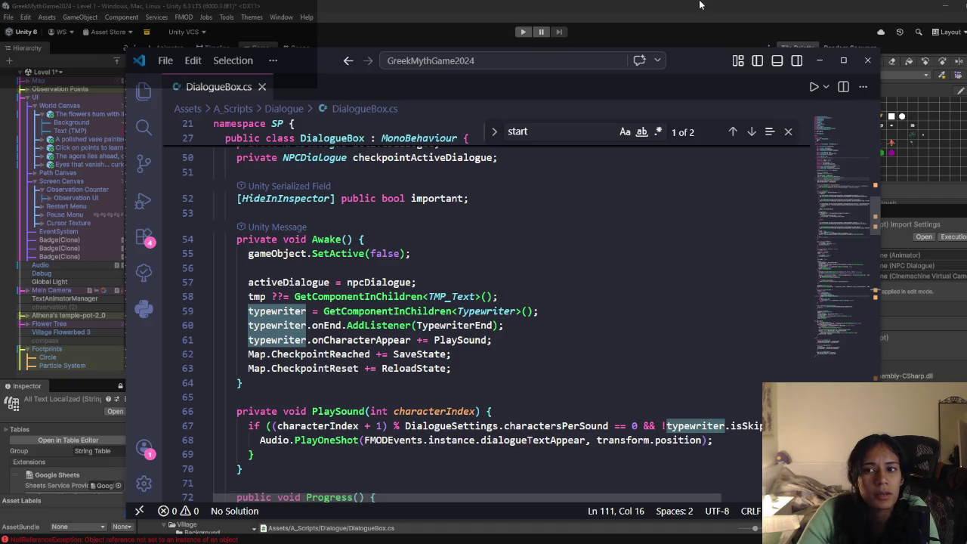
{"action": "key", "text": "alt+Tab"}
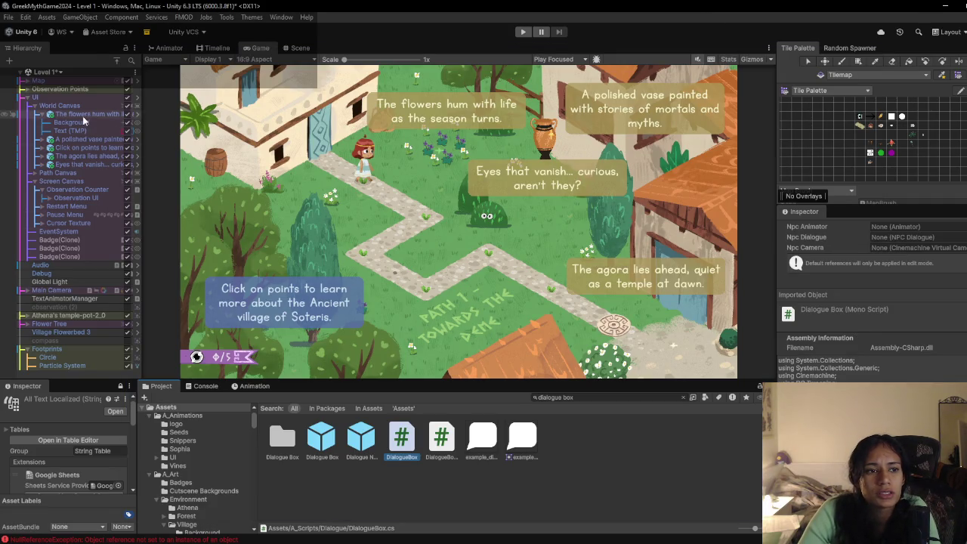
Step: Inspect the flowers dialogue object and its Text (TMP) child's Typewriter Component
{"action": "left_click", "coordinate": [83, 114]}
{"action": "scroll", "coordinate": [862, 317], "scroll_direction": "down", "scroll_amount": 5}
{"action": "scroll", "coordinate": [862, 363], "scroll_direction": "up", "scroll_amount": 3}
{"action": "scroll", "coordinate": [862, 363], "scroll_direction": "down", "scroll_amount": 3}
{"action": "left_click", "coordinate": [87, 131]}
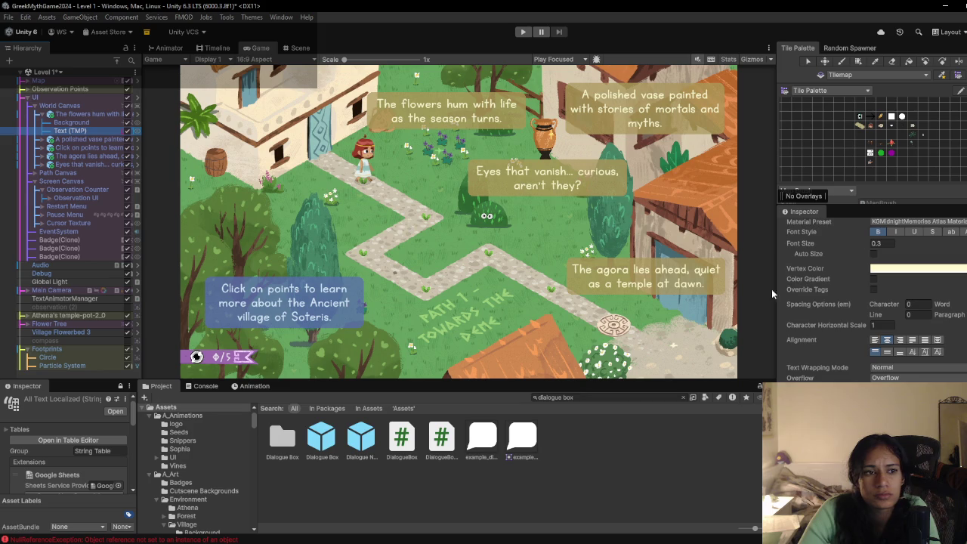
{"action": "scroll", "coordinate": [812, 296], "scroll_direction": "up", "scroll_amount": 1}
{"action": "scroll", "coordinate": [824, 311], "scroll_direction": "up", "scroll_amount": 5}
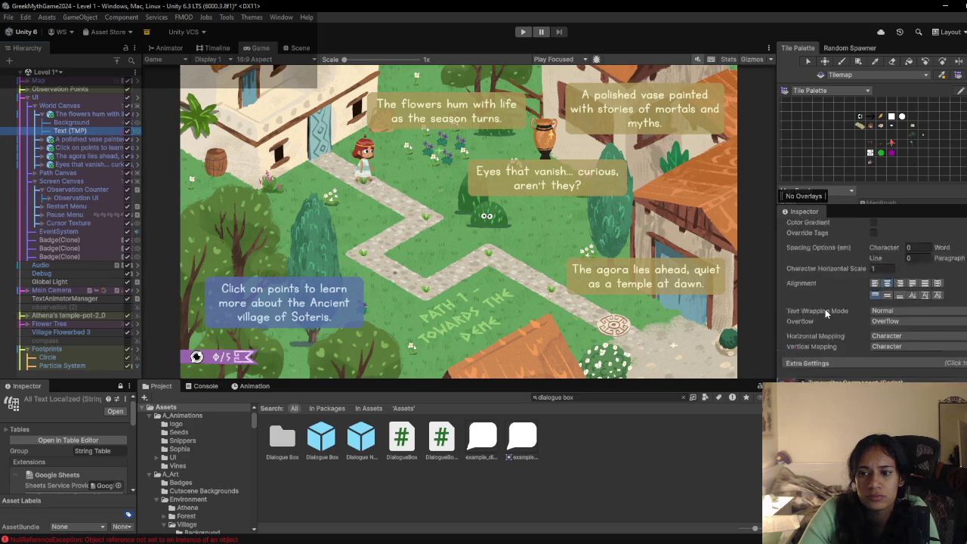
Step: Switch windows to the Text Animator docs page
{"action": "key", "text": "alt+Tab"}
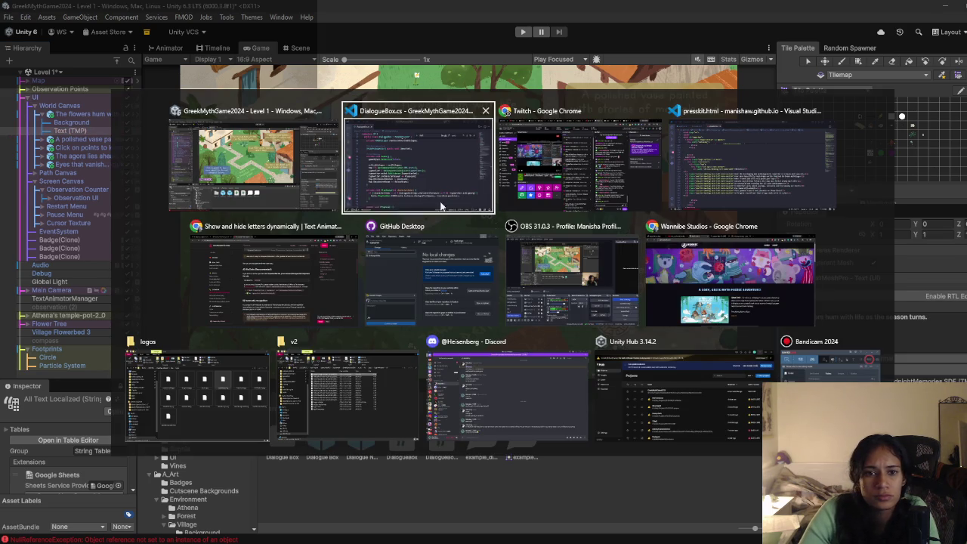
{"action": "left_click", "coordinate": [609, 168]}
{"action": "key", "text": "alt+Tab"}
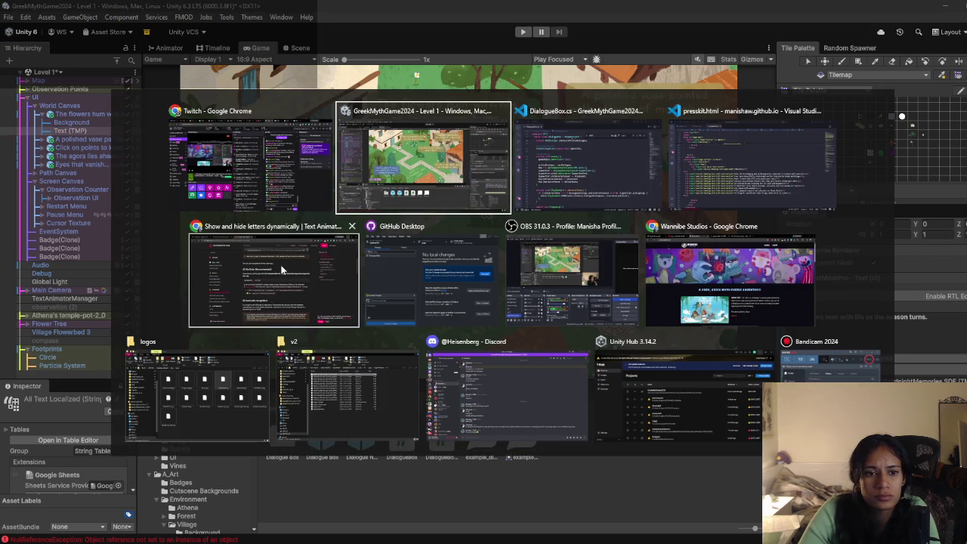
{"action": "left_click", "coordinate": [291, 273]}
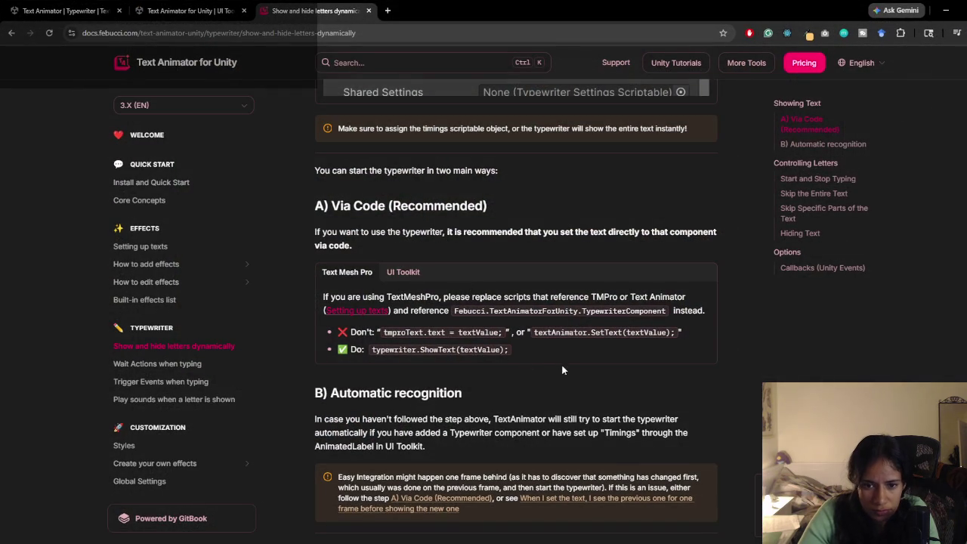
Step: Select TypewriterComponent in the docs' Via Code section, then return to DialogueBox.cs in VS Code
{"action": "left_click_drag", "start_coordinate": [488, 311], "coordinate": [642, 311]}
{"action": "double_click", "coordinate": [634, 311]}
{"action": "left_click", "coordinate": [634, 312]}
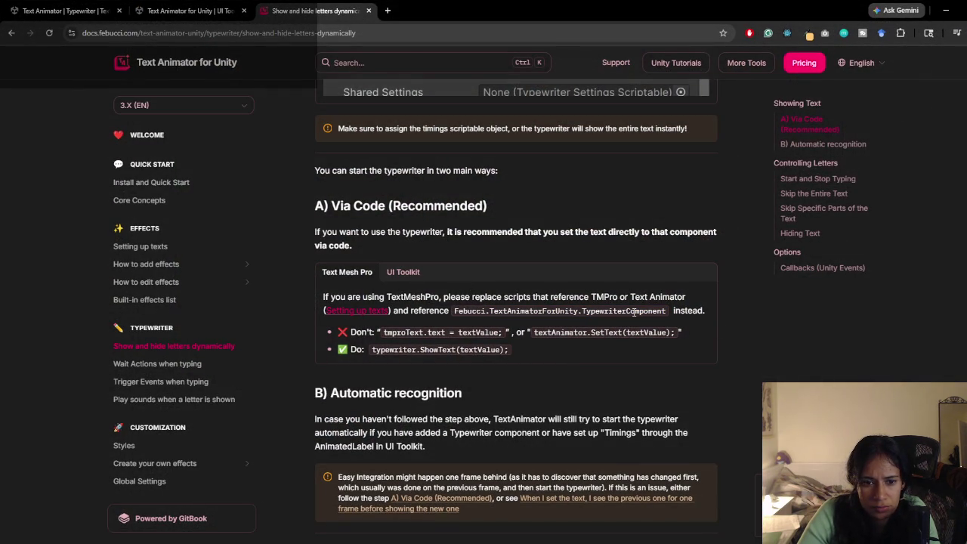
{"action": "double_click", "coordinate": [632, 312]}
{"action": "left_click", "coordinate": [496, 427]}
{"action": "left_click", "coordinate": [464, 525]}
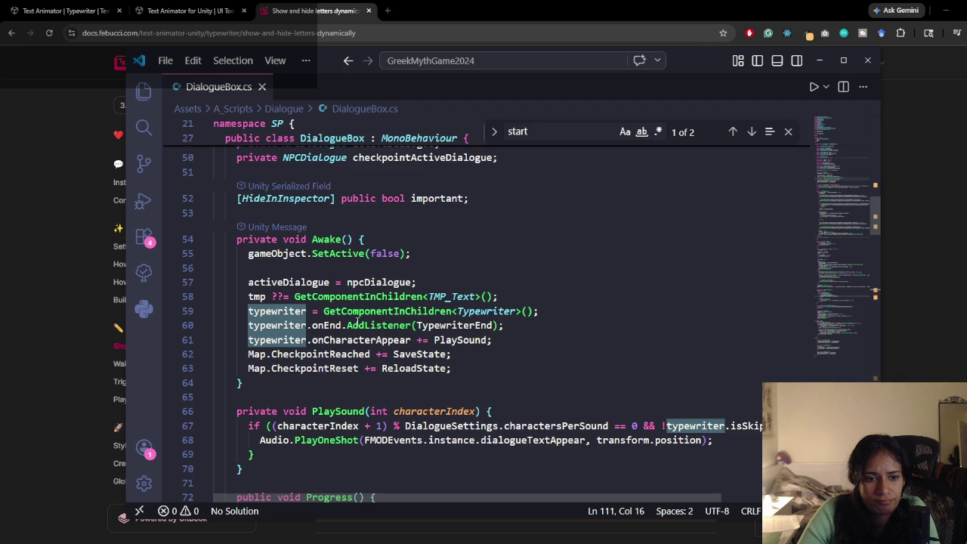
Step: Comment out the old Typewriter lookup on line 59 and duplicate it as an active line below
{"action": "double_click", "coordinate": [477, 312]}
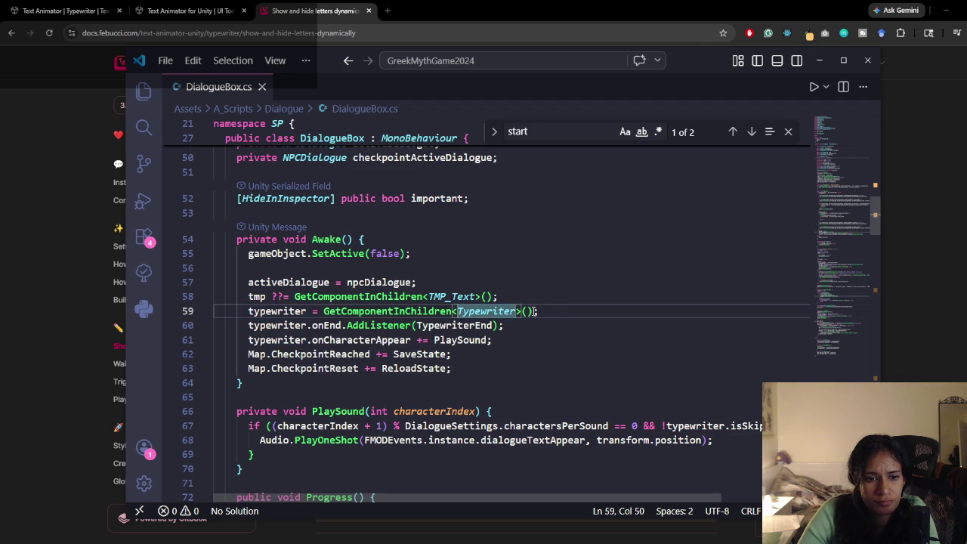
{"action": "left_click", "coordinate": [552, 315]}
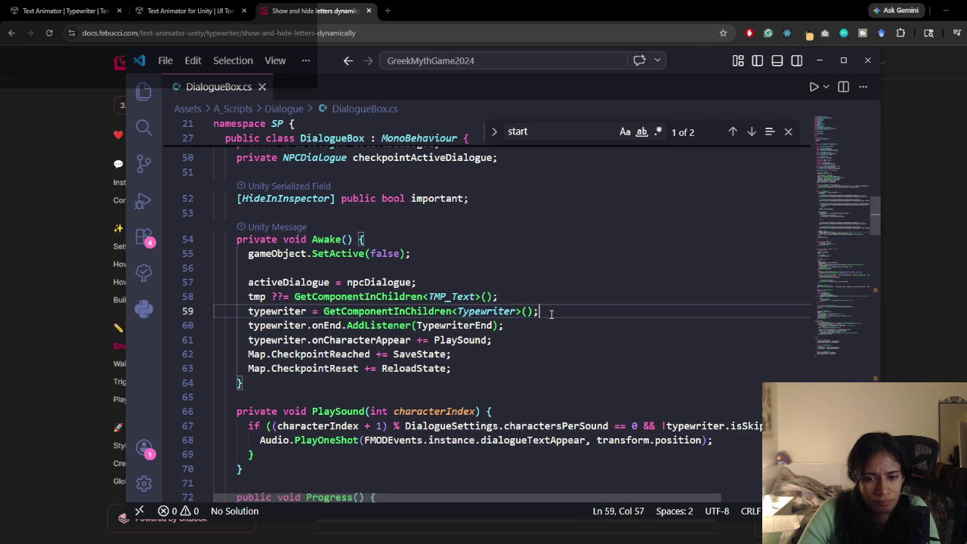
{"action": "key", "text": "ctrl+slash"}
{"action": "left_click", "coordinate": [552, 313]}
{"action": "key", "text": "Return"}
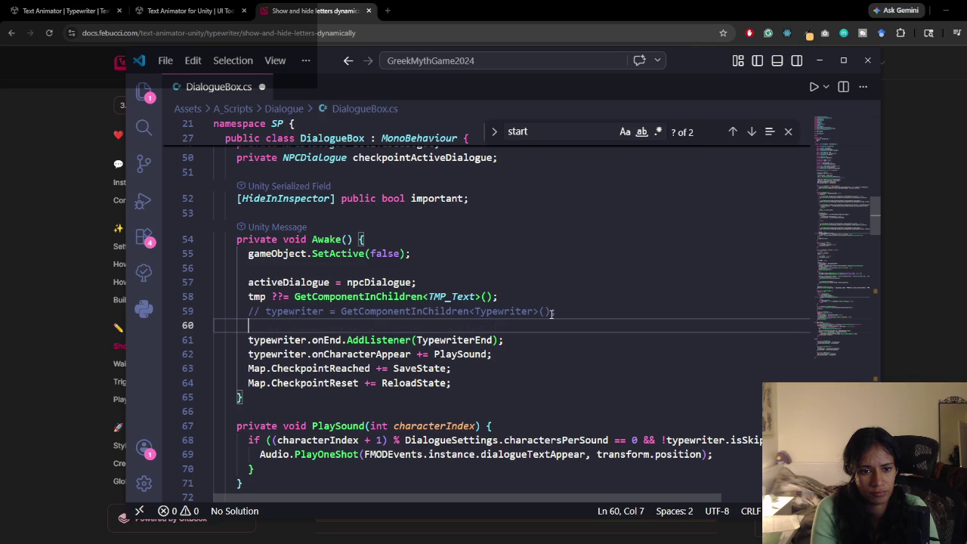
{"action": "key", "text": "Up"}
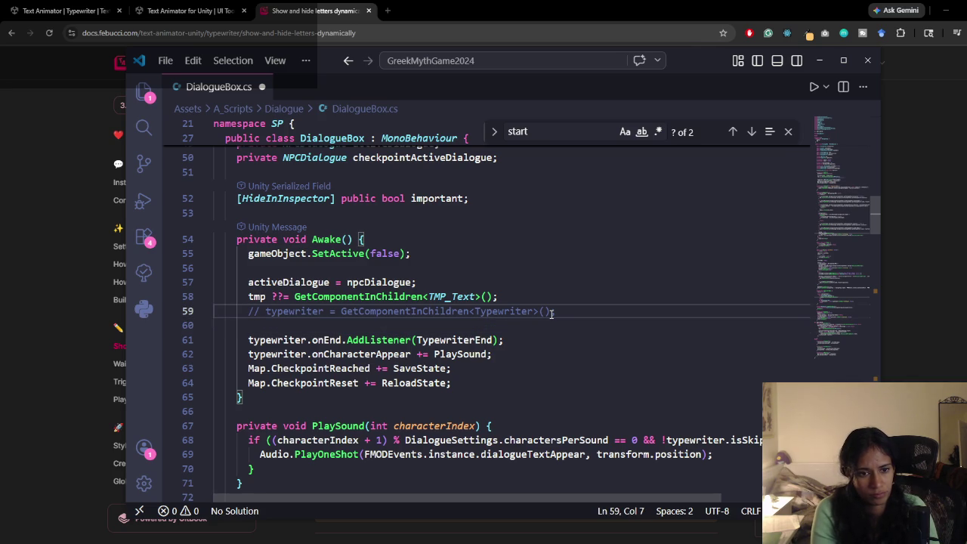
{"action": "key", "text": "Down"}
{"action": "type", "text": "// typewriter = GetComponentInChildren<Typewriter>();"}
{"action": "key", "text": "Up"}
{"action": "key", "text": "ctrl+slash"}
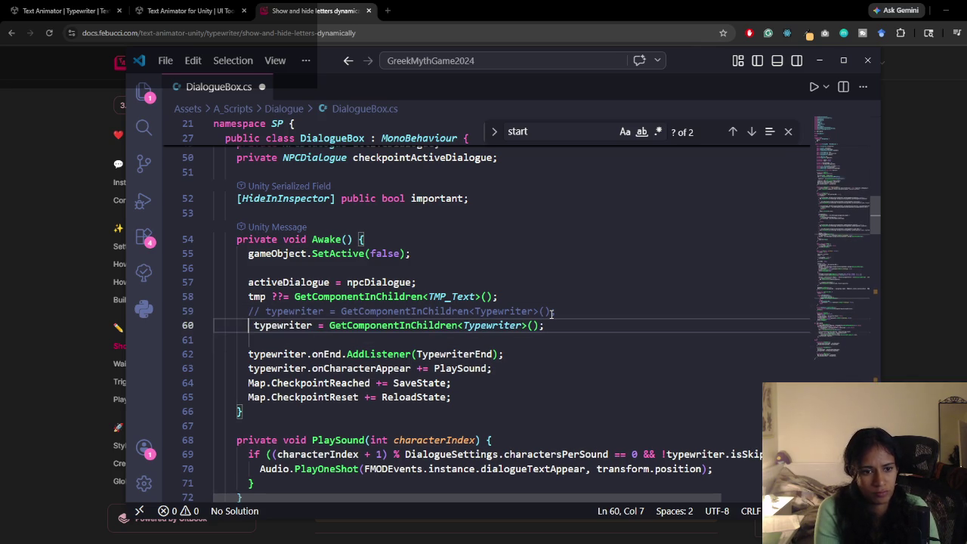
{"action": "key", "text": "Delete"}
{"action": "key", "text": "Down"}
{"action": "key", "text": "BackSpace"}
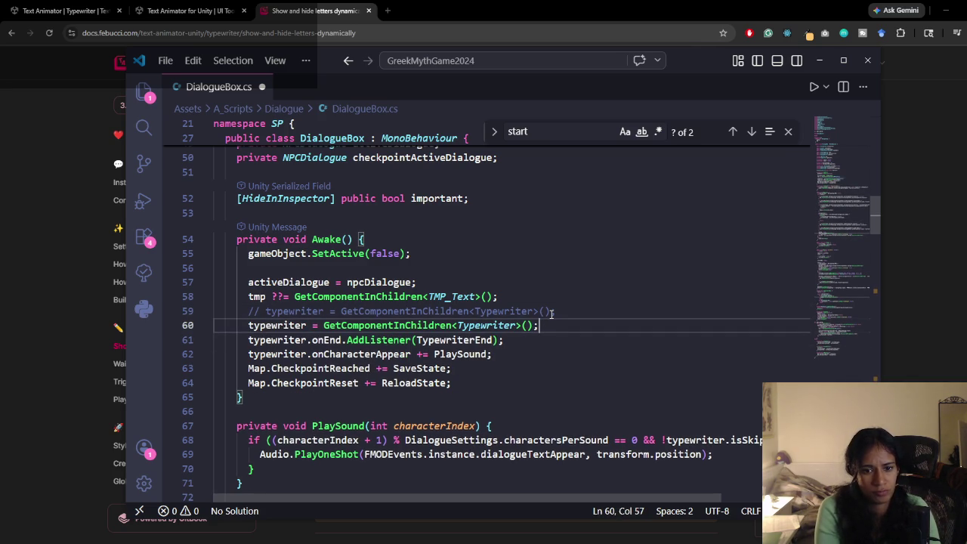
Step: Change the duplicated lookup's type to TypewriterComponent, correcting its spelling after checking in Unity
{"action": "double_click", "coordinate": [504, 326]}
{"action": "type", "text": "Type"}
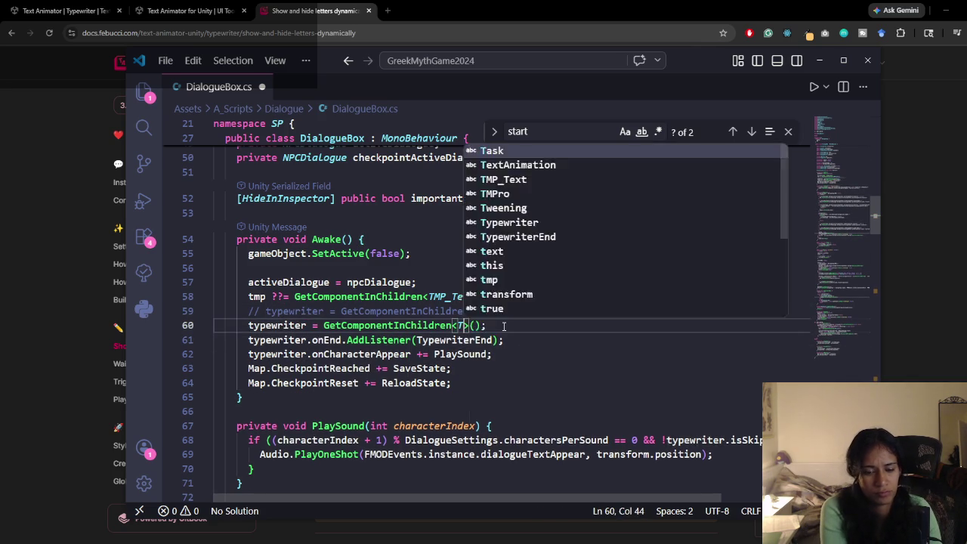
{"action": "type", "text": "WriterC"}
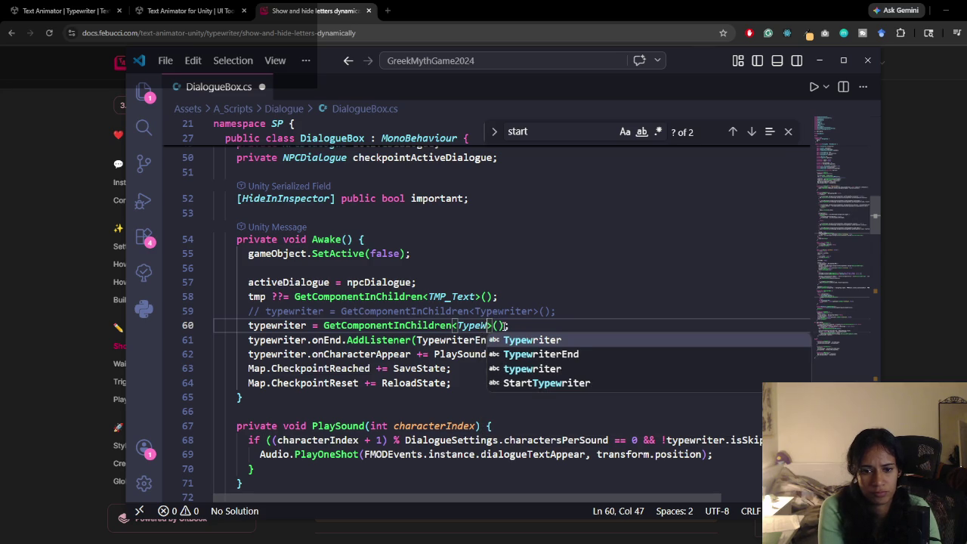
{"action": "type", "text": "omponenet"}
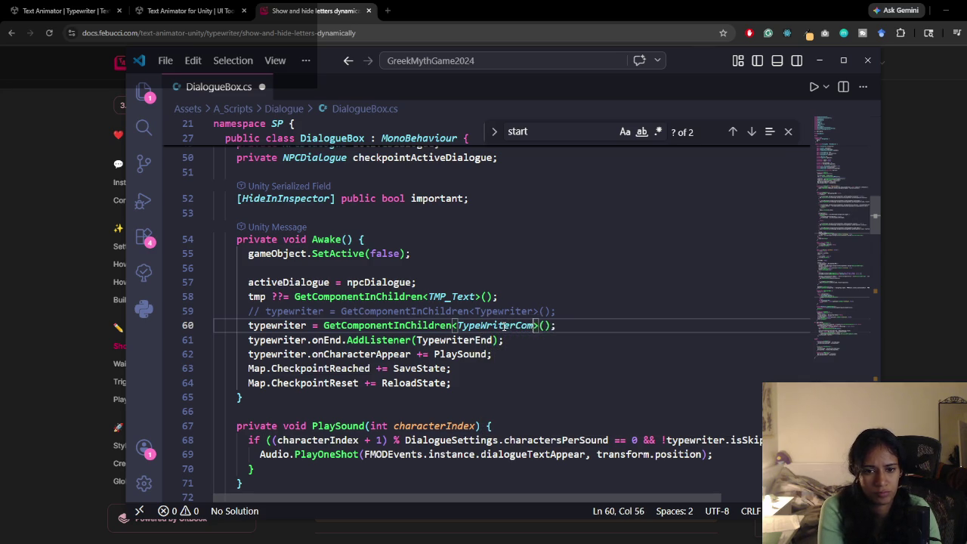
{"action": "key", "text": "BackSpace"}
{"action": "key", "text": "BackSpace"}
{"action": "type", "text": "t"}
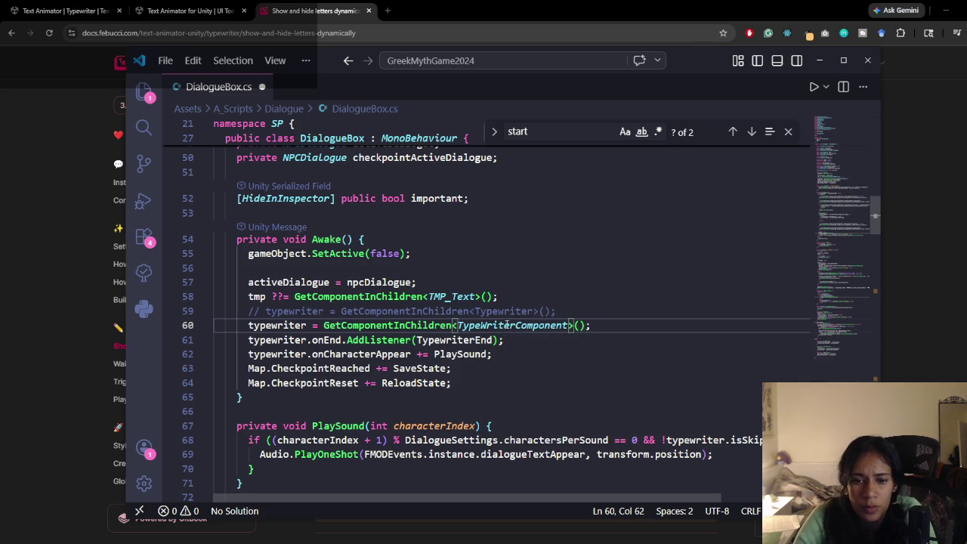
{"action": "left_click", "coordinate": [612, 328]}
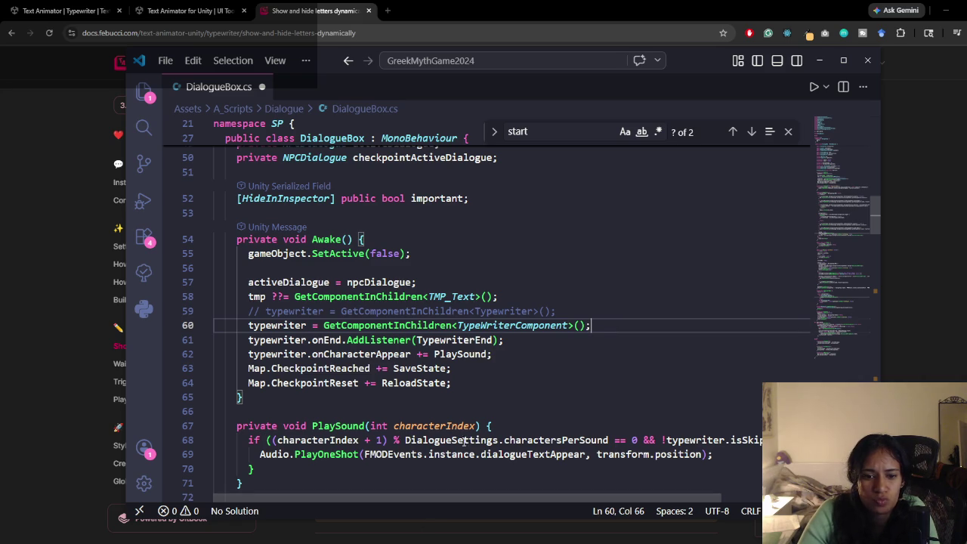
{"action": "left_click", "coordinate": [421, 538]}
{"action": "scroll", "coordinate": [873, 302], "scroll_direction": "down", "scroll_amount": 15}
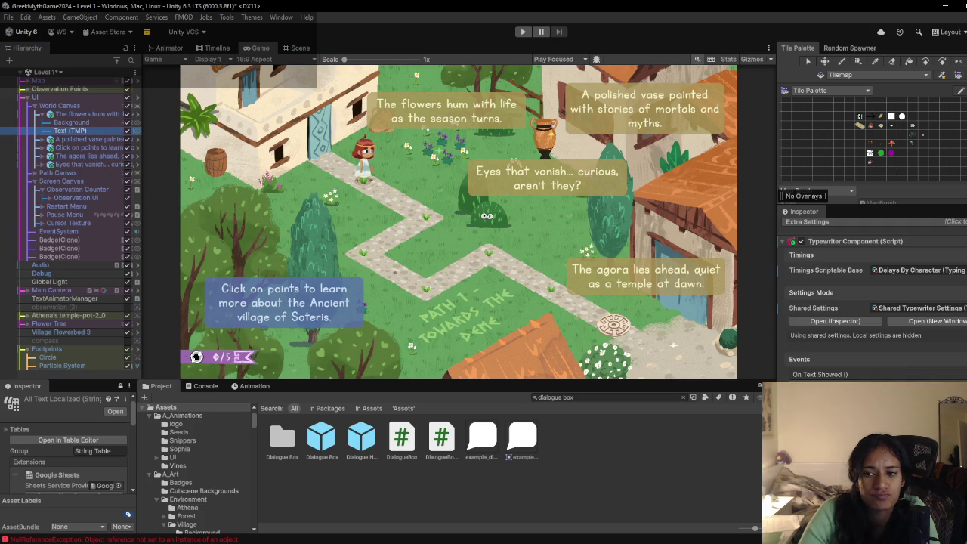
{"action": "key", "text": "alt+Tab"}
{"action": "left_click", "coordinate": [485, 325]}
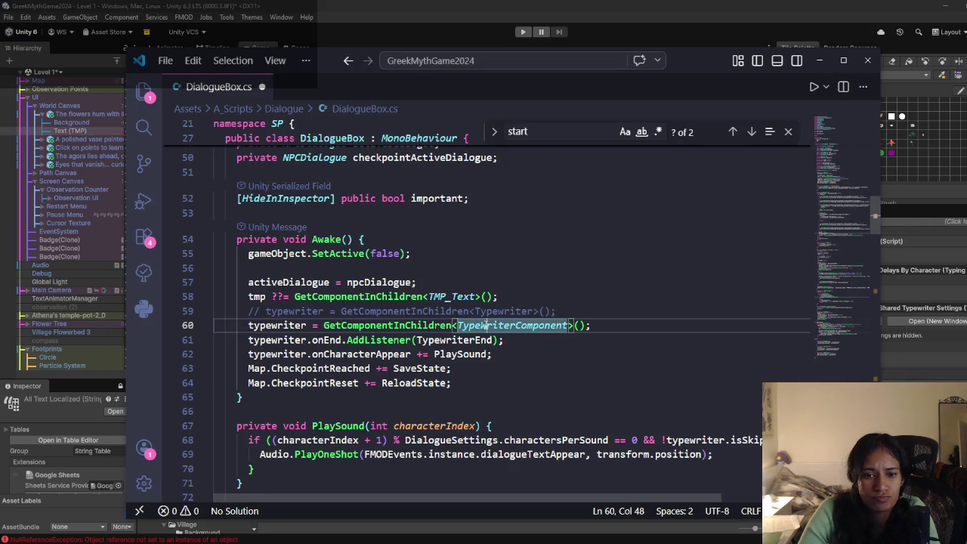
{"action": "key", "text": "BackSpace"}
{"action": "type", "text": "w"}
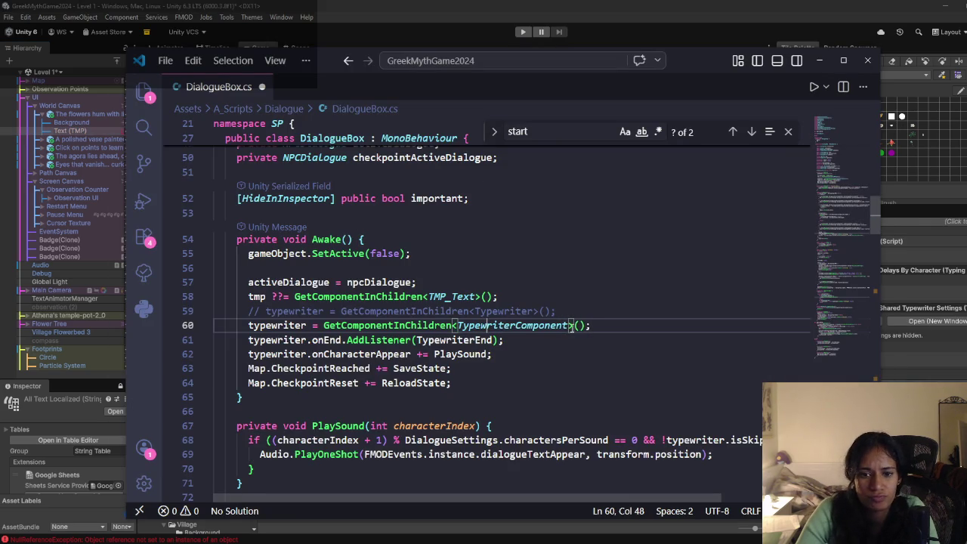
Step: Compare TypewriterComponent against the Text Animator docs and remove stray spaces before the closing bracket
{"action": "double_click", "coordinate": [547, 326]}
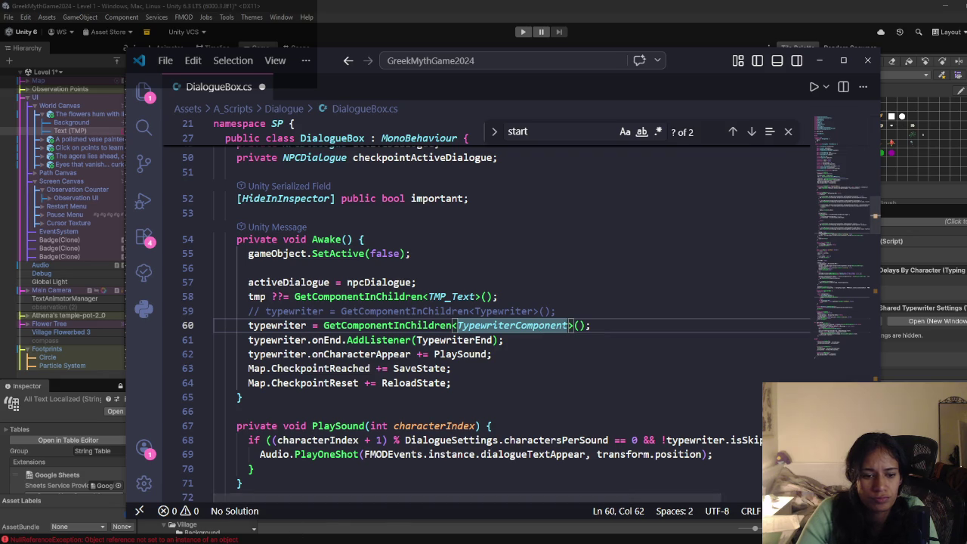
{"action": "mouse_move", "coordinate": [318, 529]}
{"action": "left_click", "coordinate": [428, 528]}
{"action": "double_click", "coordinate": [632, 311]}
{"action": "left_click", "coordinate": [946, 11]}
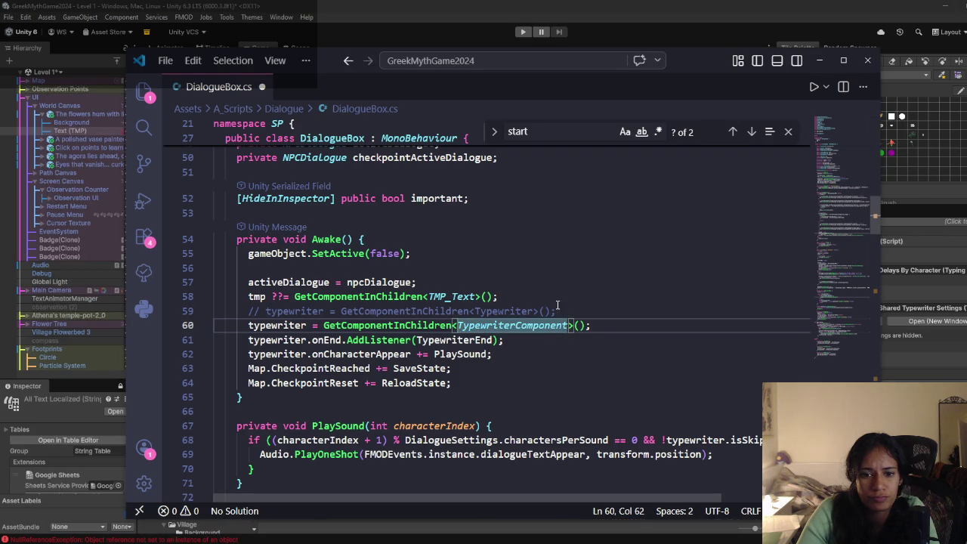
{"action": "left_click", "coordinate": [568, 326]}
{"action": "key", "text": "BackSpace"}
{"action": "key", "text": "BackSpace"}
Step: Select the onEnd and onCharacterAppear listener lines and try toggling comments with Ctrl+K
{"action": "key", "text": "Down"}
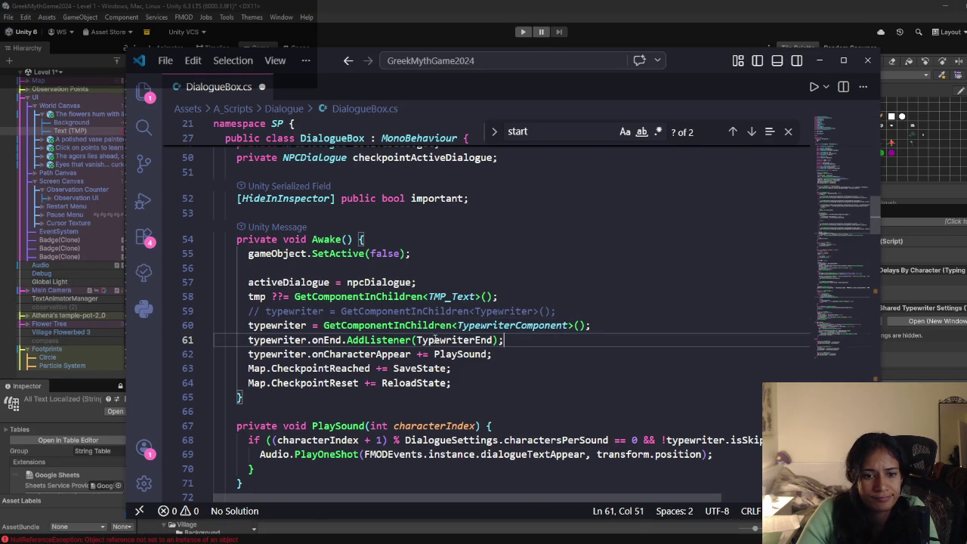
{"action": "double_click", "coordinate": [291, 340]}
{"action": "left_click", "coordinate": [405, 326]}
{"action": "left_click", "coordinate": [498, 340]}
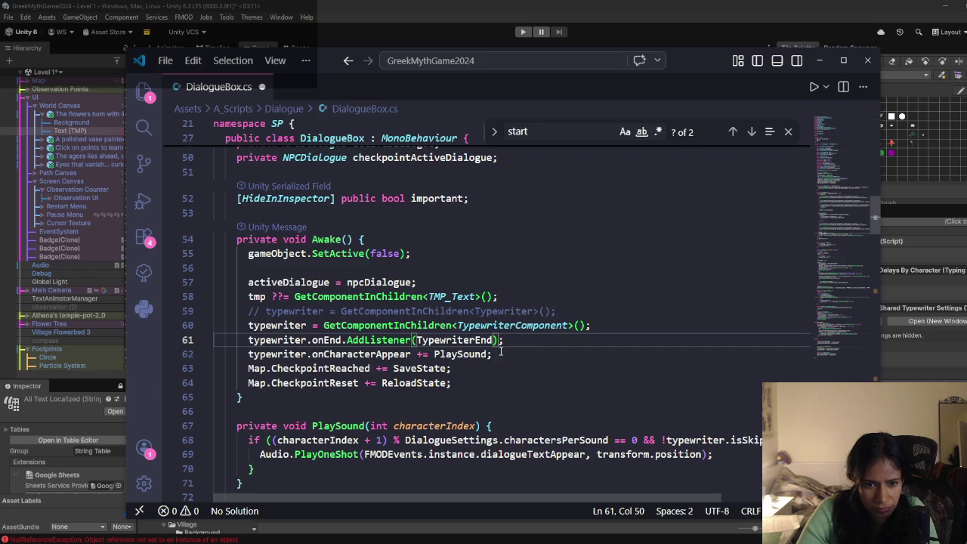
{"action": "left_click_drag", "start_coordinate": [499, 354], "coordinate": [249, 340]}
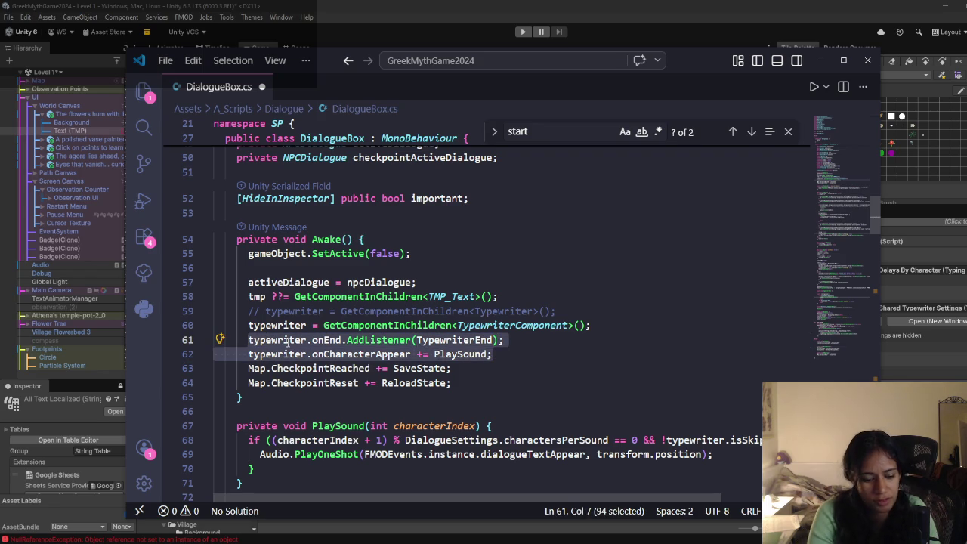
{"action": "key", "text": "ctrl+k"}
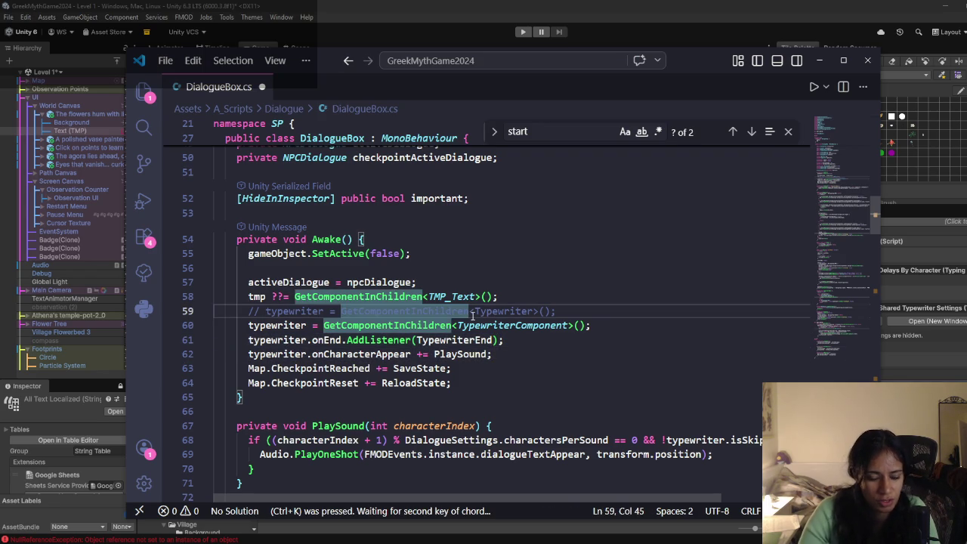
{"action": "key", "text": "ctrl+k"}
Step: Uncomment the old typewriter assignment on line 59 and rename line 60's variable to typewriterNew
{"action": "left_click", "coordinate": [473, 312]}
{"action": "left_click", "coordinate": [270, 310]}
{"action": "key", "text": "Left"}
{"action": "key", "text": "shift+Left"}
{"action": "key", "text": "shift+Left"}
{"action": "key", "text": "shift+Left"}
{"action": "key", "text": "BackSpace"}
{"action": "left_click", "coordinate": [355, 325]}
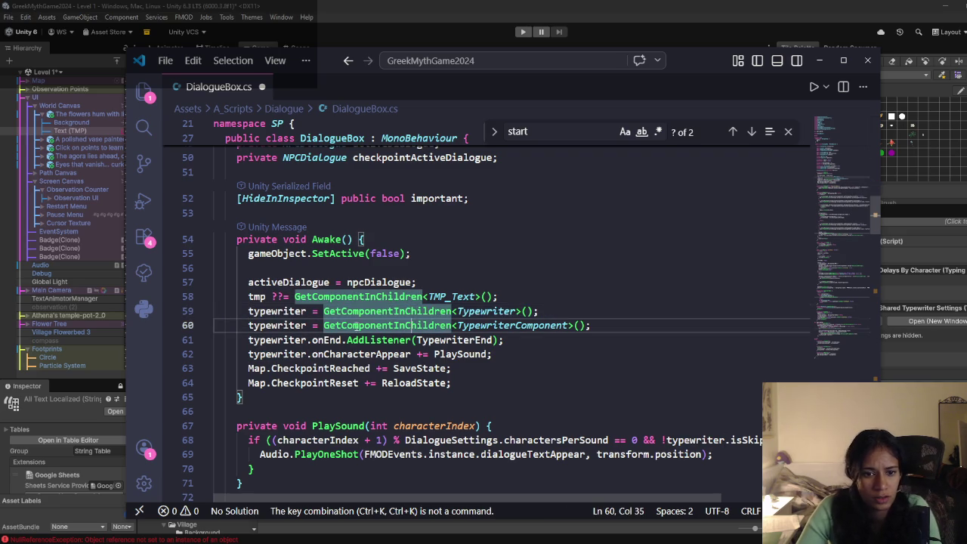
{"action": "left_click", "coordinate": [306, 325]}
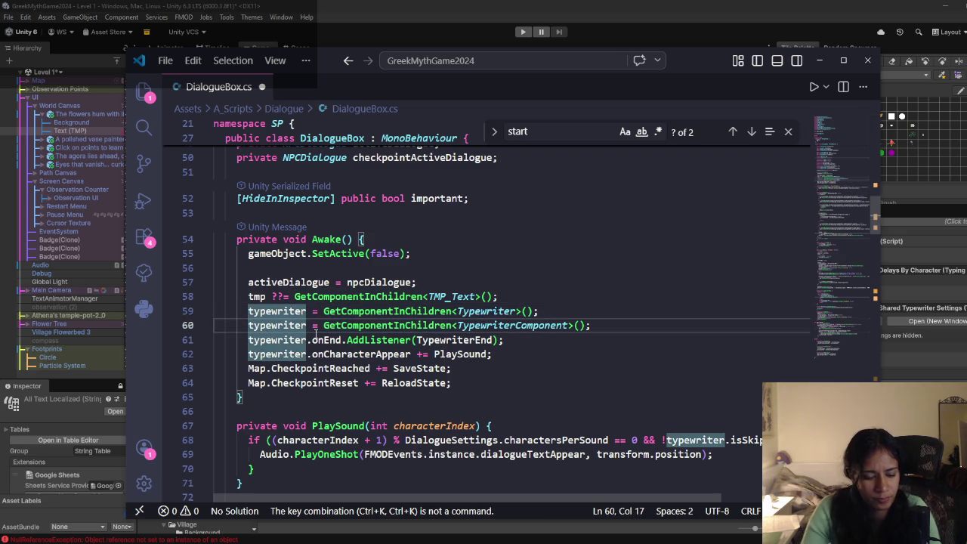
{"action": "type", "text": "New"}
{"action": "double_click", "coordinate": [314, 325]}
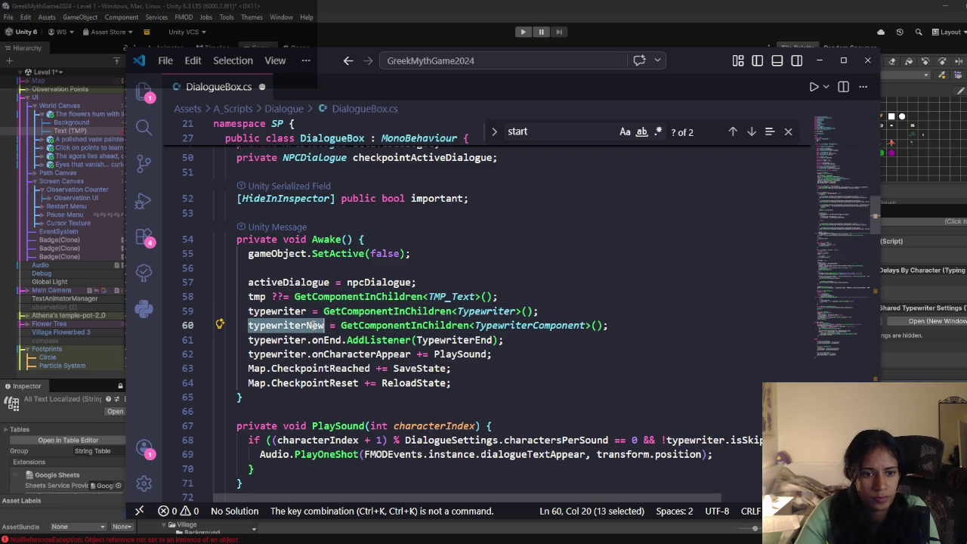
{"action": "double_click", "coordinate": [297, 311]}
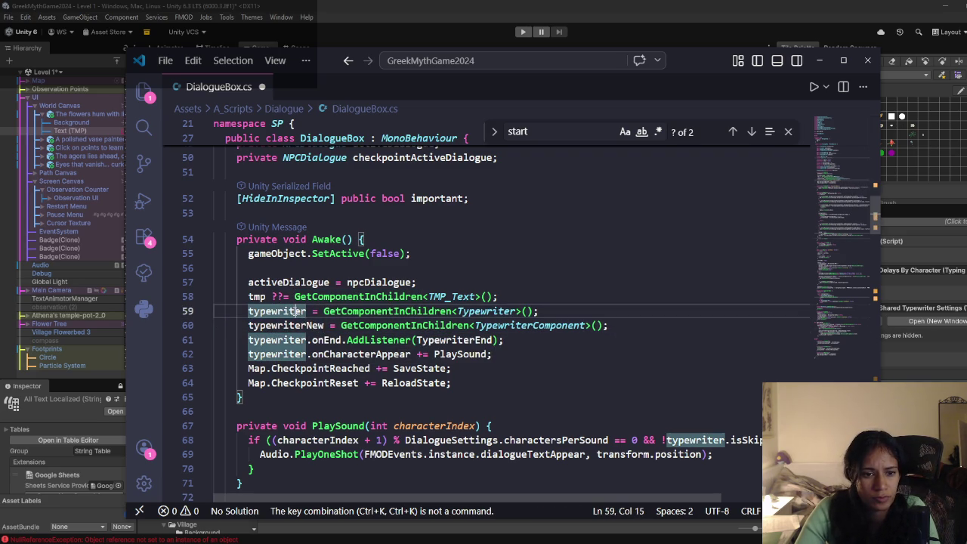
{"action": "double_click", "coordinate": [306, 325]}
Step: Add 'private TypewriterComponent typewriterNew;' below the typewriter field and save DialogueBox.cs
{"action": "scroll", "coordinate": [304, 325], "scroll_direction": "up", "scroll_amount": 3}
{"action": "scroll", "coordinate": [304, 325], "scroll_direction": "up", "scroll_amount": 6}
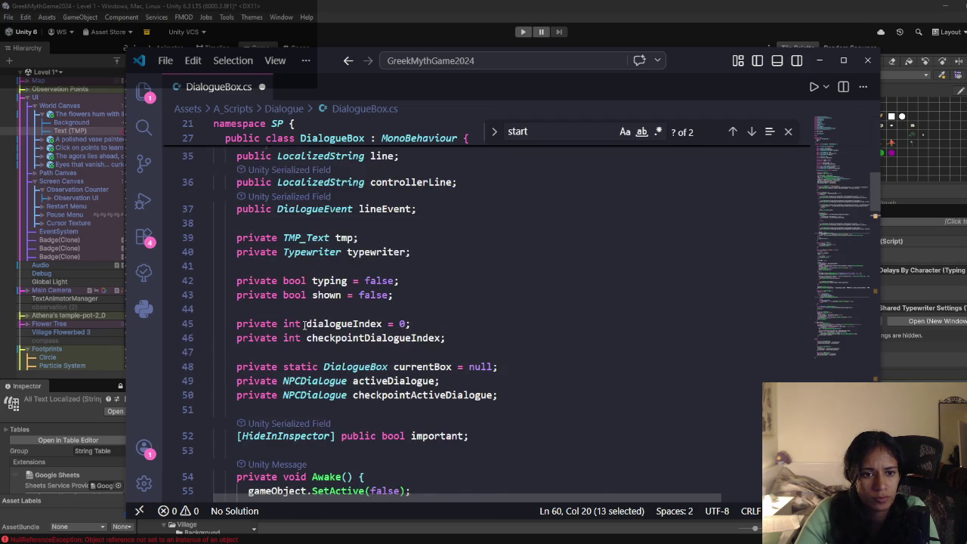
{"action": "scroll", "coordinate": [458, 291], "scroll_direction": "down", "scroll_amount": 4}
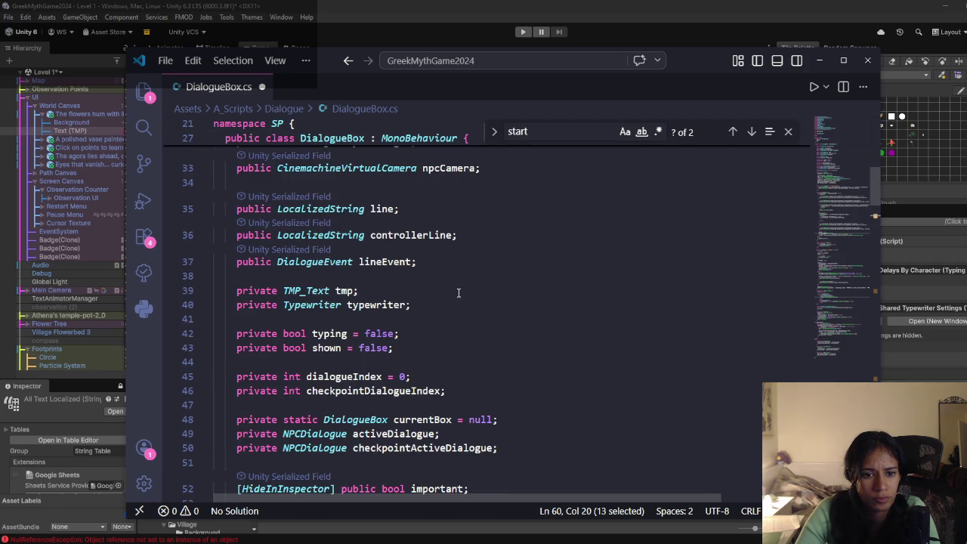
{"action": "left_click", "coordinate": [415, 305]}
{"action": "key", "text": "Return"}
{"action": "type", "text": "private Type"}
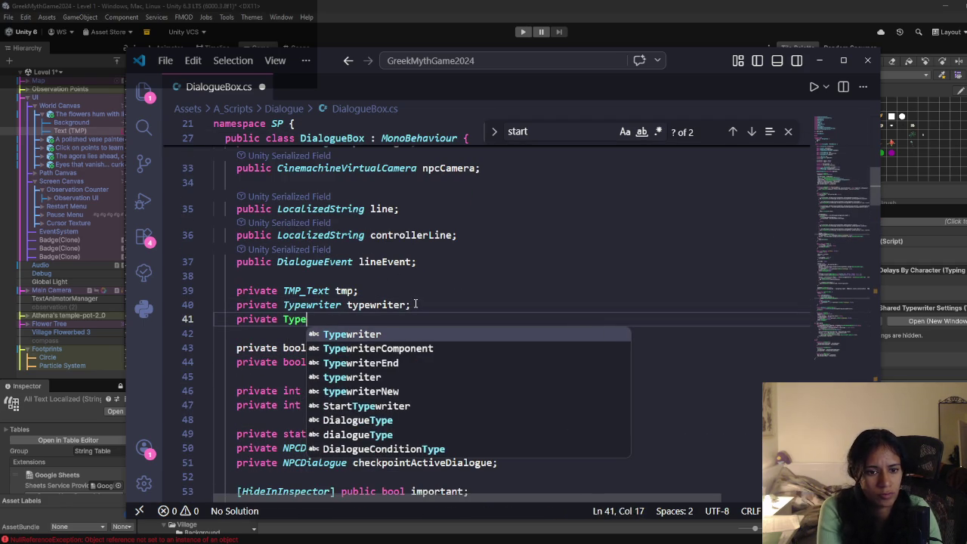
{"action": "key", "text": "Down"}
{"action": "key", "text": "Tab"}
{"action": "type", "text": "typewriterNew;"}
{"action": "key", "text": "ctrl+s"}
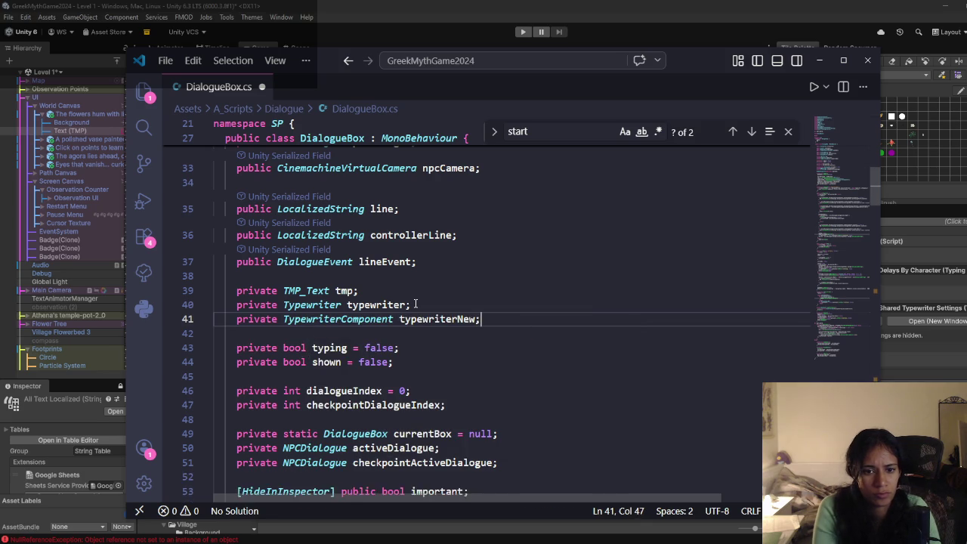
{"action": "scroll", "coordinate": [415, 304], "scroll_direction": "down", "scroll_amount": 7}
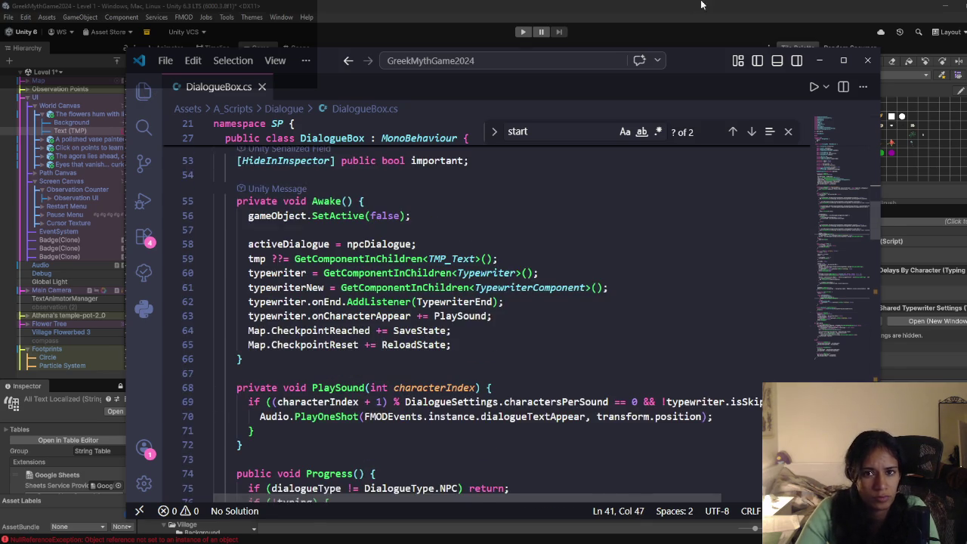
{"action": "key", "text": "alt+Tab"}
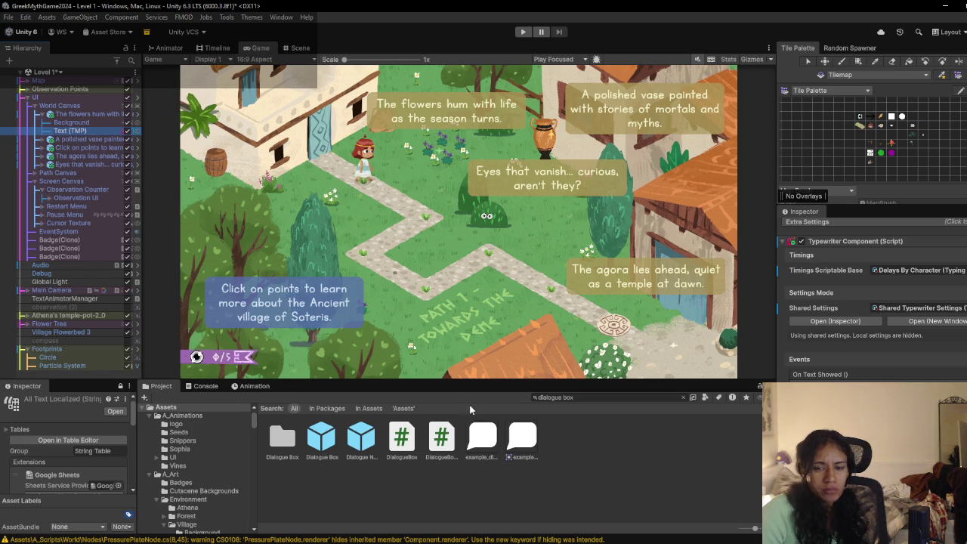
Step: Try Play, filter the Console to errors, and open the CS0246 TypewriterComponent error's code line
{"action": "left_click", "coordinate": [523, 33]}
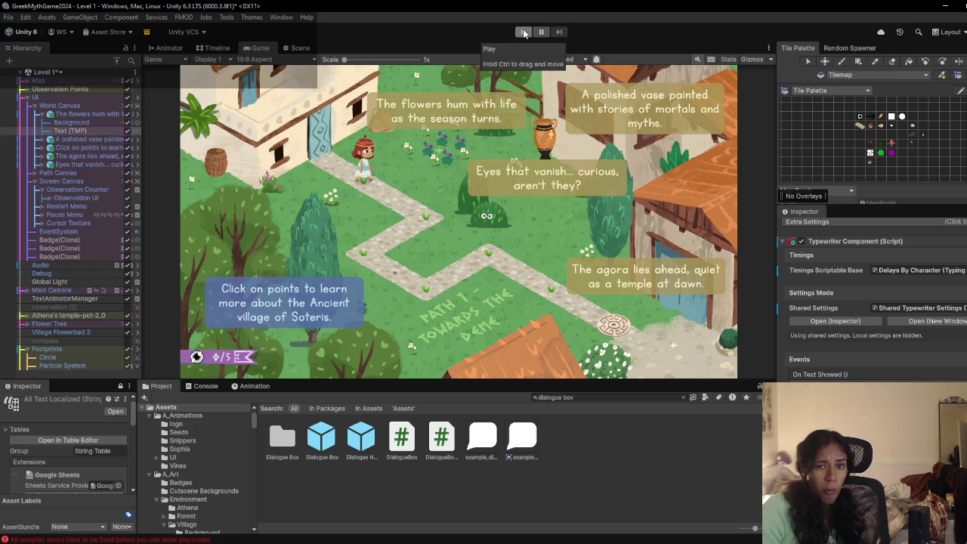
{"action": "left_click", "coordinate": [201, 386]}
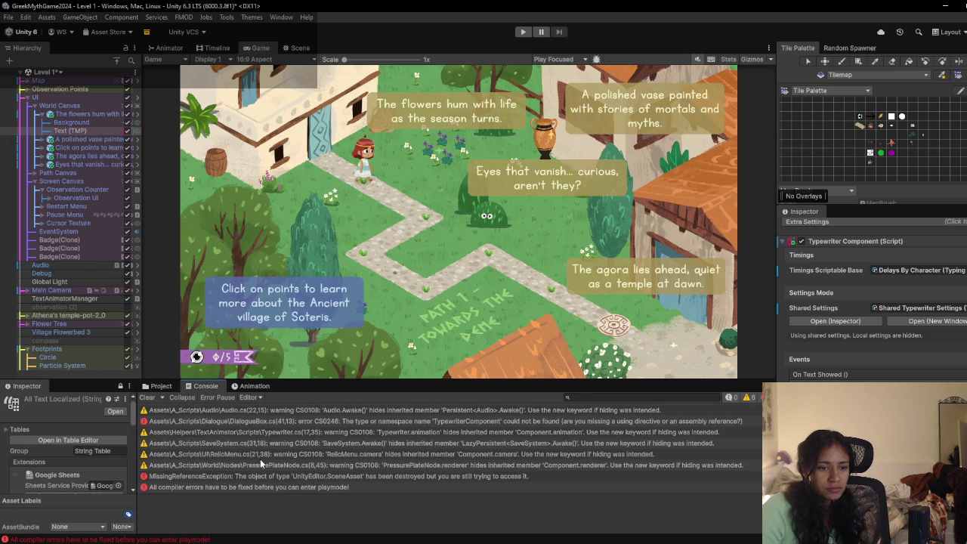
{"action": "left_click", "coordinate": [158, 400]}
{"action": "left_click", "coordinate": [445, 409]}
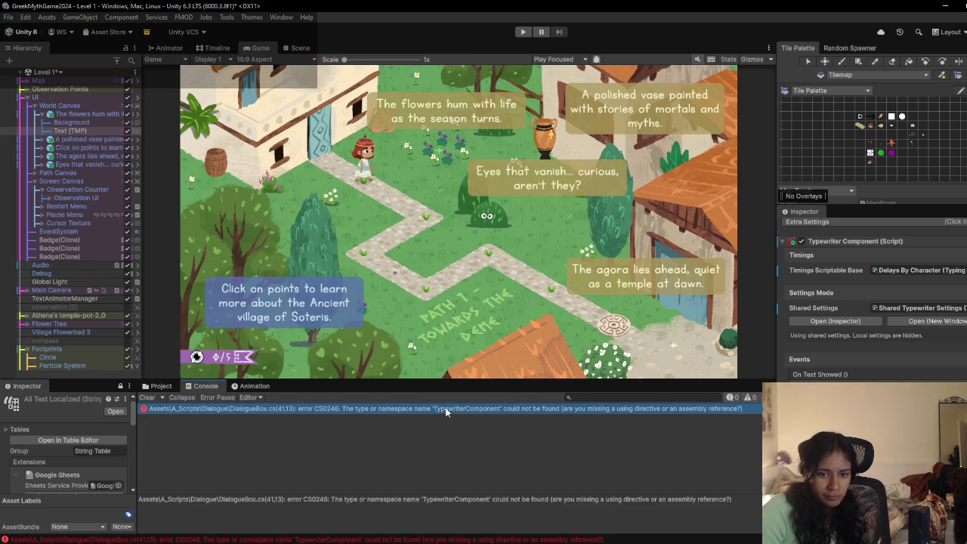
{"action": "double_click", "coordinate": [510, 408]}
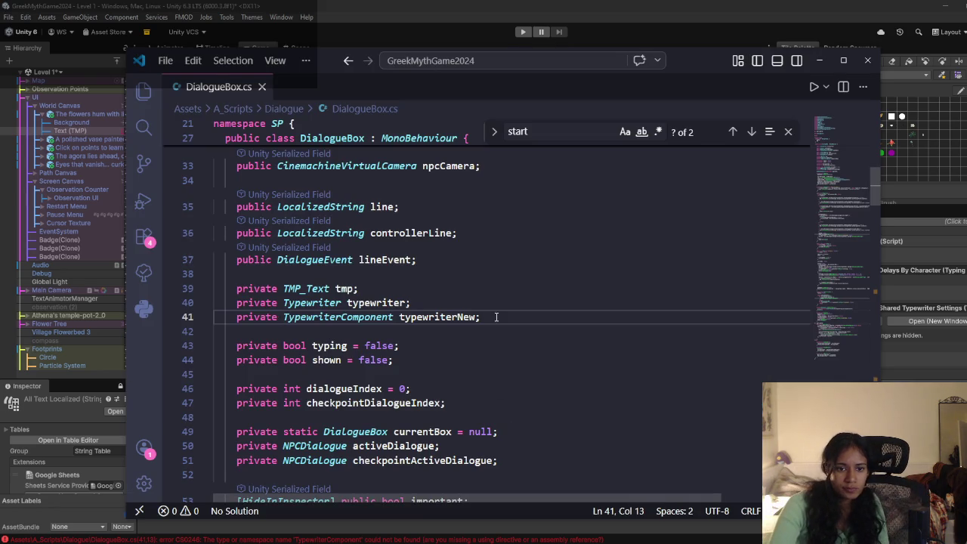
Step: Close the DialogueBox.cs tab and exit Visual Studio Code
{"action": "double_click", "coordinate": [368, 318]}
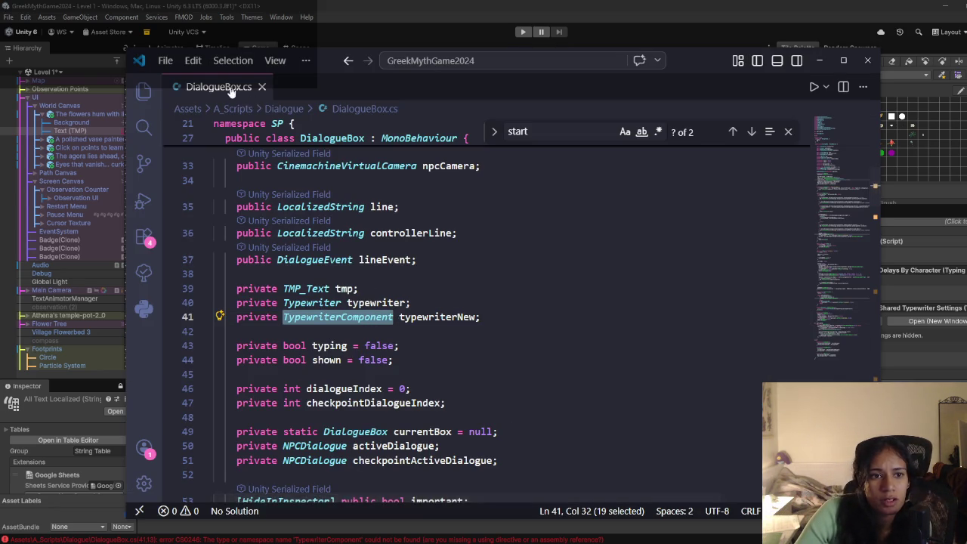
{"action": "left_click", "coordinate": [262, 86]}
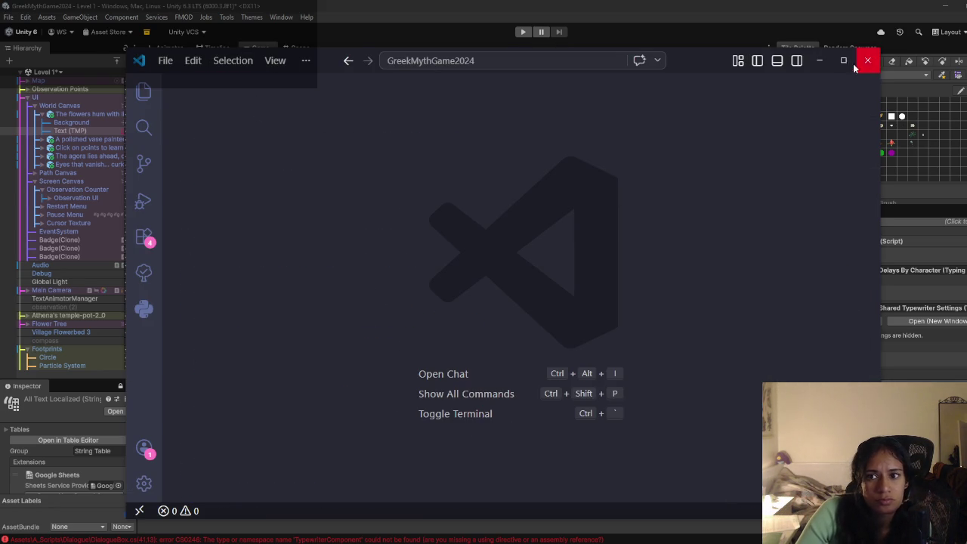
{"action": "left_click", "coordinate": [867, 60]}
{"action": "left_click", "coordinate": [46, 16]}
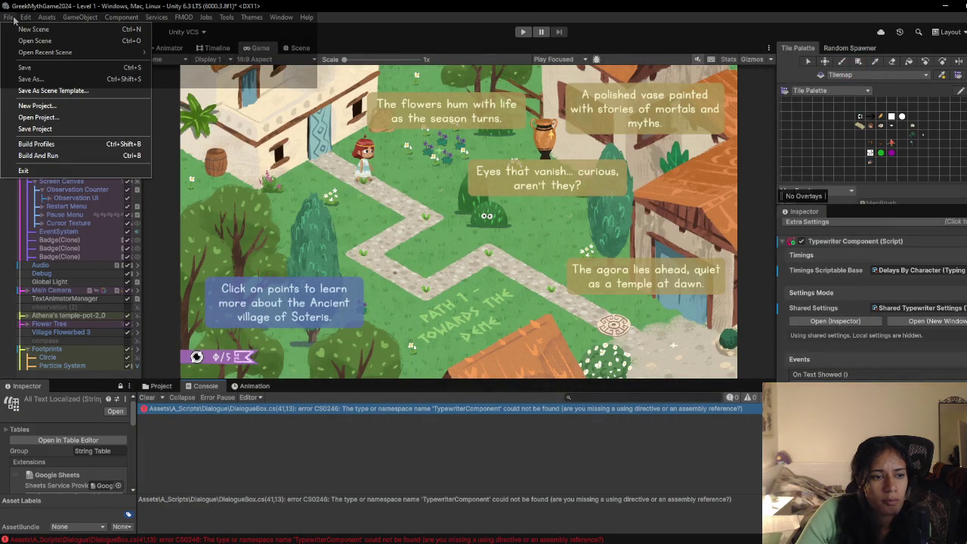
Step: Set Rider 2025.3.1 as the external script editor and regenerate the project files
{"action": "mouse_move", "coordinate": [25, 17]}
{"action": "left_click", "coordinate": [203, 335]}
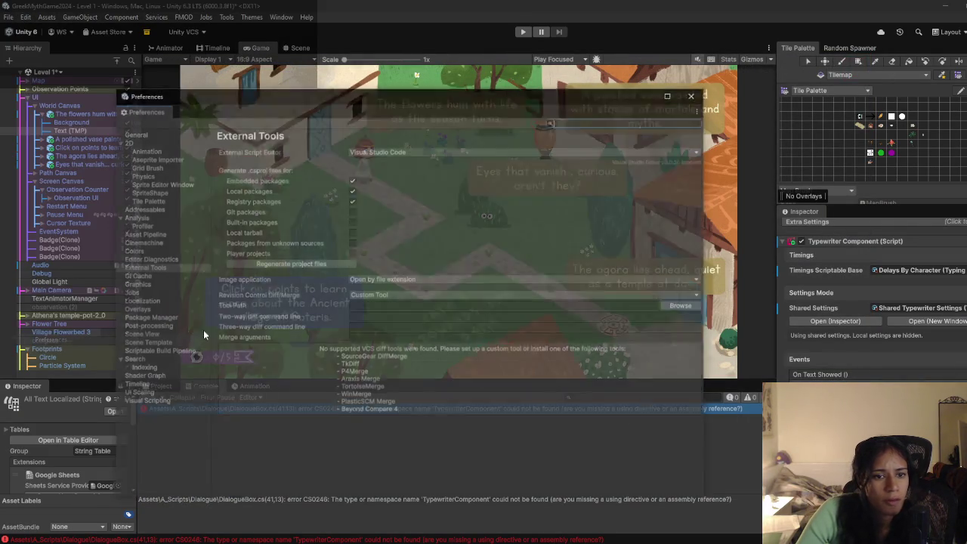
{"action": "left_click", "coordinate": [406, 153]}
{"action": "left_click", "coordinate": [384, 176]}
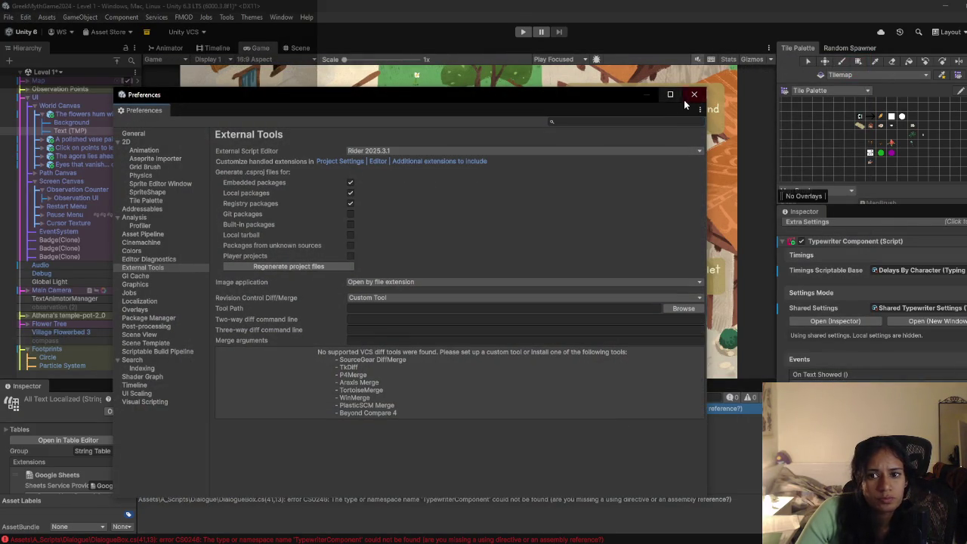
{"action": "left_click", "coordinate": [344, 266]}
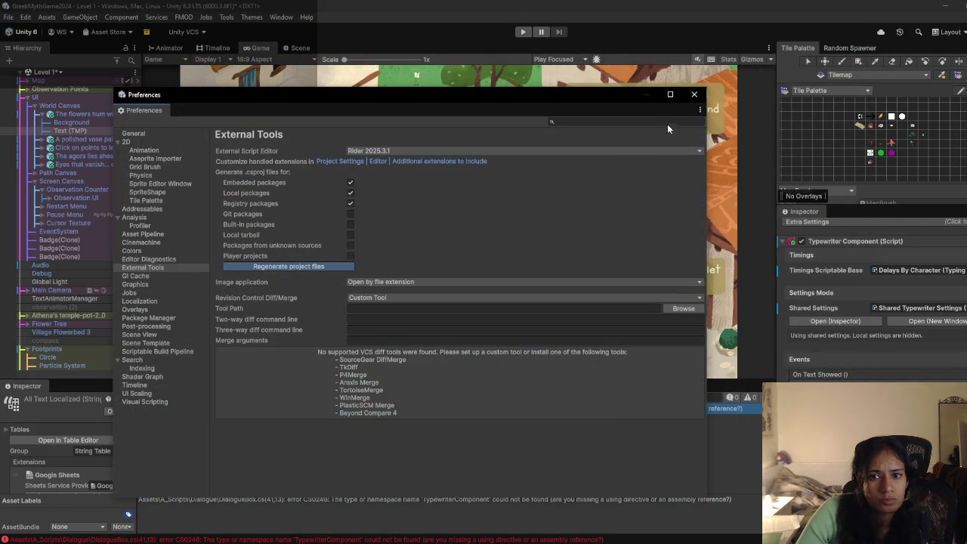
{"action": "left_click", "coordinate": [694, 96]}
Step: Open the DialogueBox script from the project's Dialogue folder in Rider
{"action": "left_click", "coordinate": [160, 387]}
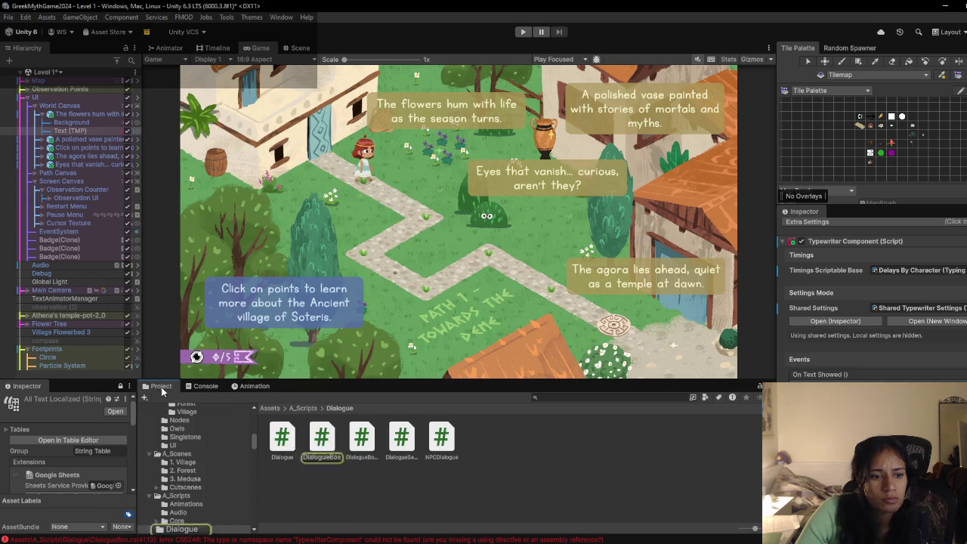
{"action": "left_click", "coordinate": [322, 446]}
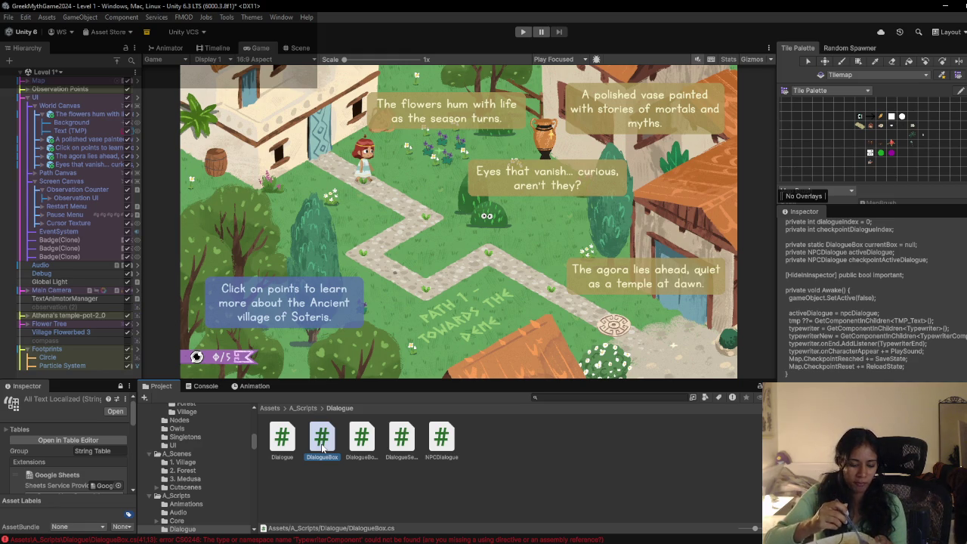
{"action": "double_click", "coordinate": [323, 448]}
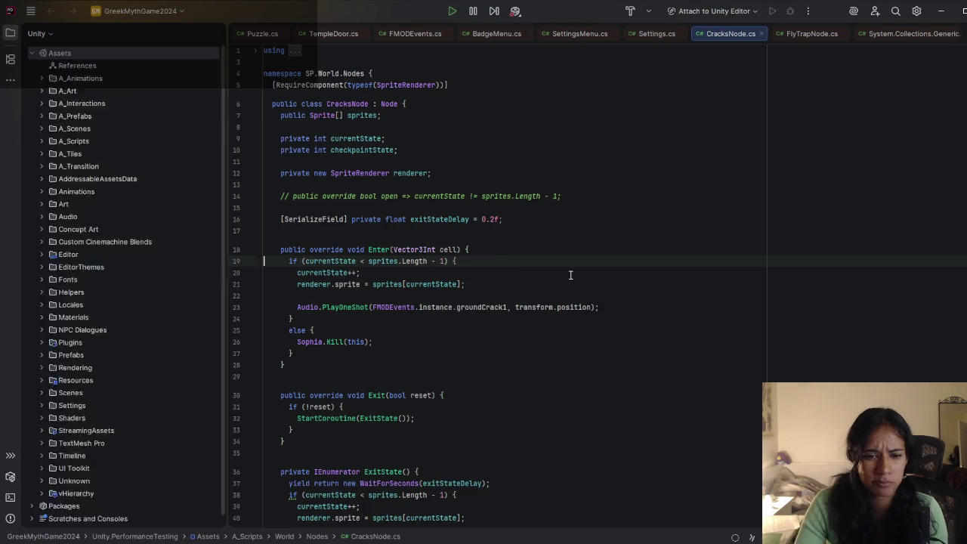
Step: Close the CracksNode.cs and Podium.cs tabs in Rider
{"action": "scroll", "coordinate": [519, 306], "scroll_direction": "down", "scroll_amount": 10}
{"action": "left_click", "coordinate": [501, 350]}
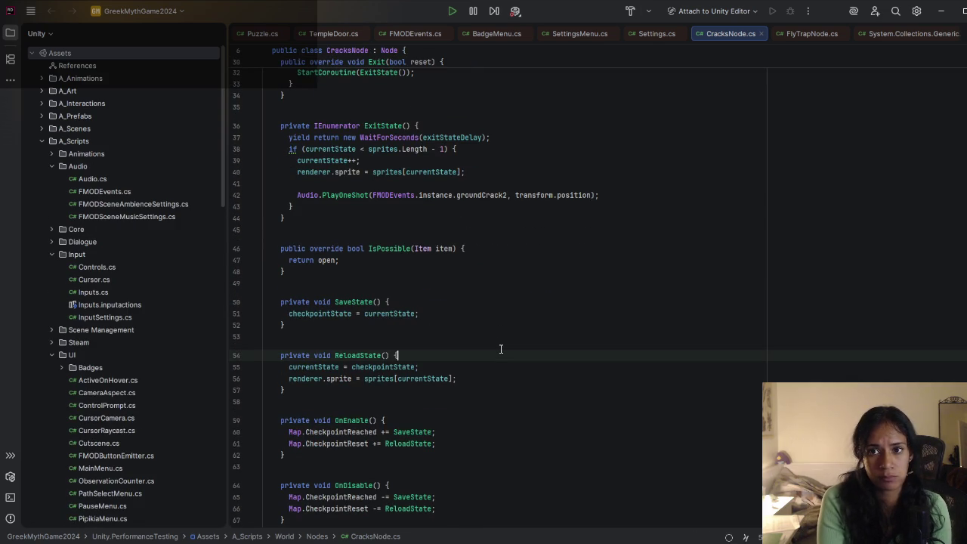
{"action": "middle_click", "coordinate": [725, 36]}
{"action": "middle_click", "coordinate": [724, 35]}
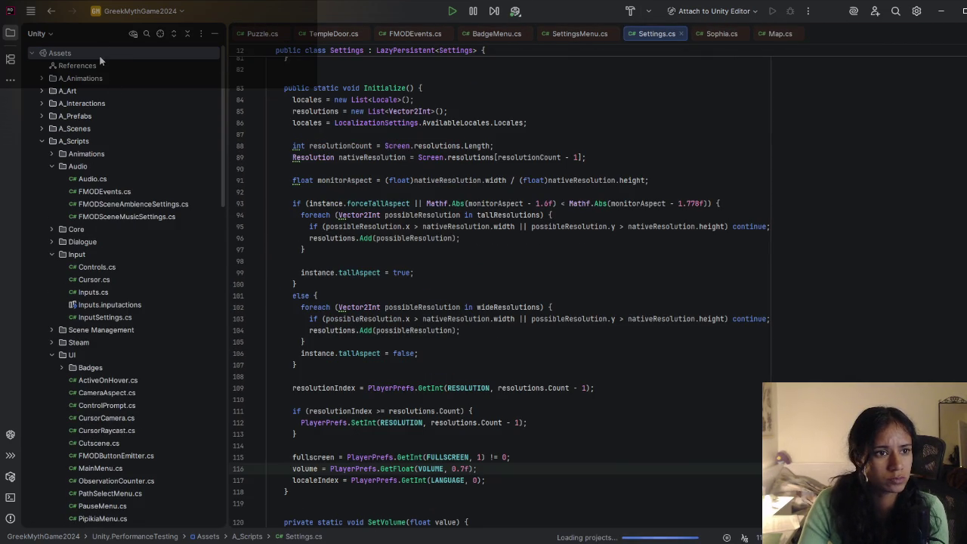
Step: Search the Assets tree for 'dialogue' and open DialogueBox.cs at the typewriterNew field
{"action": "left_click", "coordinate": [148, 34]}
{"action": "type", "text": "dialogue"}
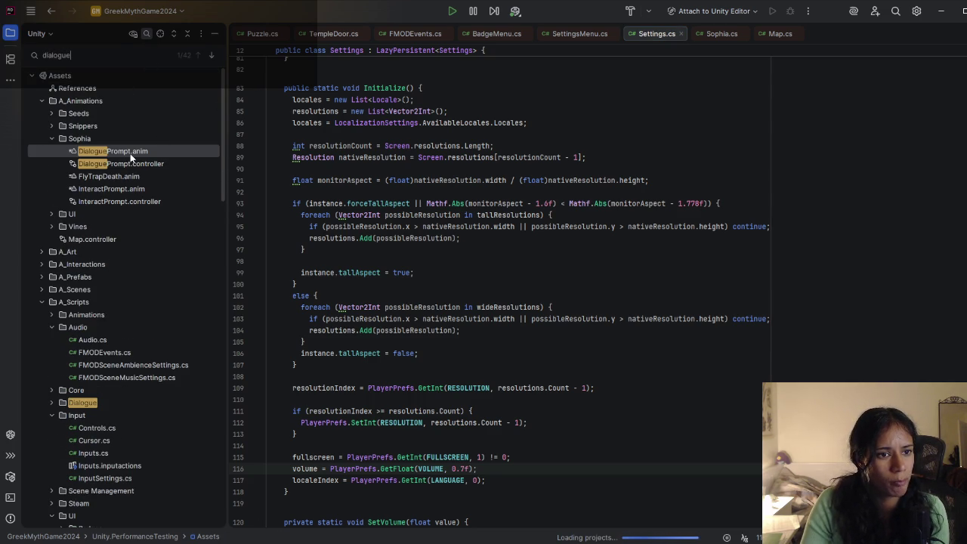
{"action": "scroll", "coordinate": [133, 197], "scroll_direction": "down", "scroll_amount": 3}
{"action": "left_click", "coordinate": [53, 287]}
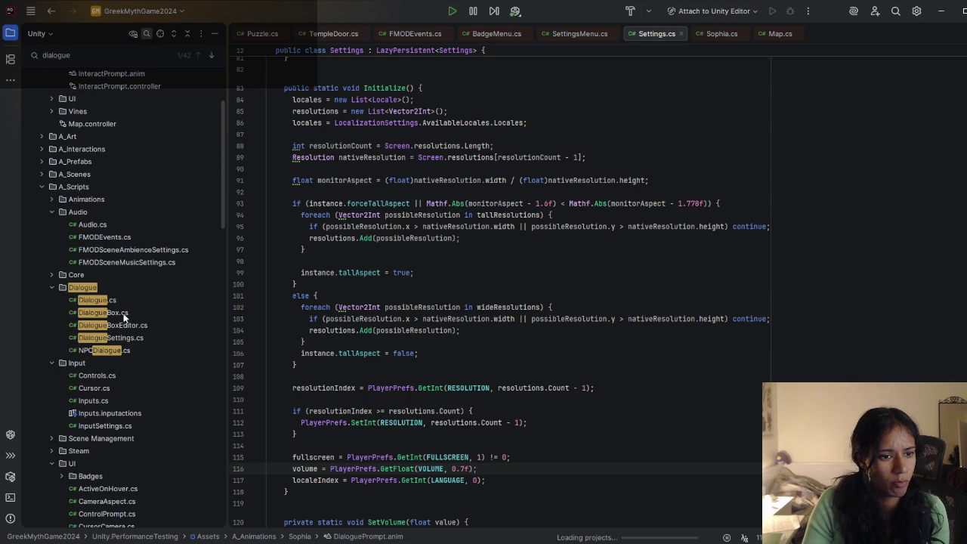
{"action": "double_click", "coordinate": [123, 313]}
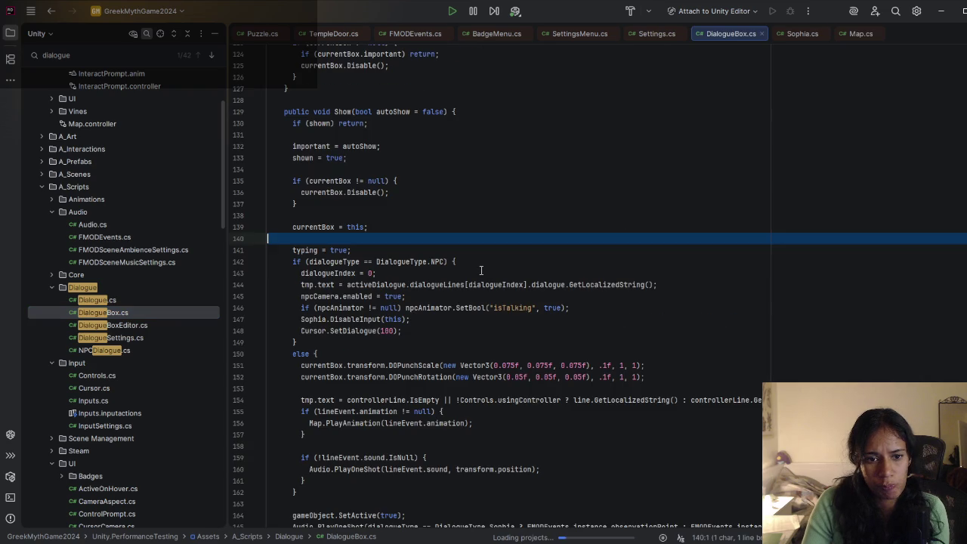
{"action": "scroll", "coordinate": [422, 289], "scroll_direction": "down", "scroll_amount": 2}
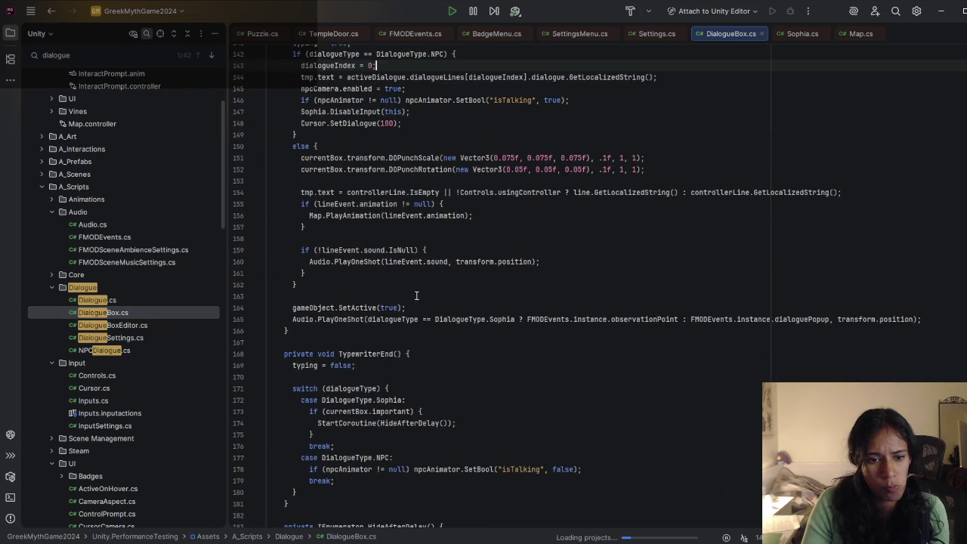
{"action": "scroll", "coordinate": [411, 302], "scroll_direction": "up", "scroll_amount": 20}
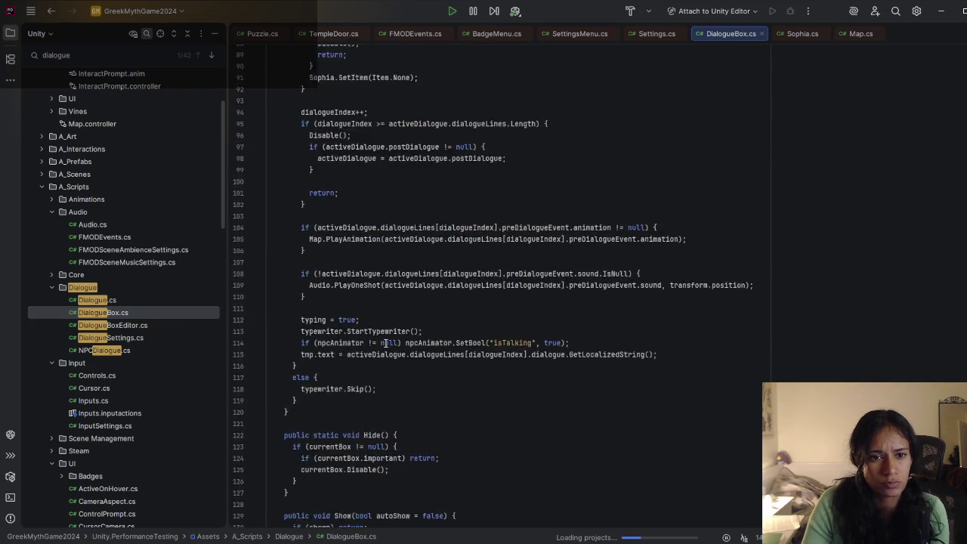
{"action": "left_click", "coordinate": [336, 295]}
Step: Fix the garbled type name on line 41 back to TypewriterComponent
{"action": "left_click", "coordinate": [338, 304]}
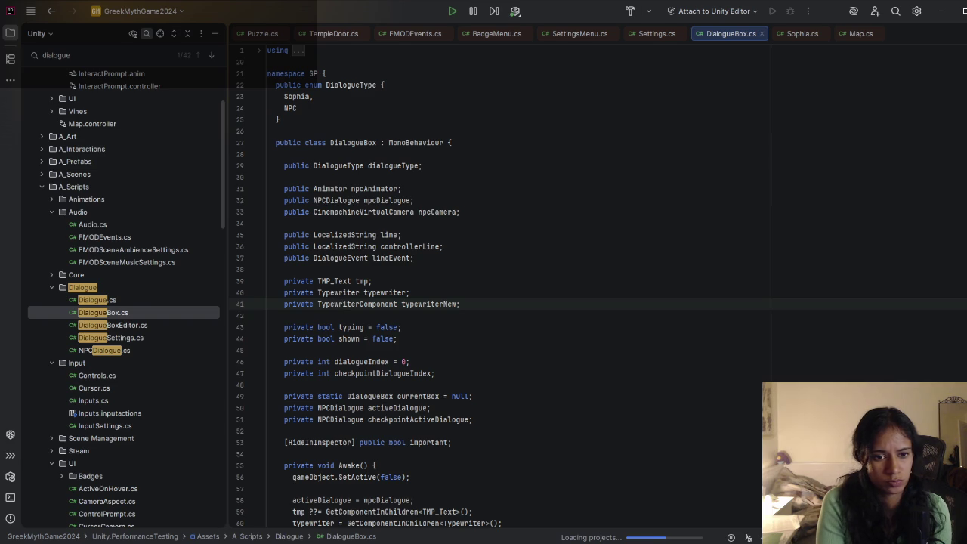
{"action": "type", "text": "Typew"}
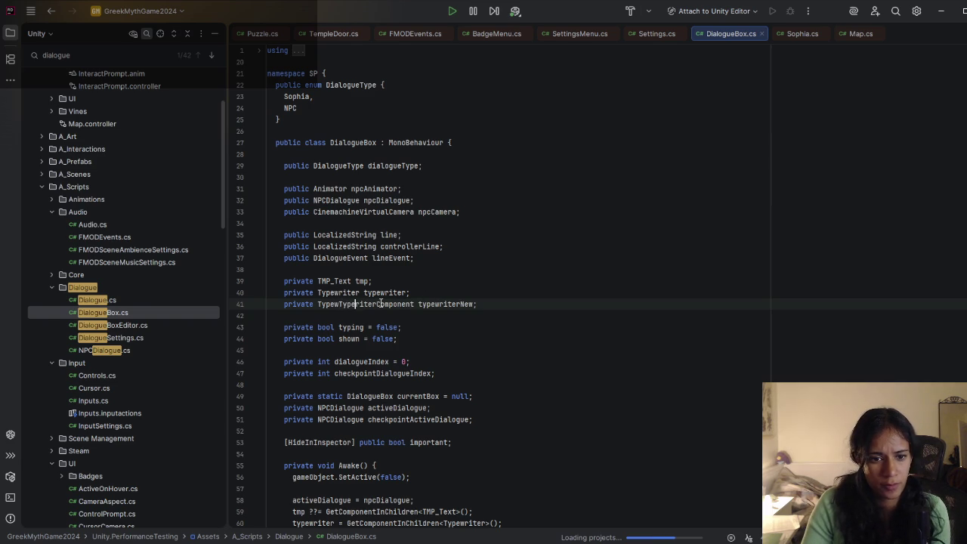
{"action": "key", "text": "Right"}
{"action": "key", "text": "Right"}
{"action": "key", "text": "Right"}
{"action": "double_click", "coordinate": [415, 303]}
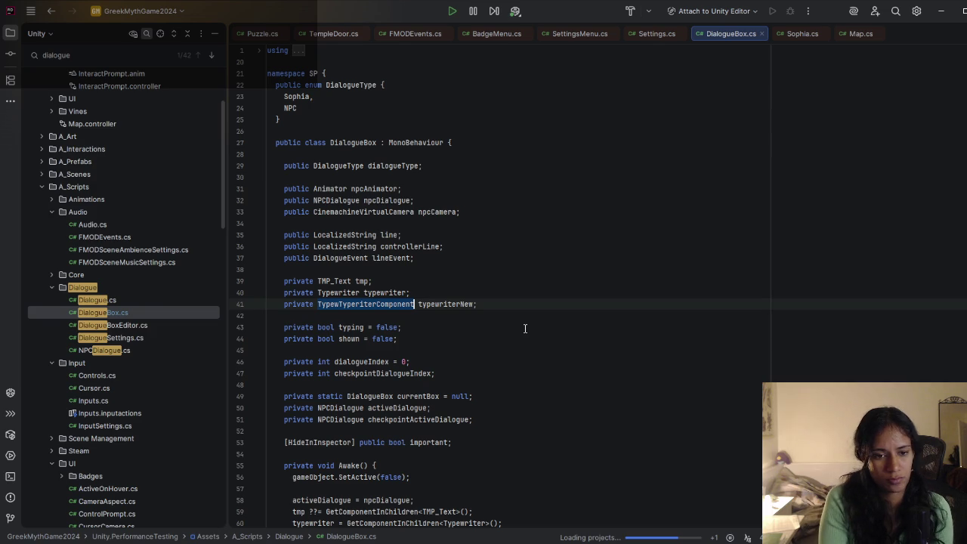
{"action": "type", "text": "Typewr"}
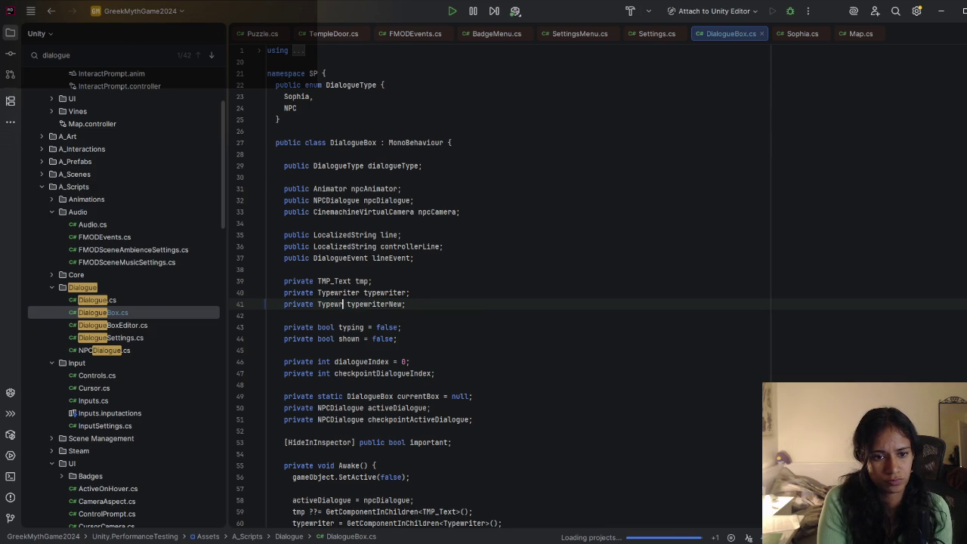
{"action": "type", "text": "iter"}
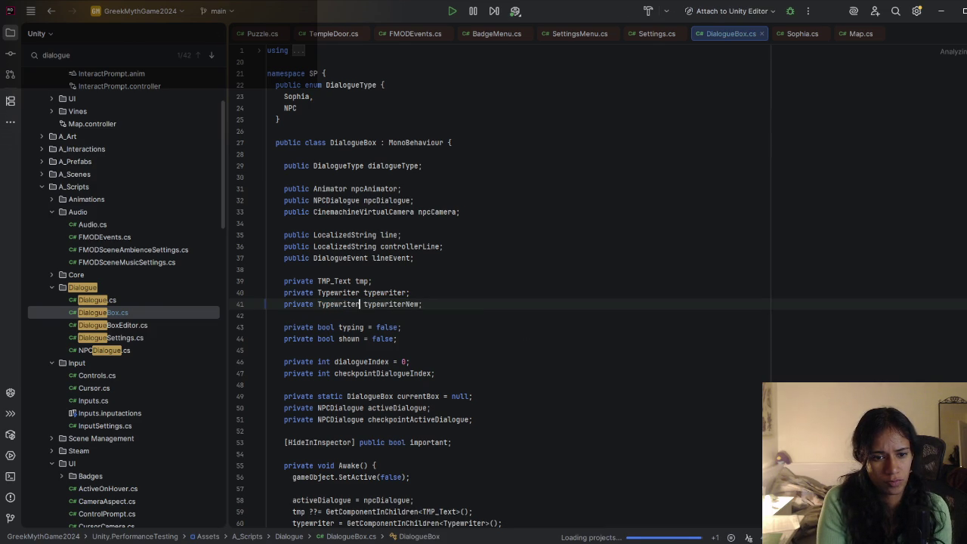
{"action": "type", "text": "Component"}
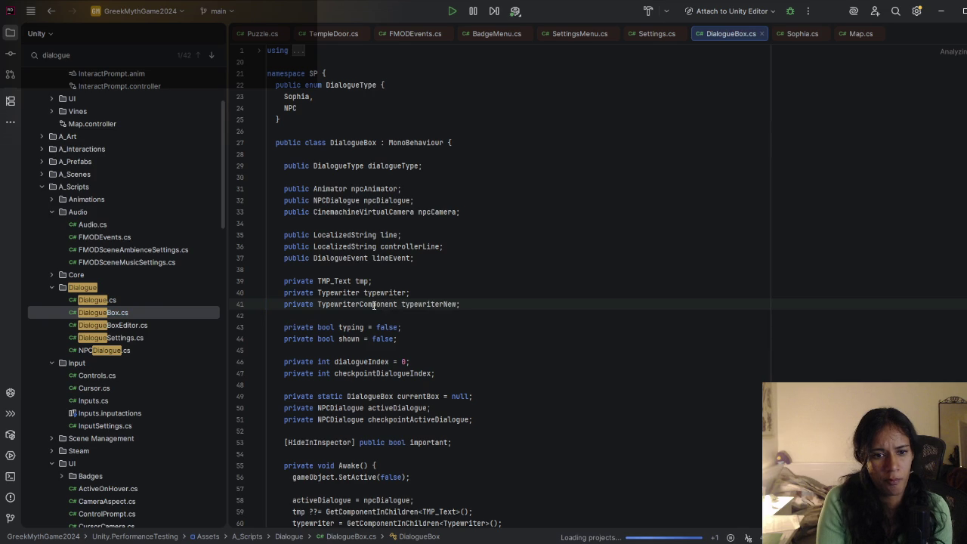
Step: Look up where postDialogueEvent on line 82 is declared, then return to DialogueBox
{"action": "scroll", "coordinate": [393, 303], "scroll_direction": "down", "scroll_amount": 3}
{"action": "scroll", "coordinate": [422, 302], "scroll_direction": "down", "scroll_amount": 10}
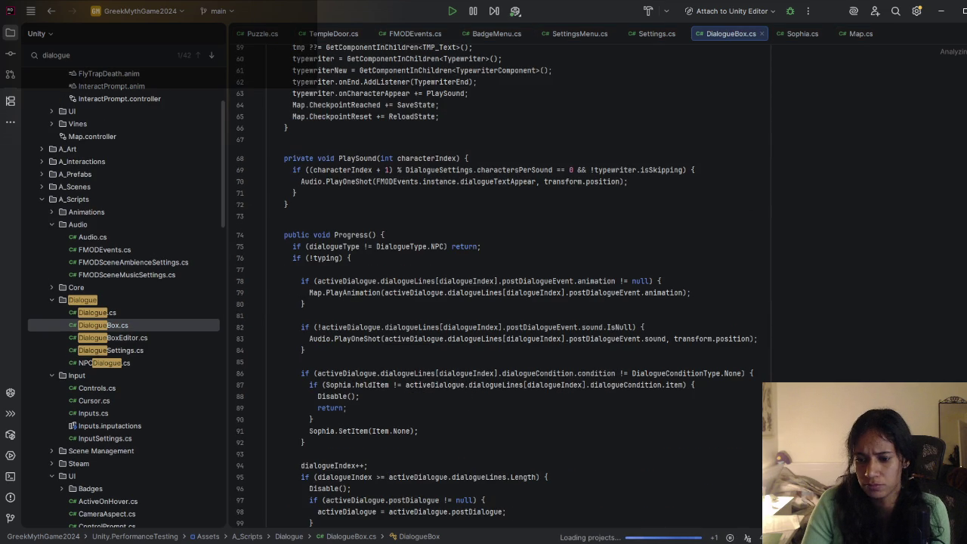
{"action": "left_click", "coordinate": [557, 327]}
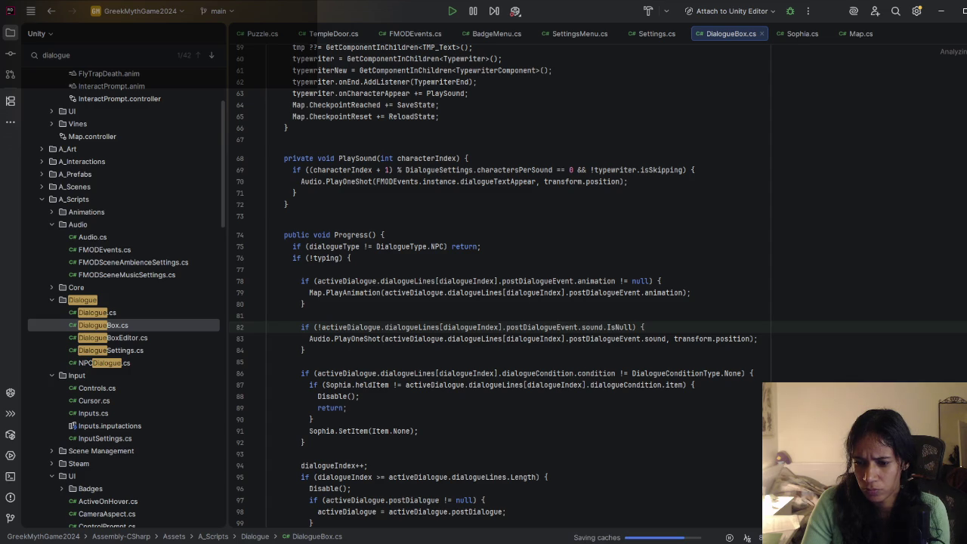
{"action": "left_click", "coordinate": [542, 327], "text": "ctrl"}
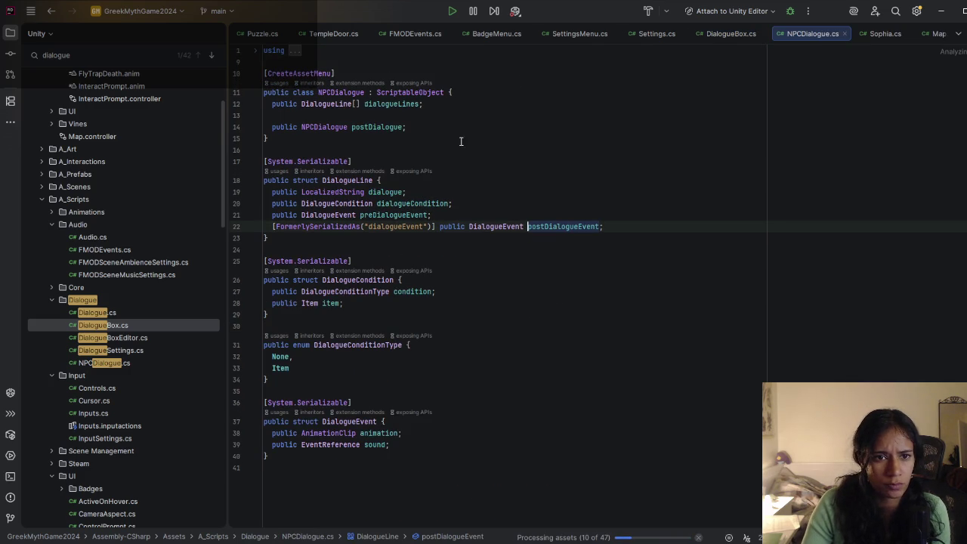
{"action": "left_click", "coordinate": [730, 34]}
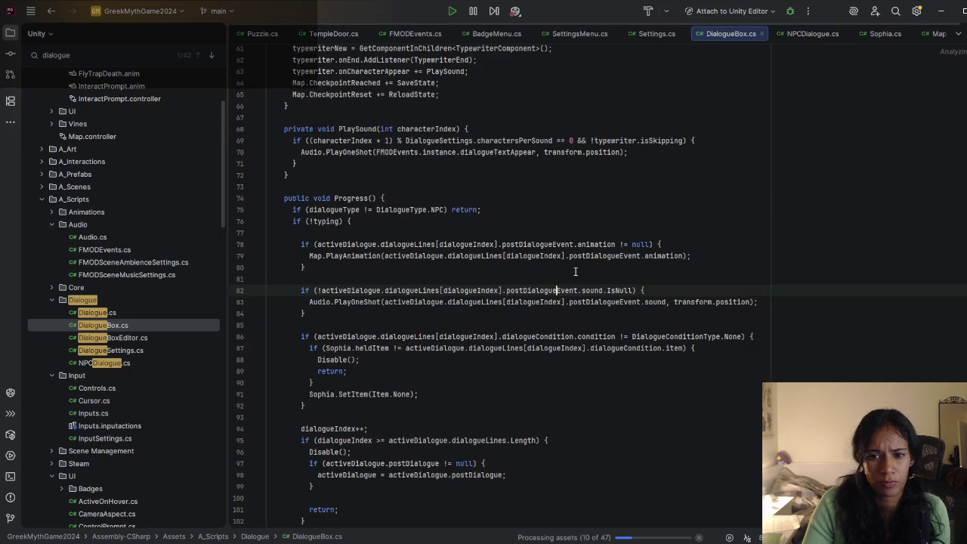
Step: Retype the TypewriterComponent type name on the line-41 typewriterNew declaration
{"action": "scroll", "coordinate": [574, 272], "scroll_direction": "up", "scroll_amount": 10}
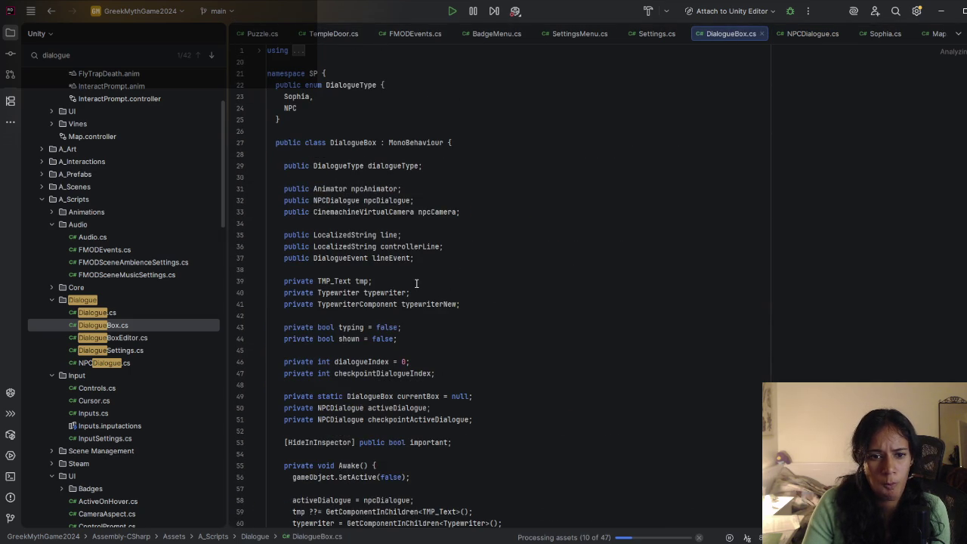
{"action": "left_click", "coordinate": [448, 304]}
{"action": "scroll", "coordinate": [501, 304], "scroll_direction": "down", "scroll_amount": 4}
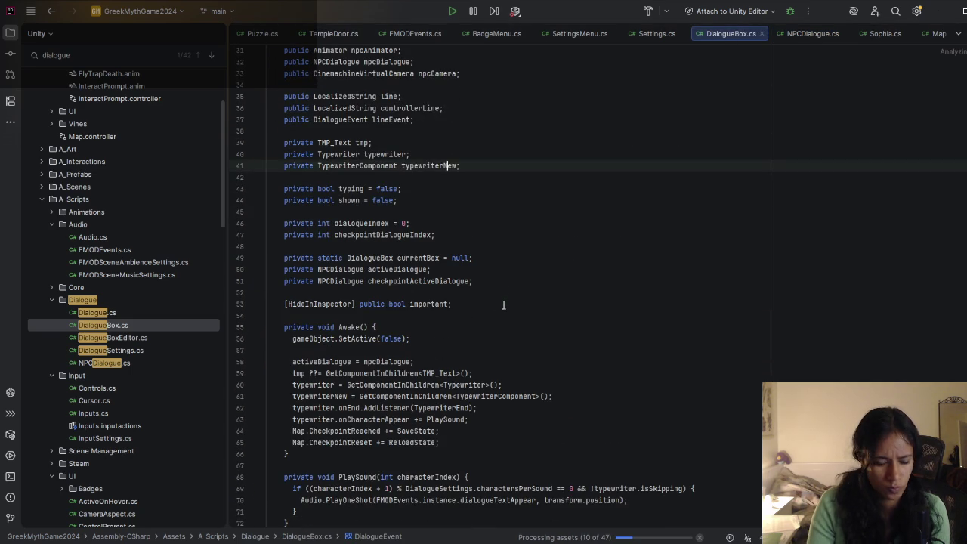
{"action": "key", "text": "Home"}
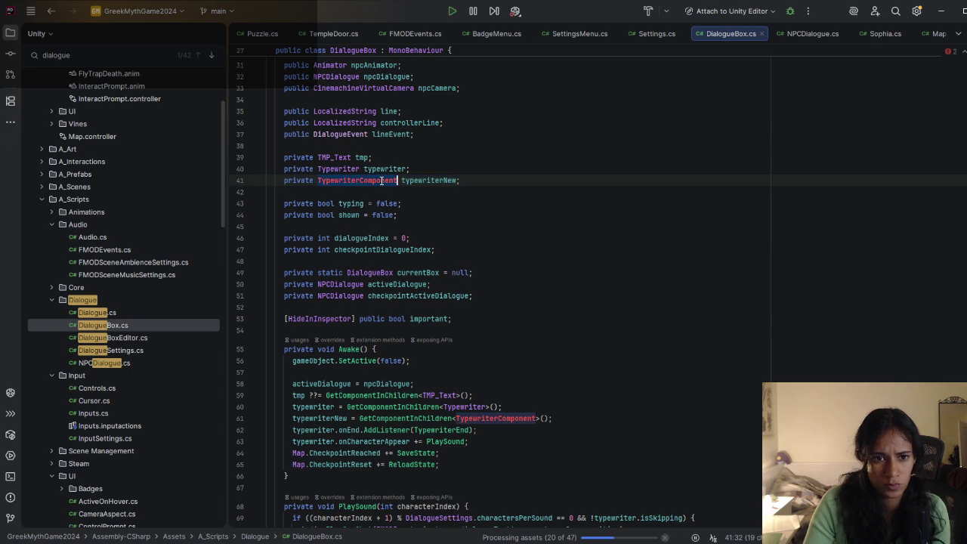
{"action": "double_click", "coordinate": [384, 180]}
{"action": "type", "text": "Typewri"}
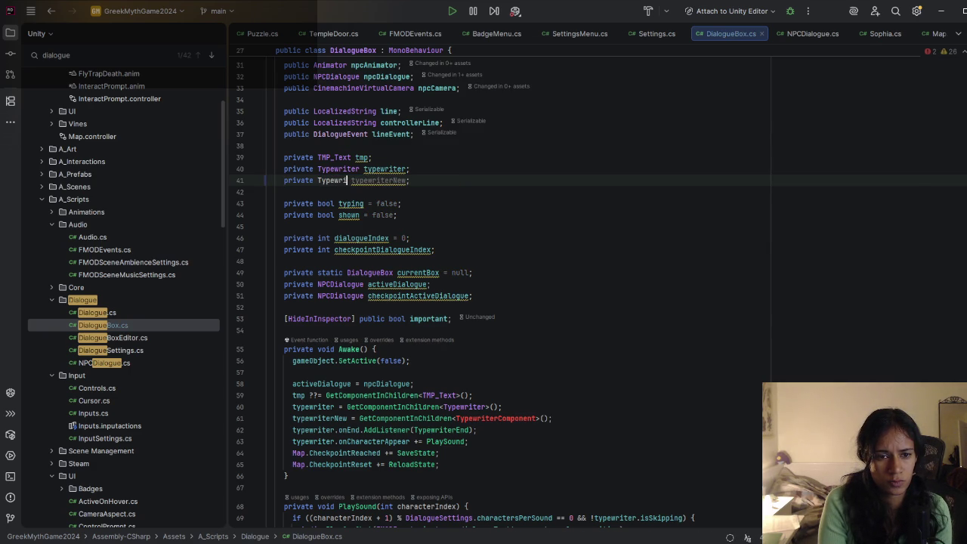
{"action": "type", "text": "terCom"}
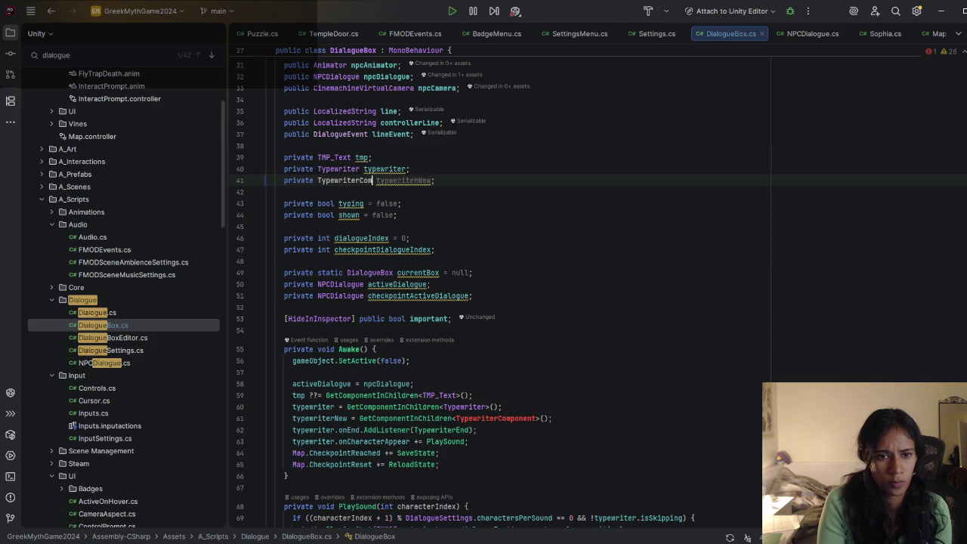
{"action": "type", "text": "ponent"}
Step: Comment out the typewriterNew lookup on line 61 in Awake with //
{"action": "left_click", "coordinate": [553, 417]}
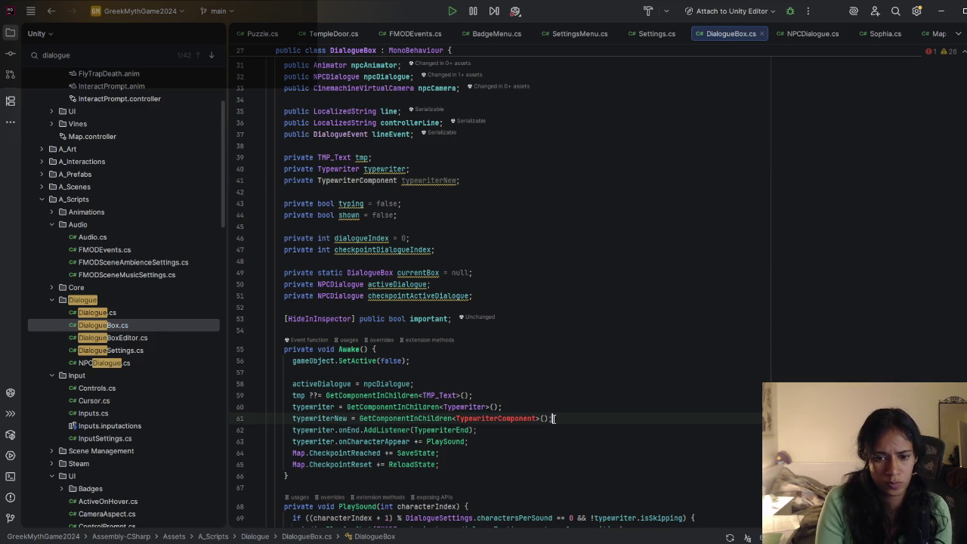
{"action": "left_click", "coordinate": [293, 418]}
{"action": "type", "text": "//"}
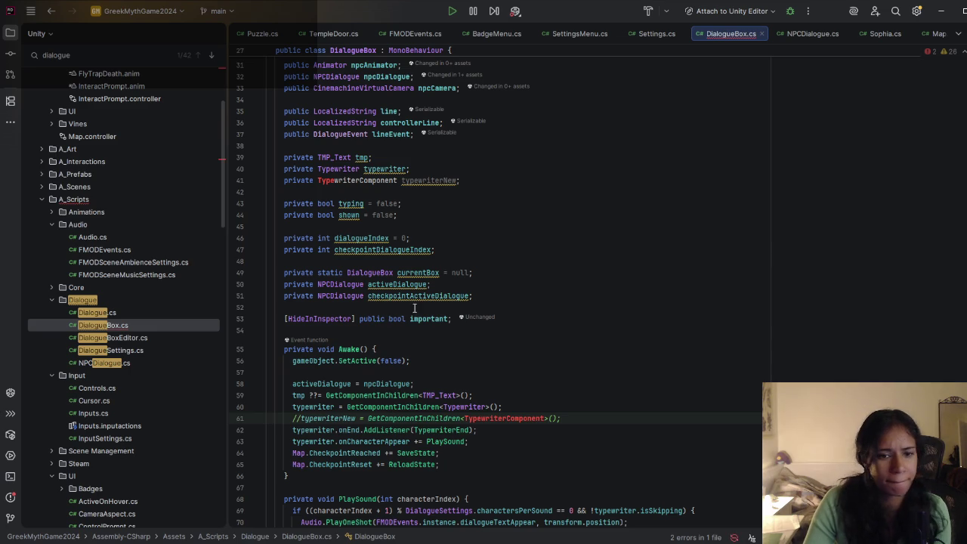
Step: Replace line 41's TypewriterComponent type with a partly typed 'Typew'
{"action": "double_click", "coordinate": [348, 180]}
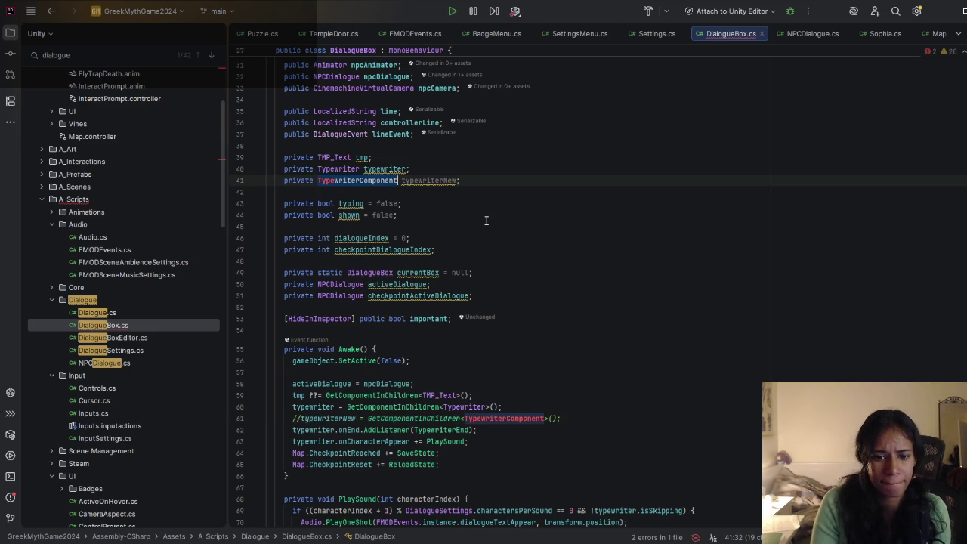
{"action": "key", "text": "BackSpace"}
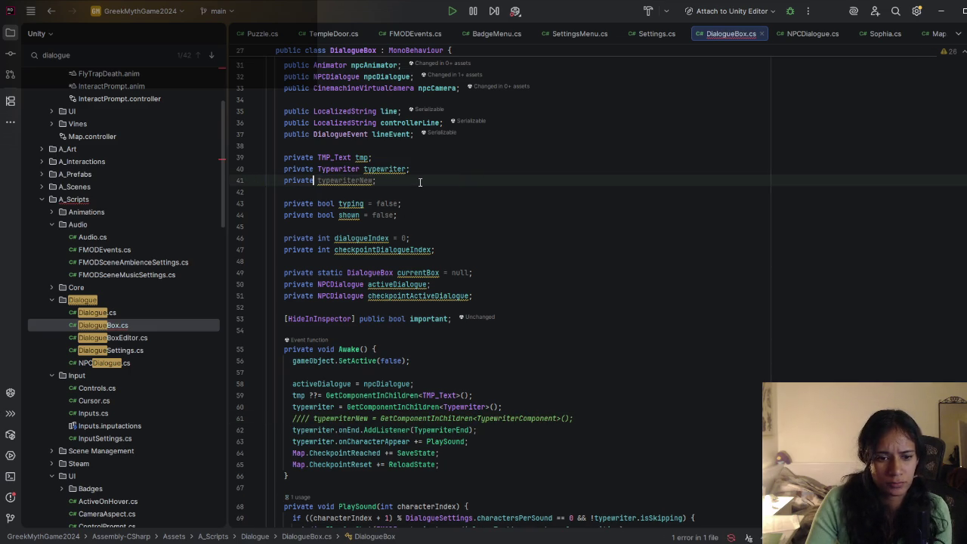
{"action": "type", "text": "Type"}
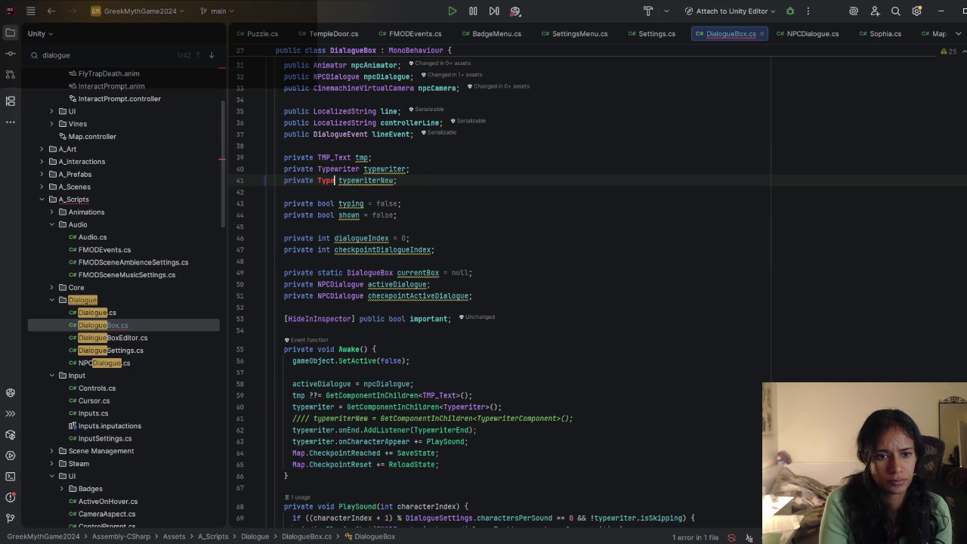
{"action": "key", "text": "BackSpace"}
{"action": "key", "text": "BackSpace"}
{"action": "key", "text": "BackSpace"}
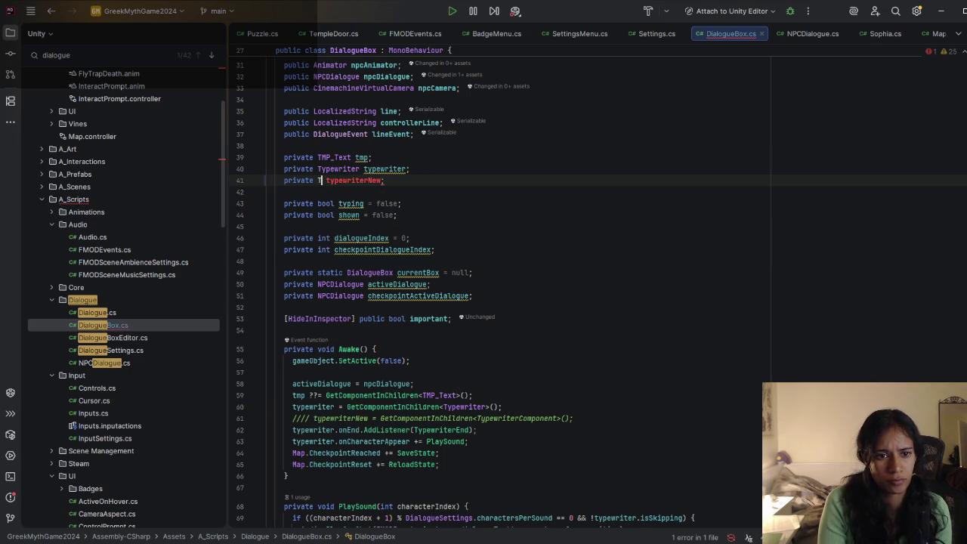
{"action": "type", "text": "M"}
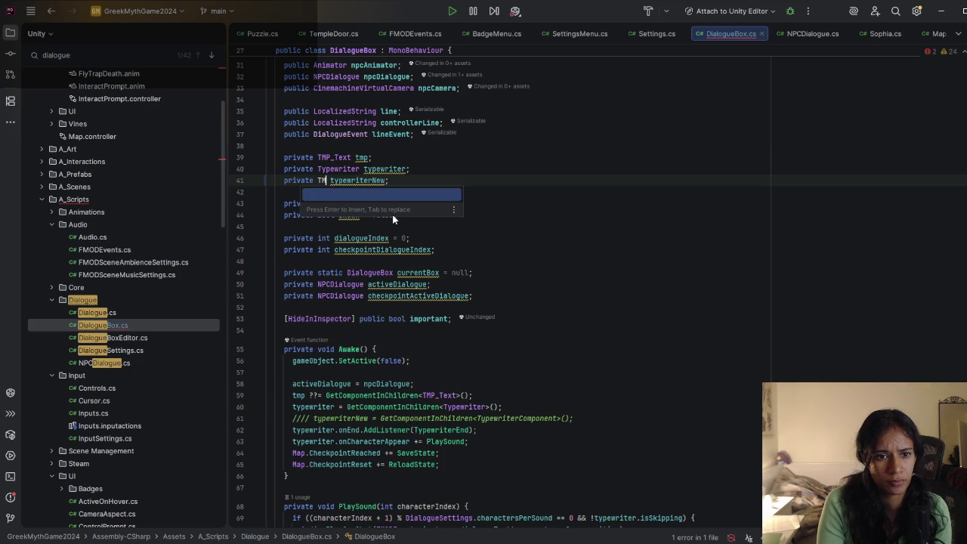
{"action": "key", "text": "BackSpace"}
{"action": "type", "text": "u"}
{"action": "key", "text": "BackSpace"}
{"action": "type", "text": "ype"}
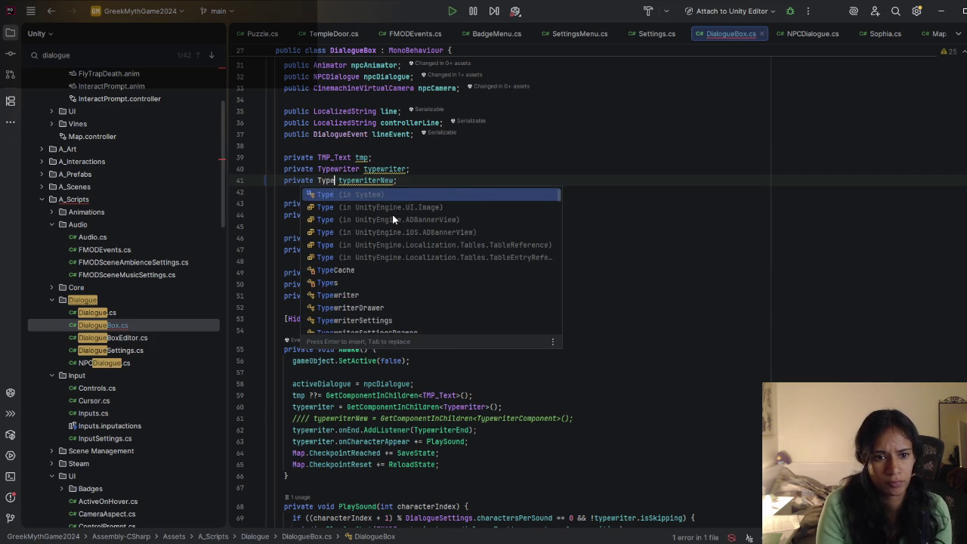
{"action": "type", "text": "w"}
{"action": "scroll", "coordinate": [388, 212], "scroll_direction": "down", "scroll_amount": 3}
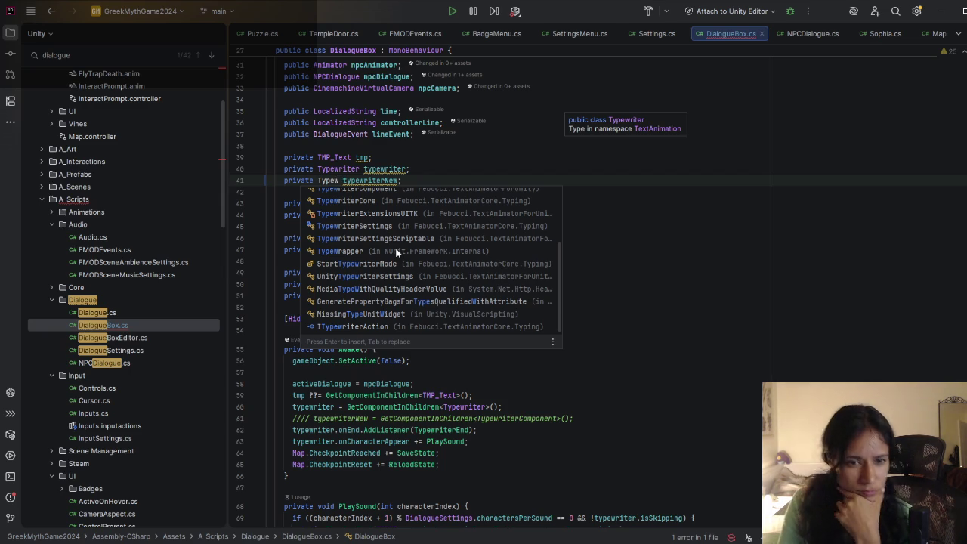
{"action": "scroll", "coordinate": [397, 262], "scroll_direction": "up", "scroll_amount": 3}
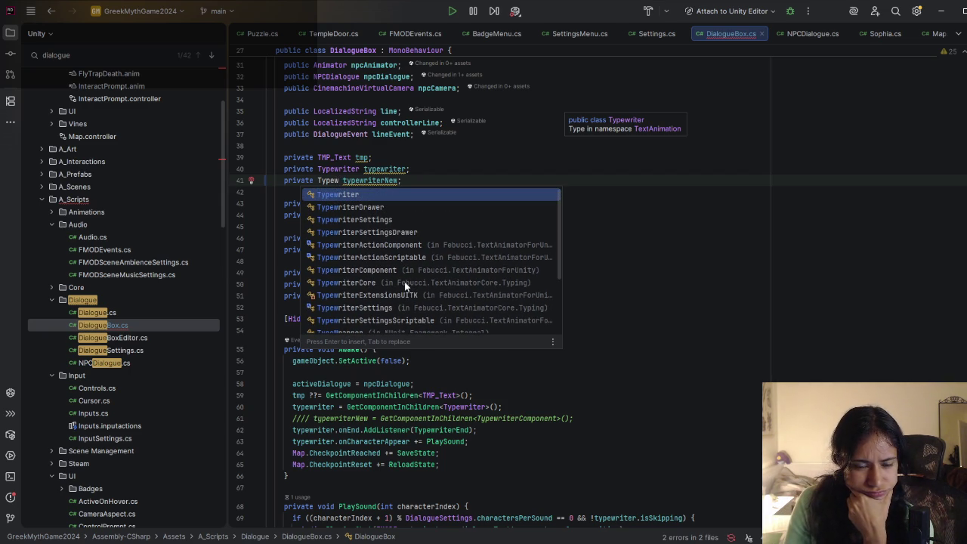
{"action": "left_click", "coordinate": [306, 541]}
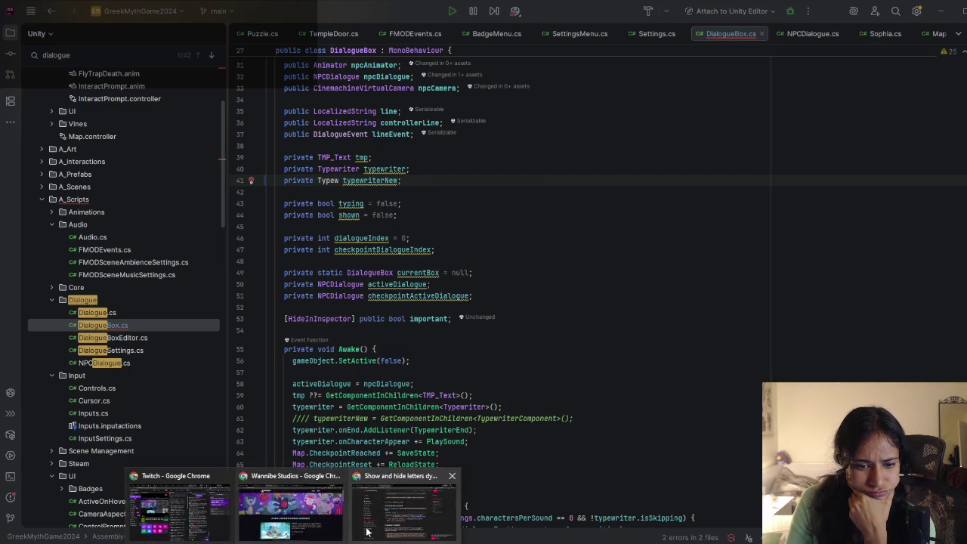
Step: Reread the 'Show and hide letters dynamically' page's Typewriter Component setup and via-code guidance
{"action": "left_click", "coordinate": [420, 474]}
{"action": "left_click_drag", "start_coordinate": [456, 311], "coordinate": [513, 302]}
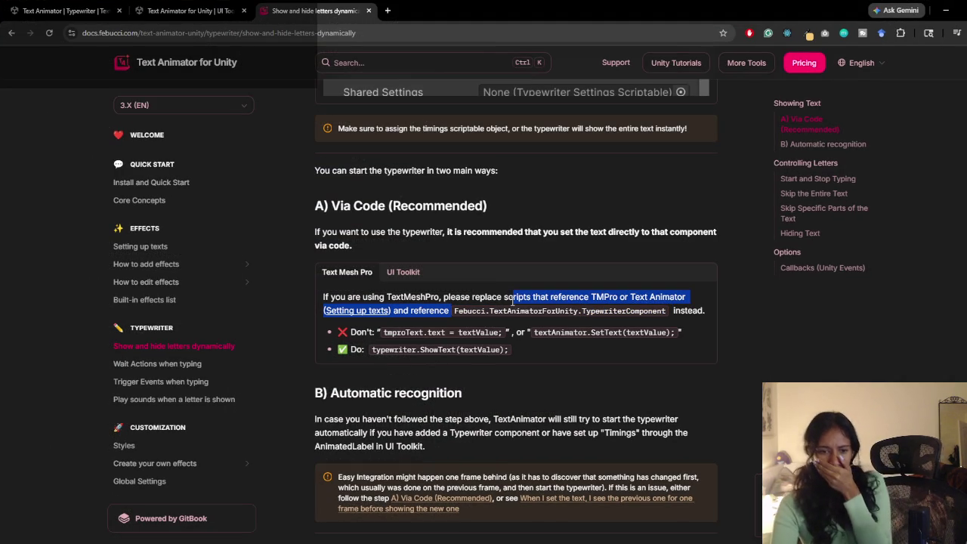
{"action": "scroll", "coordinate": [513, 303], "scroll_direction": "up", "scroll_amount": 6}
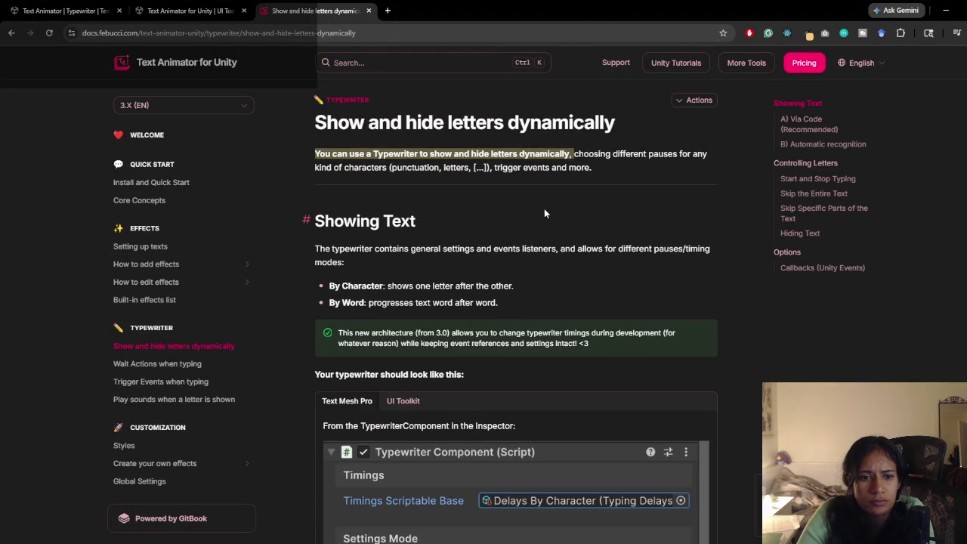
{"action": "scroll", "coordinate": [421, 249], "scroll_direction": "down", "scroll_amount": 2}
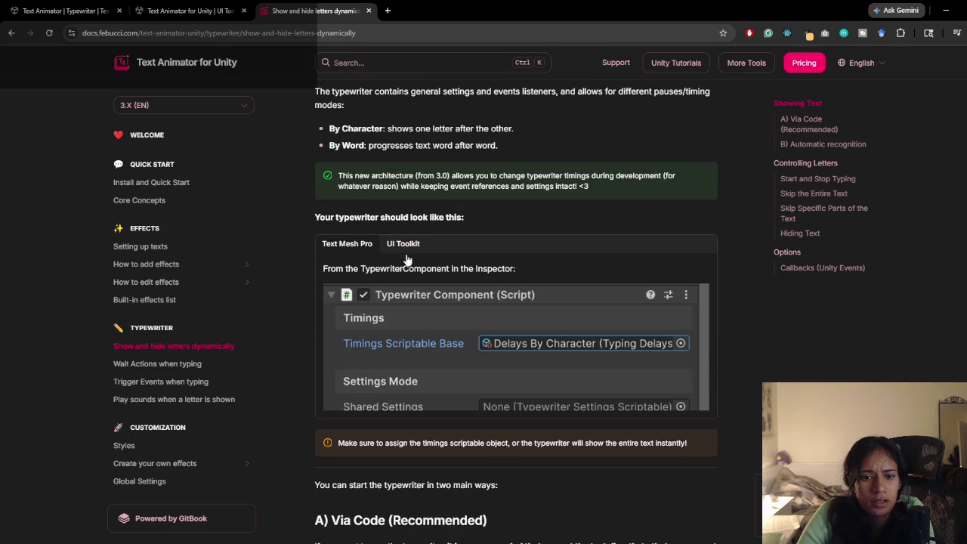
{"action": "scroll", "coordinate": [427, 301], "scroll_direction": "down", "scroll_amount": 1}
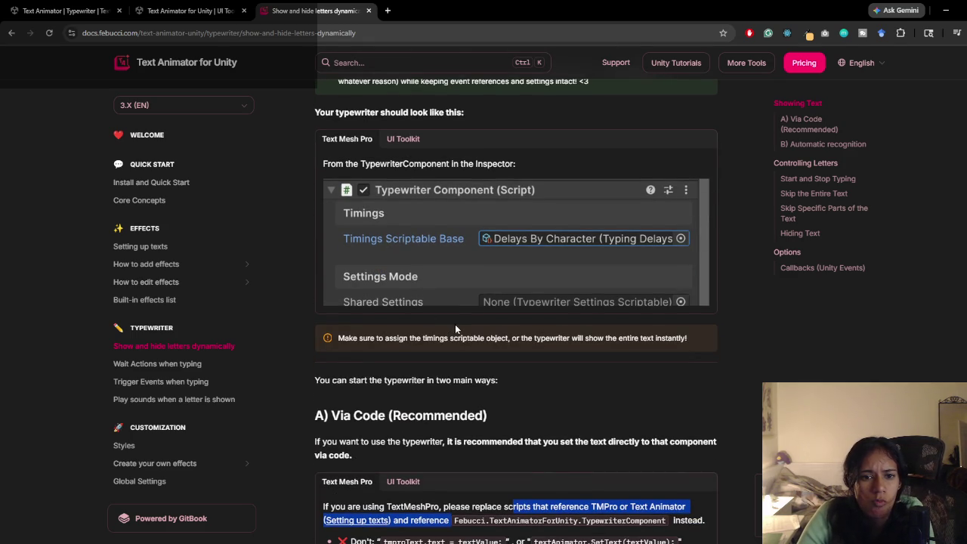
{"action": "key", "text": "alt+Tab"}
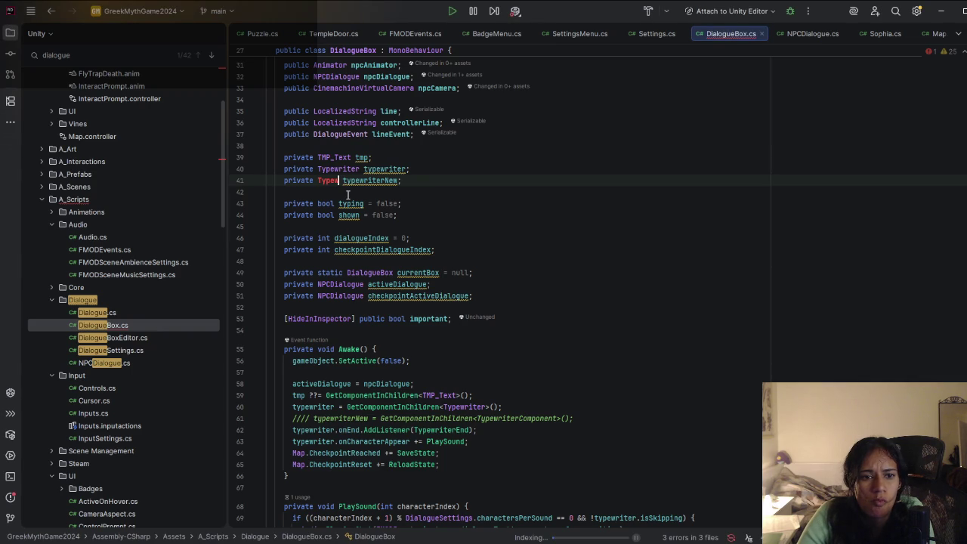
Step: Change typewriterNew's type to TypewriterComponent and uncomment its GetComponentInChildren assignment in Awake
{"action": "key", "text": "BackSpace"}
{"action": "key", "text": "BackSpace"}
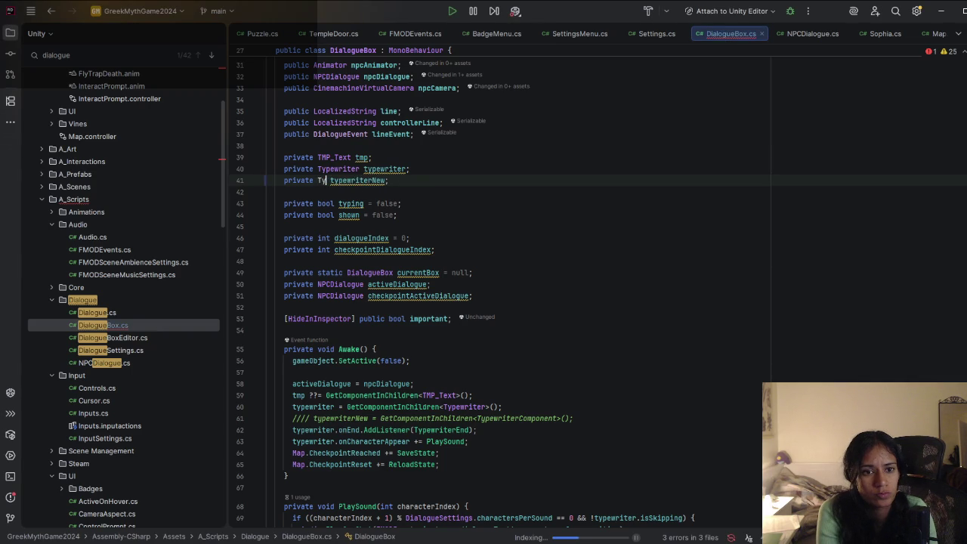
{"action": "type", "text": "pewriter"}
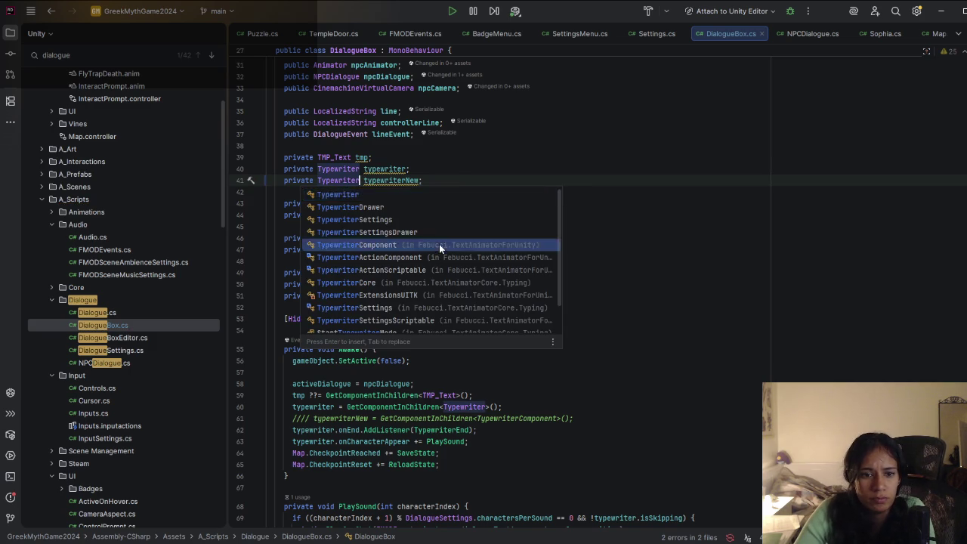
{"action": "left_click", "coordinate": [439, 244]}
{"action": "left_click", "coordinate": [517, 418]}
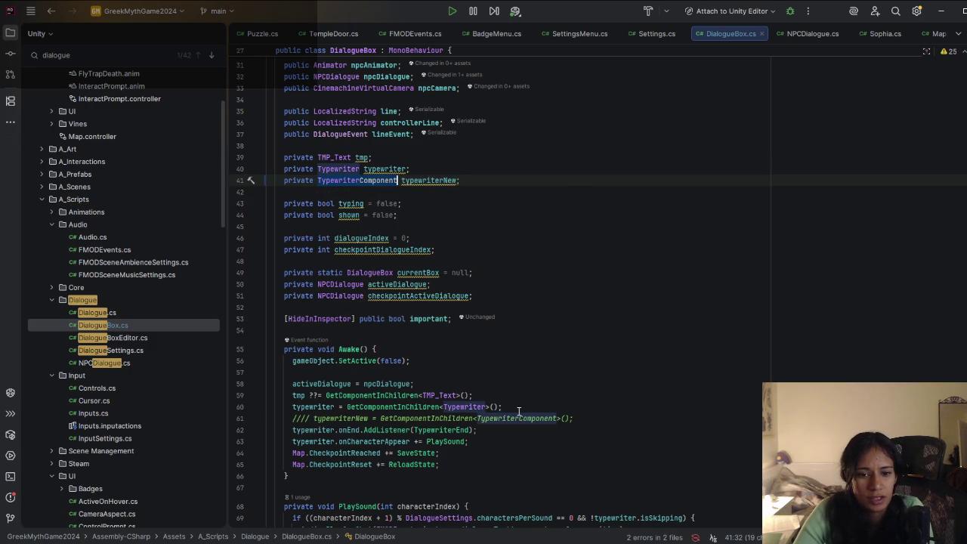
{"action": "key", "text": "ctrl+slash"}
{"action": "left_click", "coordinate": [308, 422]}
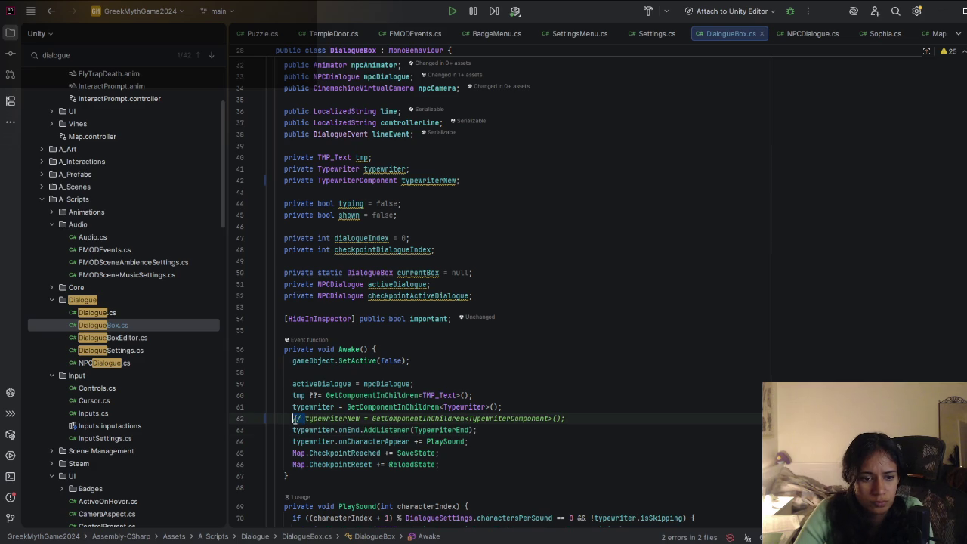
{"action": "key", "text": "ctrl+slash"}
Step: Check the Febucci.TextAnimatorForUnity using statement and review every usage of the old typewriter field
{"action": "key", "text": "Up"}
{"action": "key", "text": "Up"}
{"action": "key", "text": "Up"}
{"action": "scroll", "coordinate": [505, 423], "scroll_direction": "up", "scroll_amount": 5}
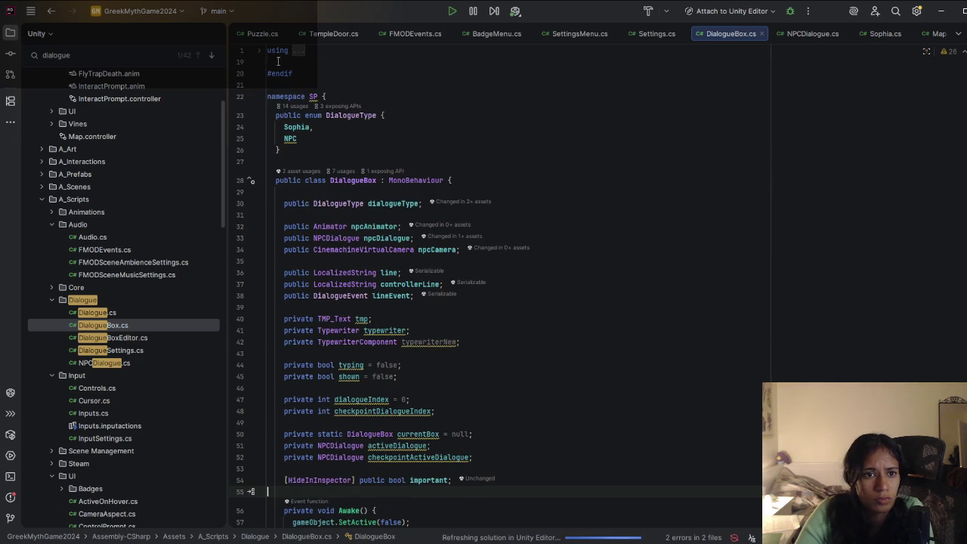
{"action": "scroll", "coordinate": [505, 423], "scroll_direction": "up", "scroll_amount": 6}
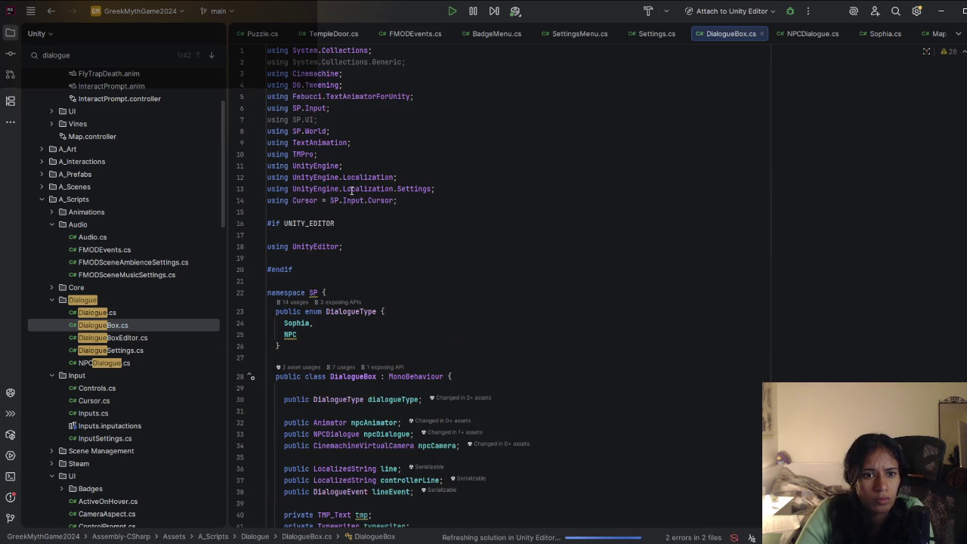
{"action": "left_click", "coordinate": [346, 96]}
{"action": "scroll", "coordinate": [457, 199], "scroll_direction": "down", "scroll_amount": 1}
{"action": "scroll", "coordinate": [457, 199], "scroll_direction": "down", "scroll_amount": 16}
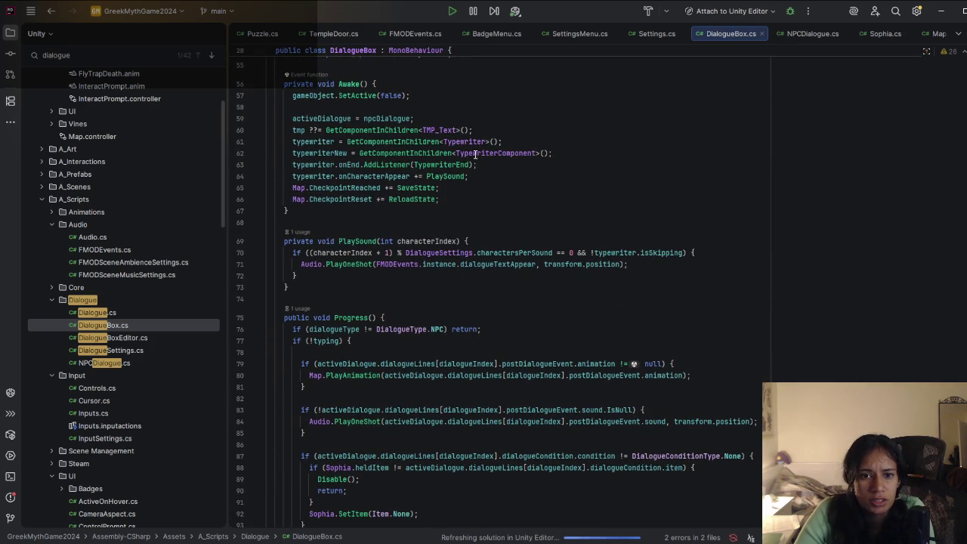
{"action": "left_click", "coordinate": [469, 154]}
{"action": "double_click", "coordinate": [331, 142]}
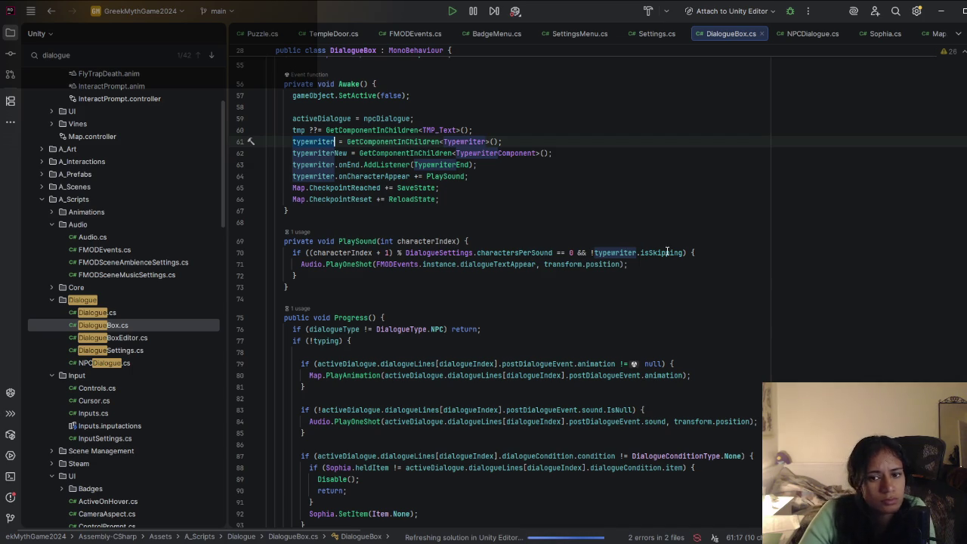
{"action": "scroll", "coordinate": [478, 249], "scroll_direction": "down", "scroll_amount": 2}
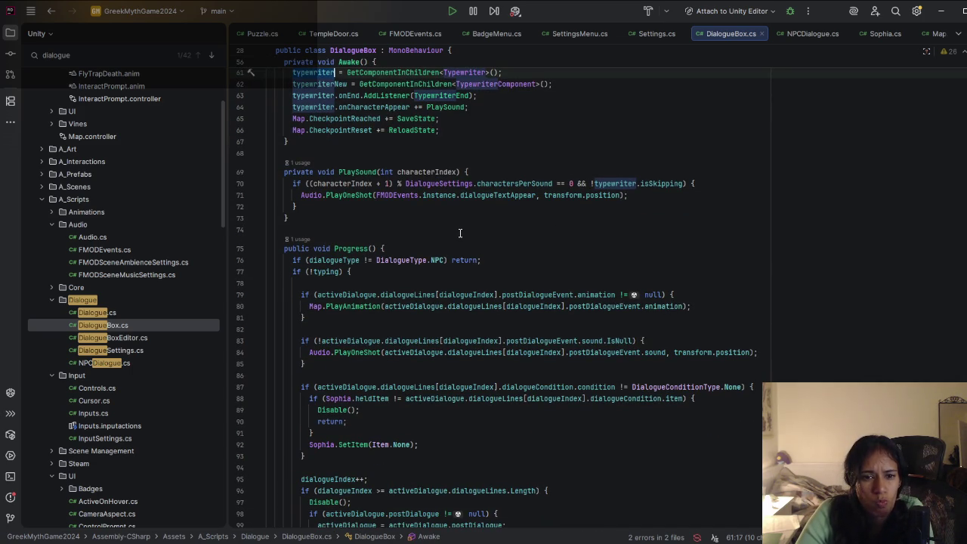
{"action": "scroll", "coordinate": [455, 274], "scroll_direction": "down", "scroll_amount": 10}
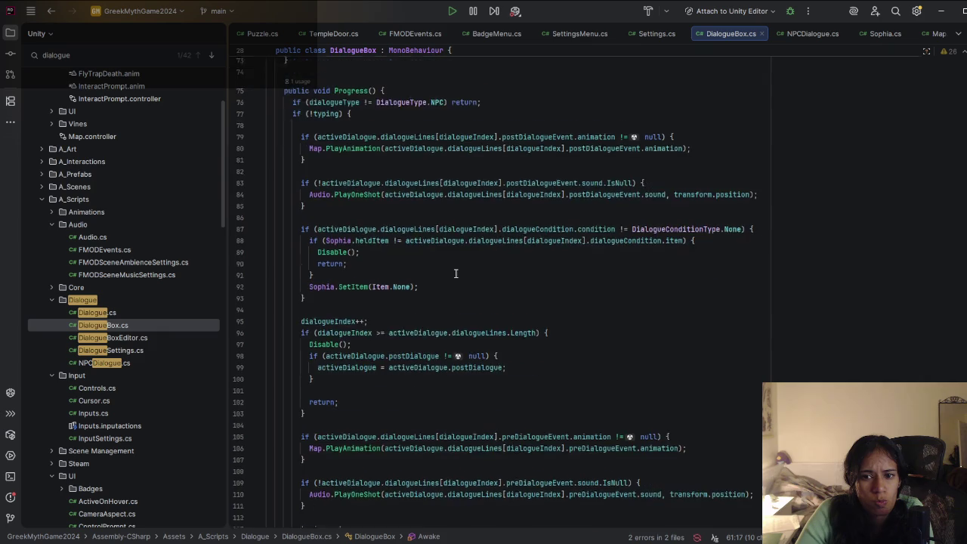
{"action": "scroll", "coordinate": [456, 273], "scroll_direction": "down", "scroll_amount": 4}
Step: Comment out the old typewriter.StartTypewriter() call in Progress
{"action": "left_click", "coordinate": [368, 179]}
{"action": "left_click", "coordinate": [434, 181]}
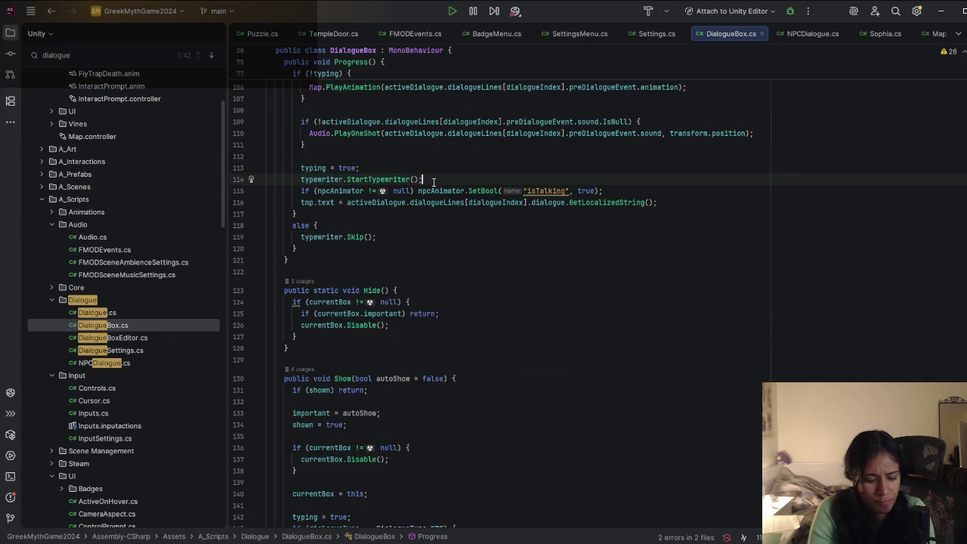
{"action": "key", "text": "ctrl+slash"}
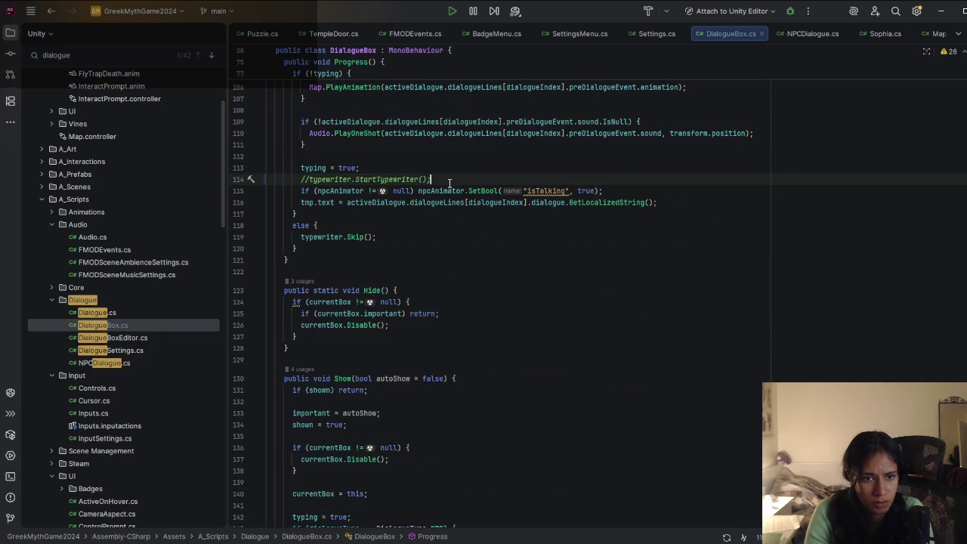
Step: Add typewriterNew.StartShowingText(); below the commented call, then return to the Text Animator docs in Chrome
{"action": "key", "text": "Return"}
{"action": "type", "text": "type"}
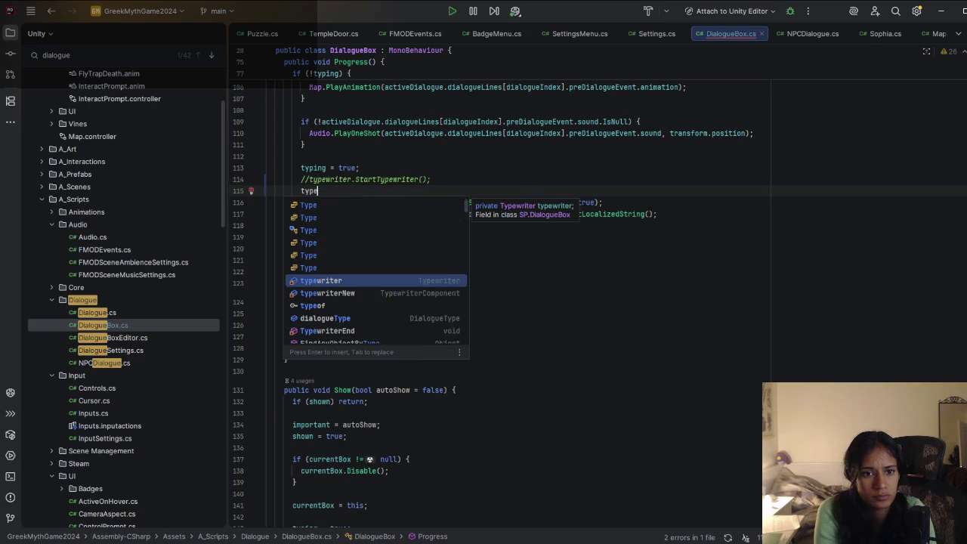
{"action": "key", "text": "Down"}
{"action": "key", "text": "Return"}
{"action": "type", "text": ".Star"}
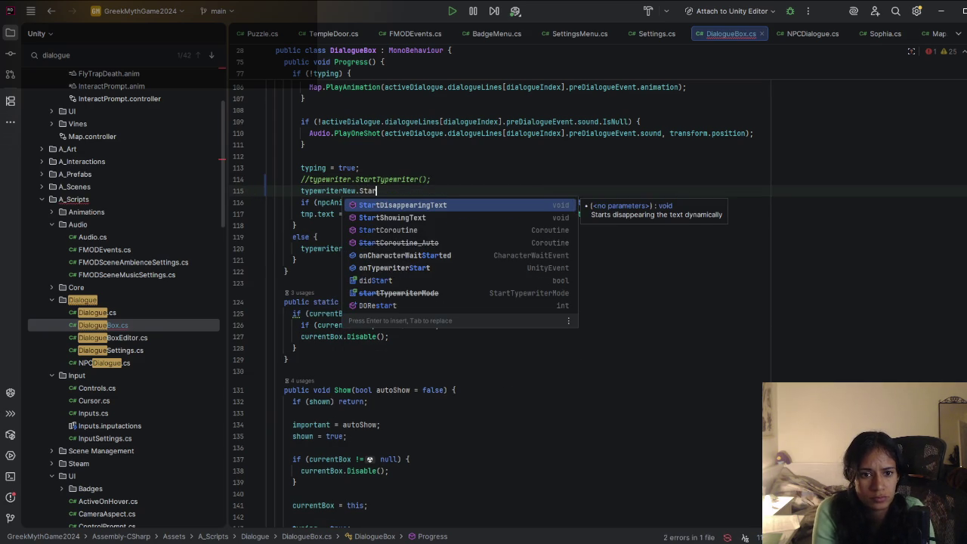
{"action": "left_click", "coordinate": [414, 217]}
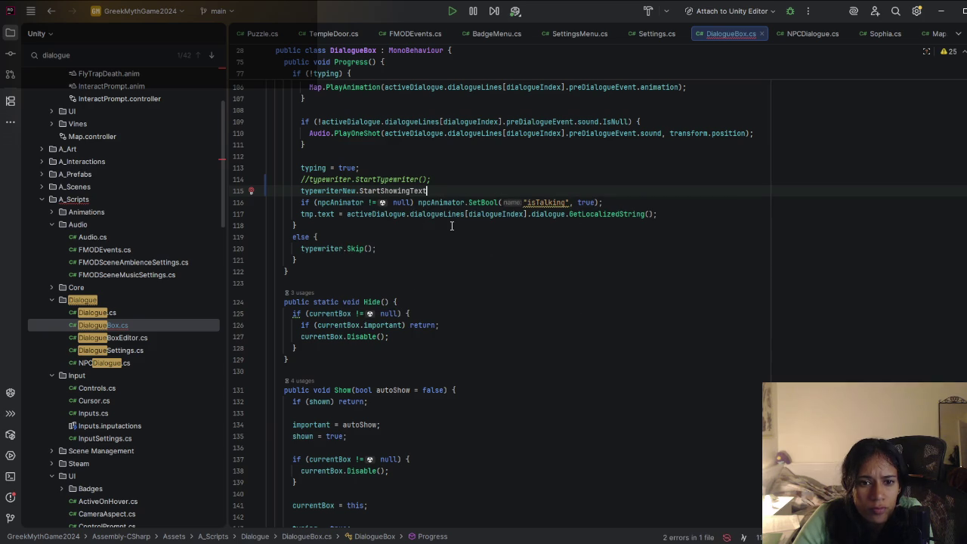
{"action": "type", "text": "();"}
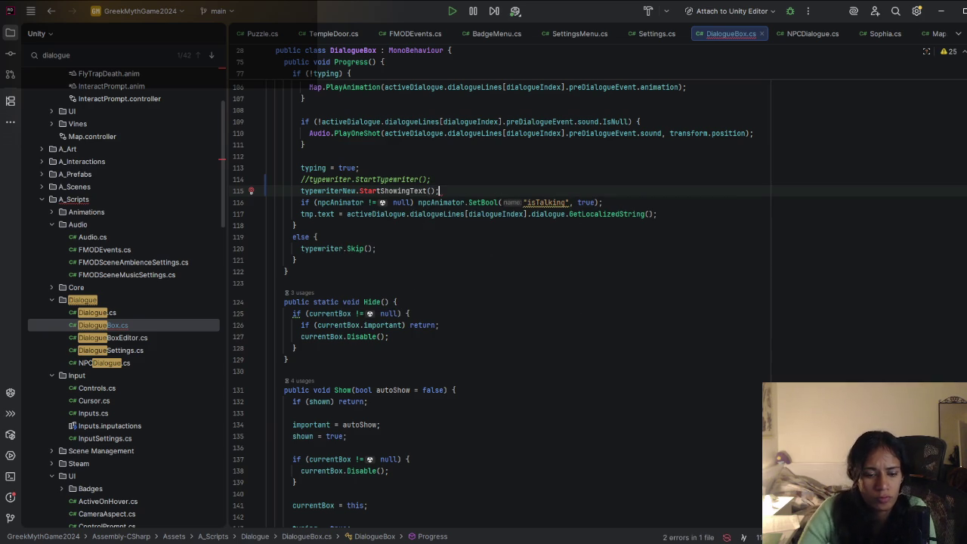
{"action": "left_click", "coordinate": [403, 531]}
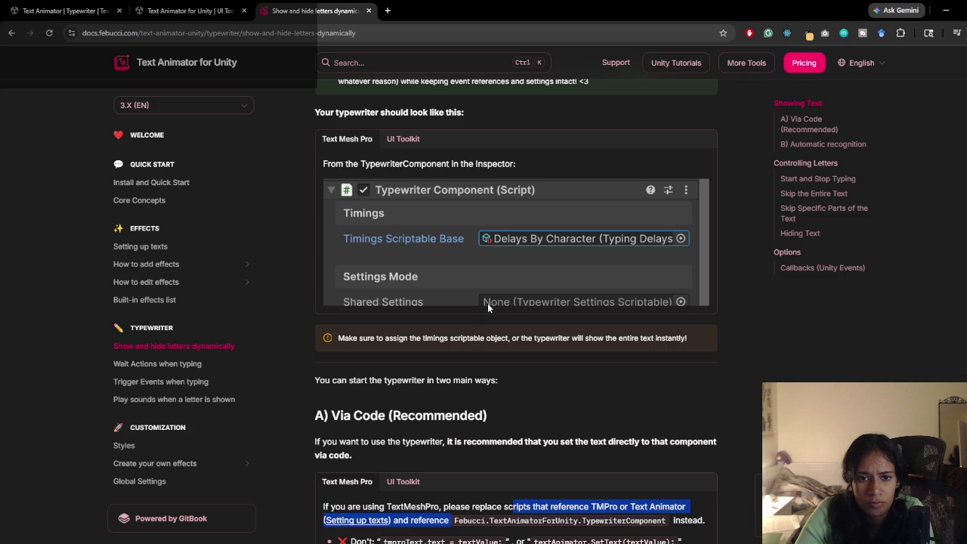
Step: Read the recommended typewriter.ShowText(textValue) example under 'A) Via Code', then minimise the browser
{"action": "scroll", "coordinate": [487, 303], "scroll_direction": "down", "scroll_amount": 4}
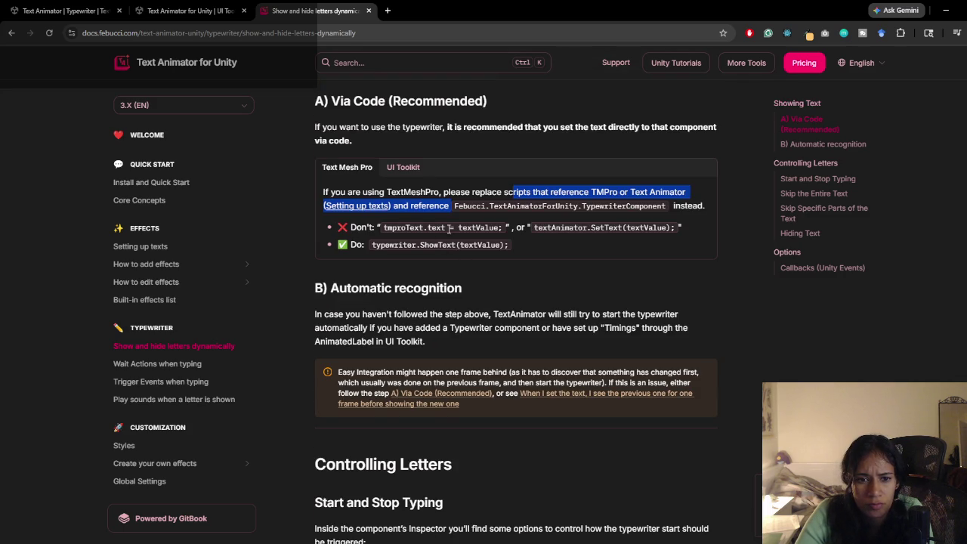
{"action": "left_click_drag", "start_coordinate": [417, 244], "coordinate": [527, 246]}
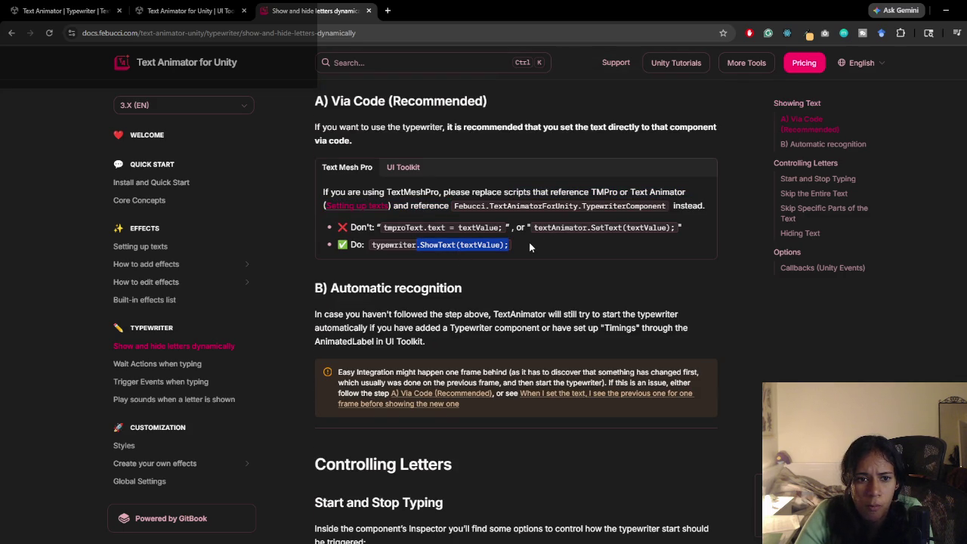
{"action": "scroll", "coordinate": [530, 243], "scroll_direction": "down", "scroll_amount": 3}
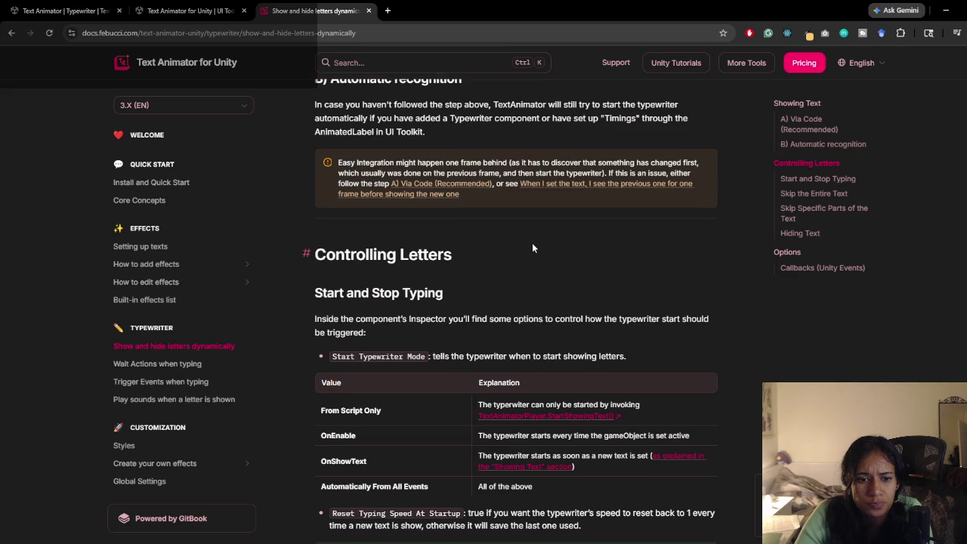
{"action": "scroll", "coordinate": [898, 112], "scroll_direction": "down", "scroll_amount": 2}
{"action": "left_click", "coordinate": [945, 10]}
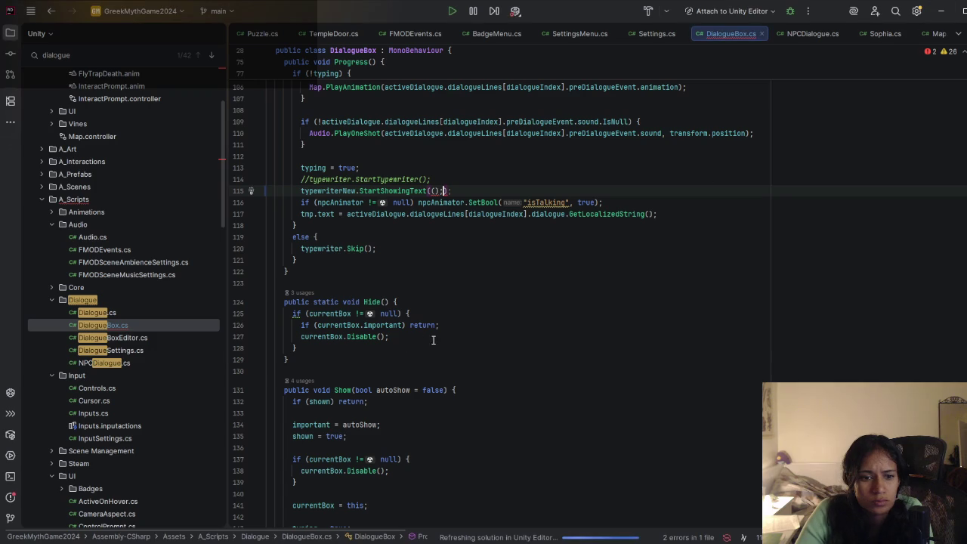
Step: Erase the StartShowingText/Show method name and the typewriterNew. prefix from line 115
{"action": "key", "text": "Left"}
{"action": "key", "text": "Left"}
{"action": "key", "text": "Left"}
{"action": "key", "text": "ctrl+BackSpace"}
{"action": "type", "text": "Show"}
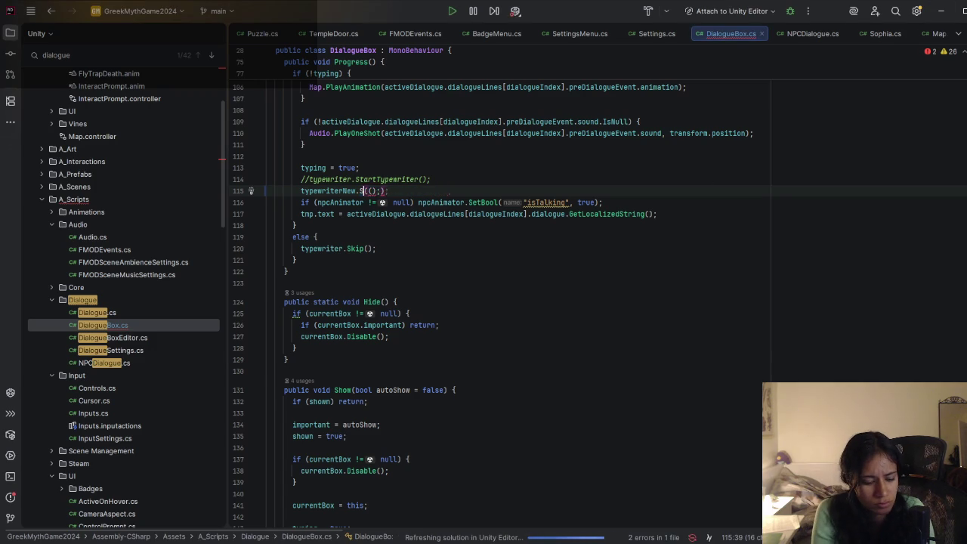
{"action": "key", "text": "Delete"}
{"action": "key", "text": "Delete"}
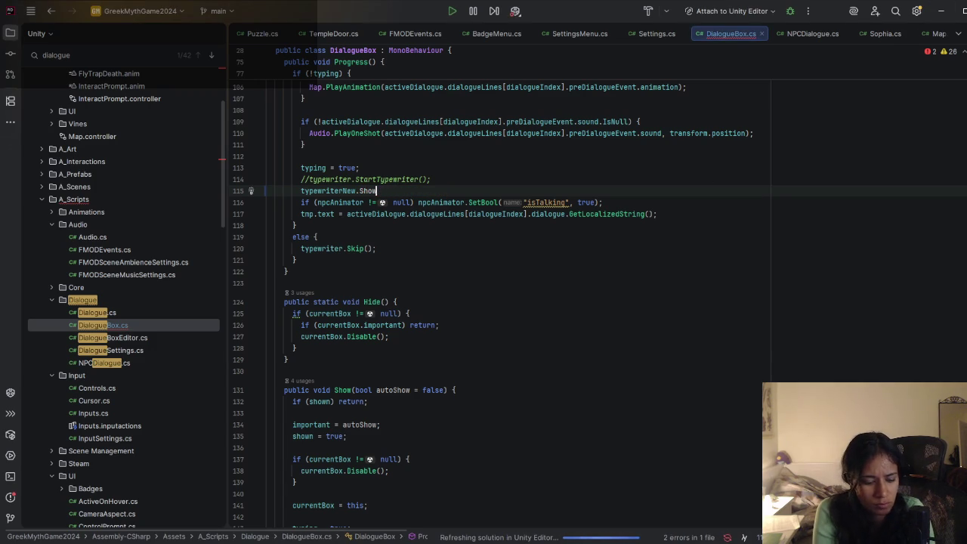
{"action": "key", "text": "ctrl+BackSpace"}
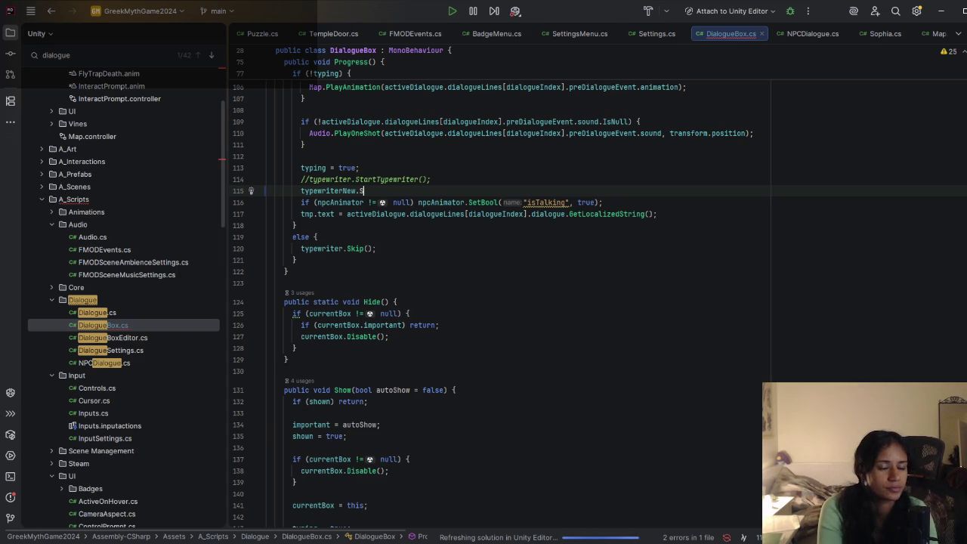
{"action": "key", "text": "BackSpace"}
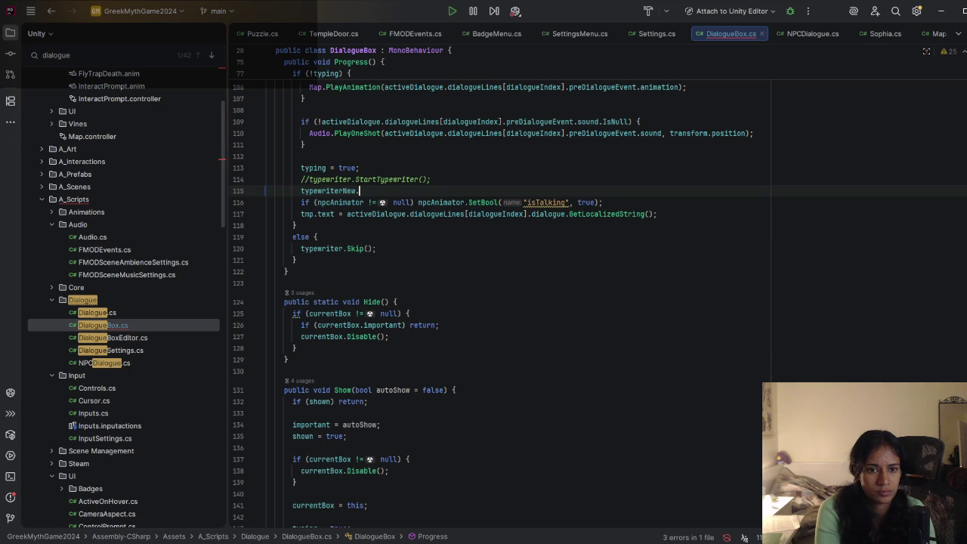
{"action": "key", "text": "BackSpace"}
{"action": "key", "text": "ctrl+BackSpace"}
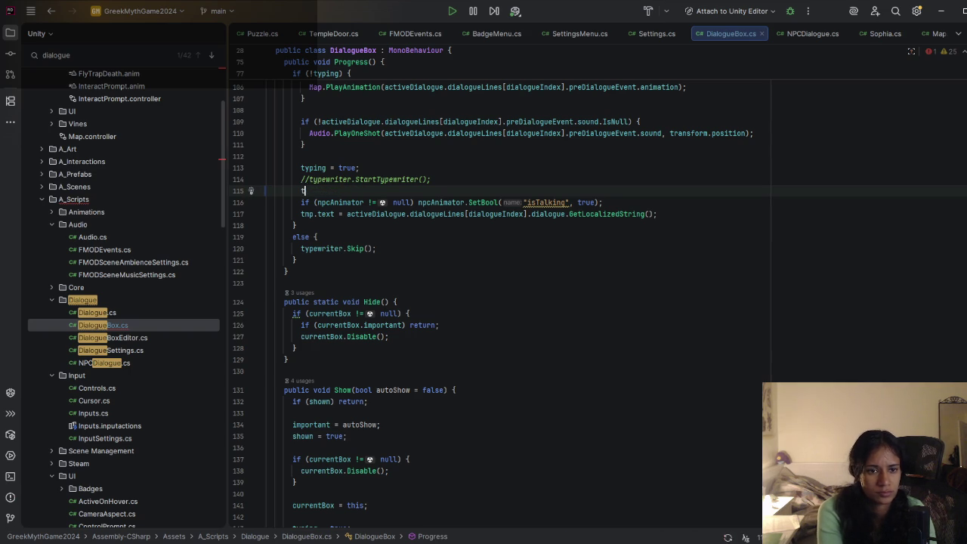
Step: Retype the call as typewriterNew.StartShowingText() and read its restart parameter documentation
{"action": "type", "text": "typewriter"}
{"action": "key", "text": "Return"}
{"action": "type", "text": ".sh"}
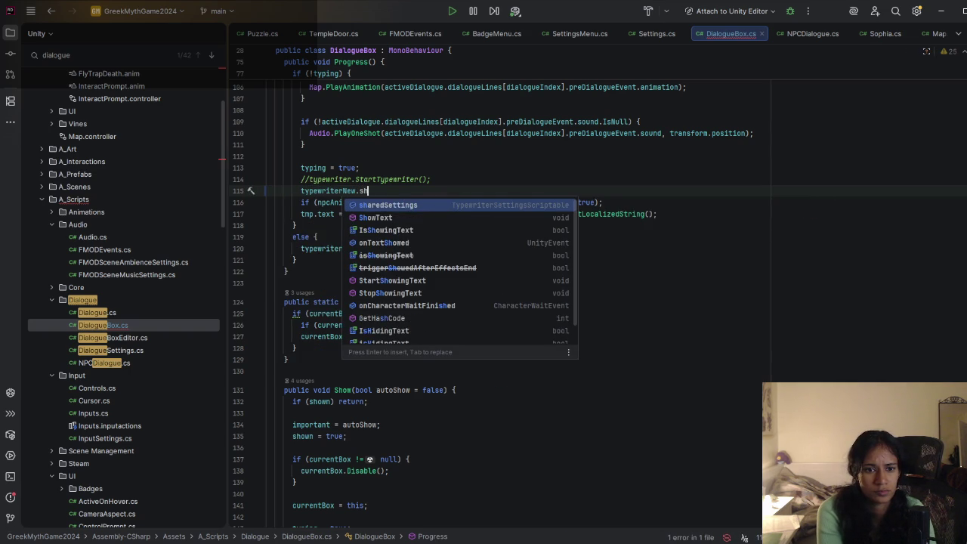
{"action": "type", "text": "o"}
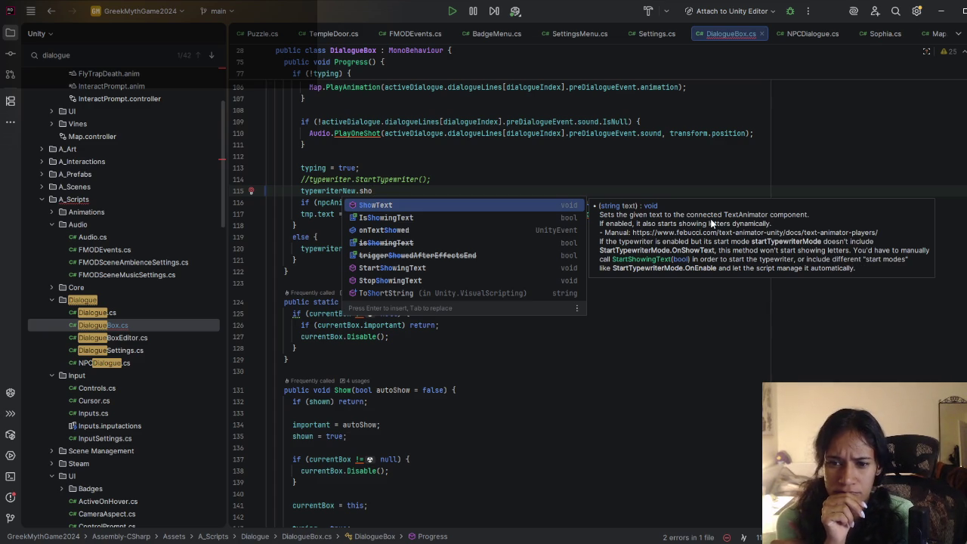
{"action": "left_click", "coordinate": [393, 267]}
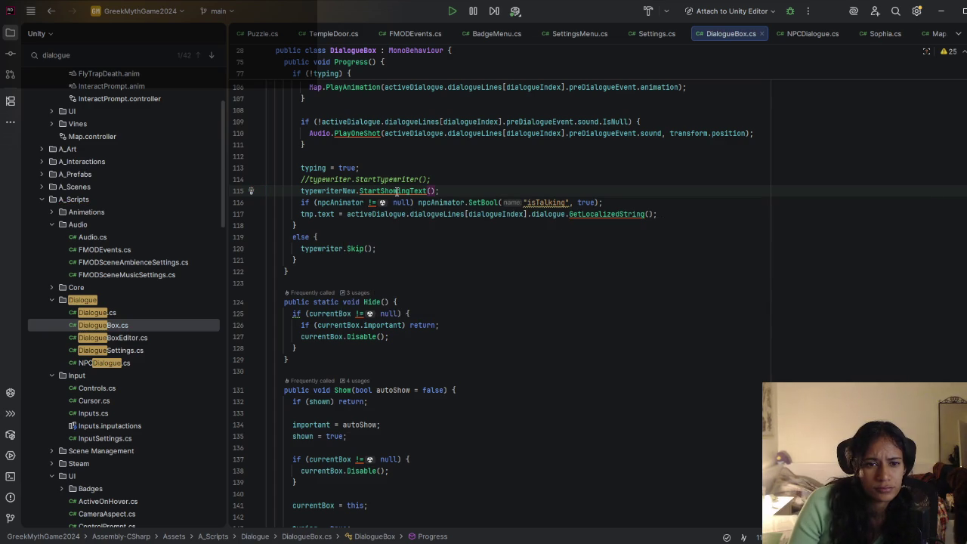
{"action": "mouse_move", "coordinate": [397, 190]}
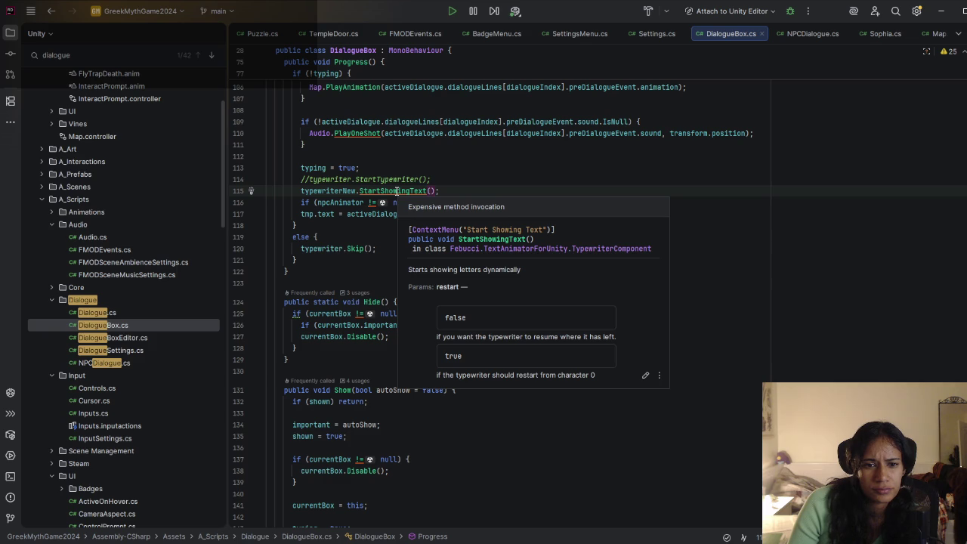
{"action": "left_click", "coordinate": [369, 214]}
{"action": "left_click", "coordinate": [479, 202]}
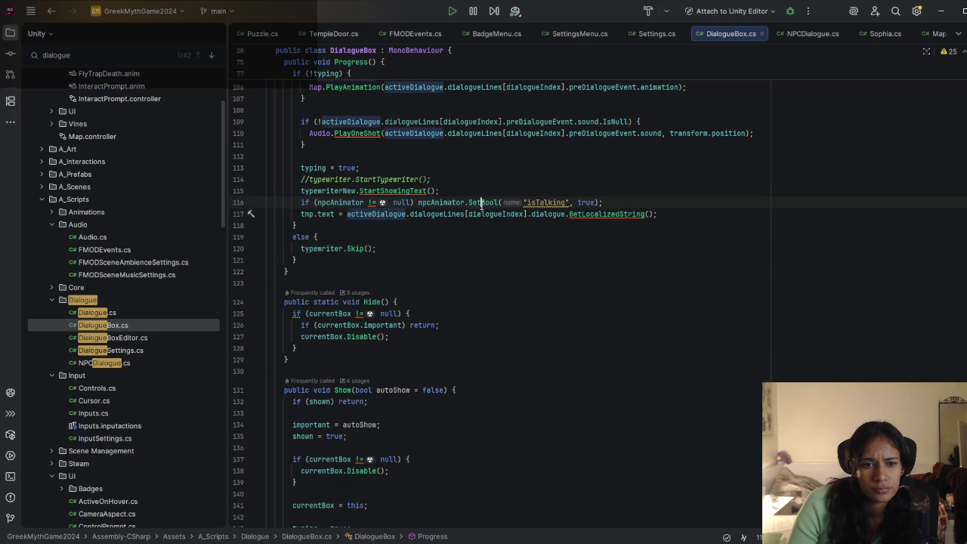
Step: Search DialogueBox.cs for other occurrences of StartTypewriter
{"action": "scroll", "coordinate": [461, 226], "scroll_direction": "up", "scroll_amount": 3}
{"action": "scroll", "coordinate": [457, 252], "scroll_direction": "up", "scroll_amount": 2}
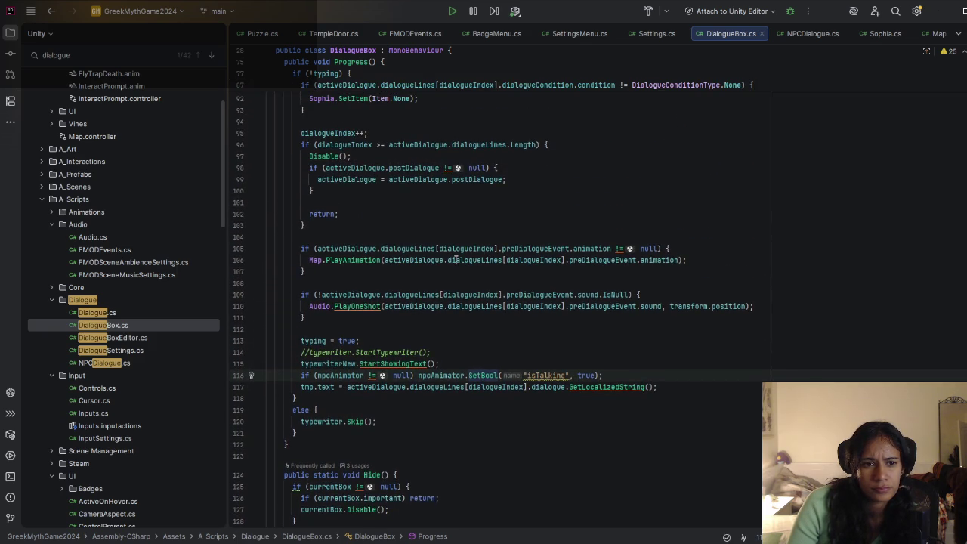
{"action": "mouse_move", "coordinate": [456, 260]}
{"action": "scroll", "coordinate": [454, 337], "scroll_direction": "up", "scroll_amount": 8}
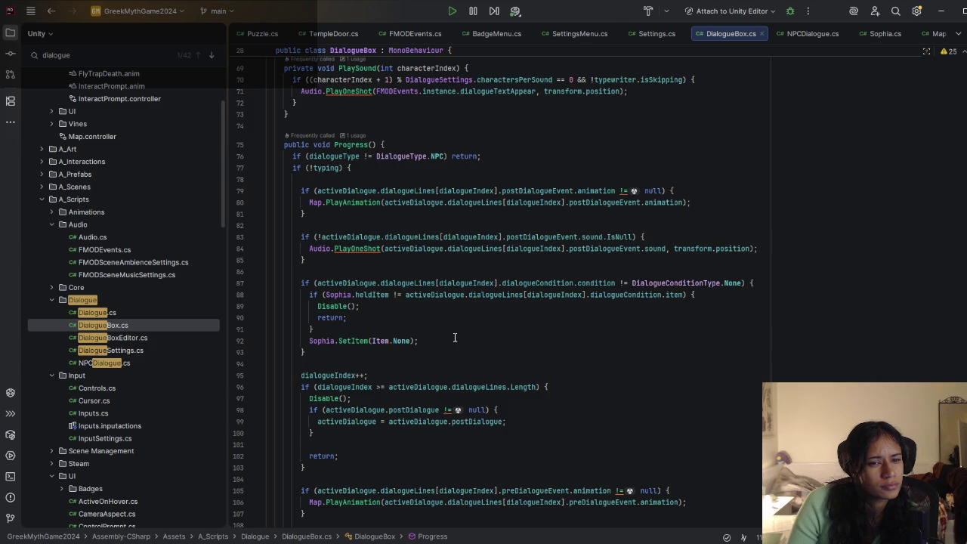
{"action": "scroll", "coordinate": [454, 337], "scroll_direction": "down", "scroll_amount": 6}
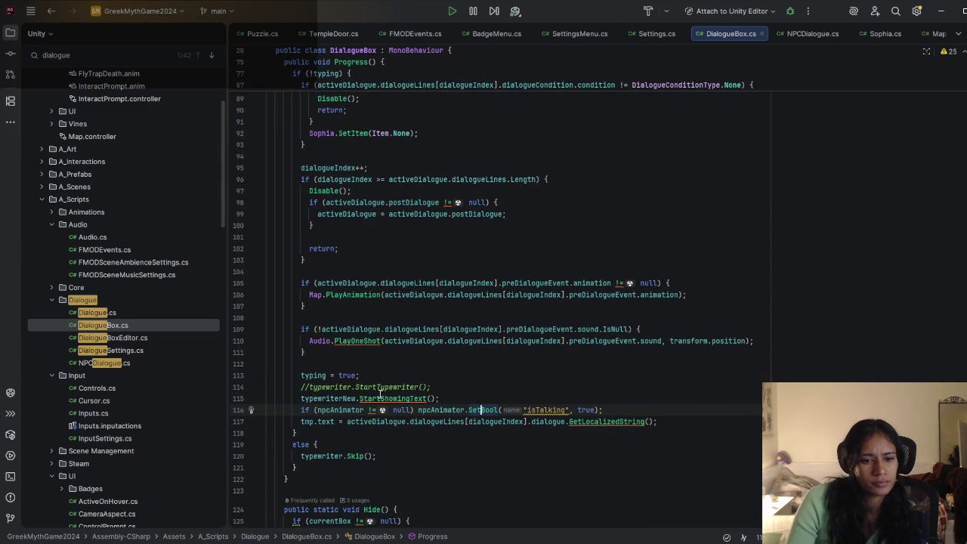
{"action": "double_click", "coordinate": [399, 387]}
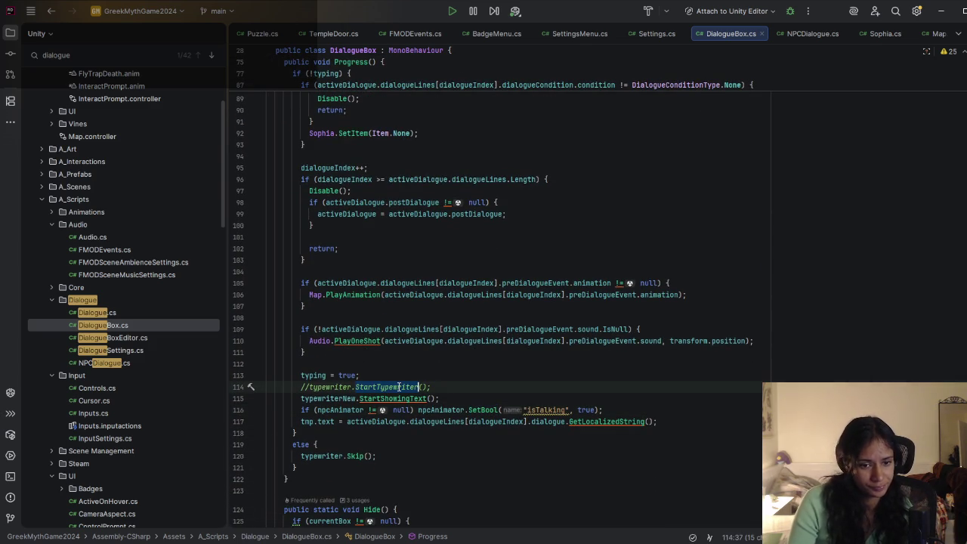
{"action": "key", "text": "ctrl+f"}
{"action": "key", "text": "Return"}
Step: Search for 'typewriter' and step through the matches to the typewriter setup on line 61 in Awake
{"action": "scroll", "coordinate": [399, 389], "scroll_direction": "down", "scroll_amount": 4}
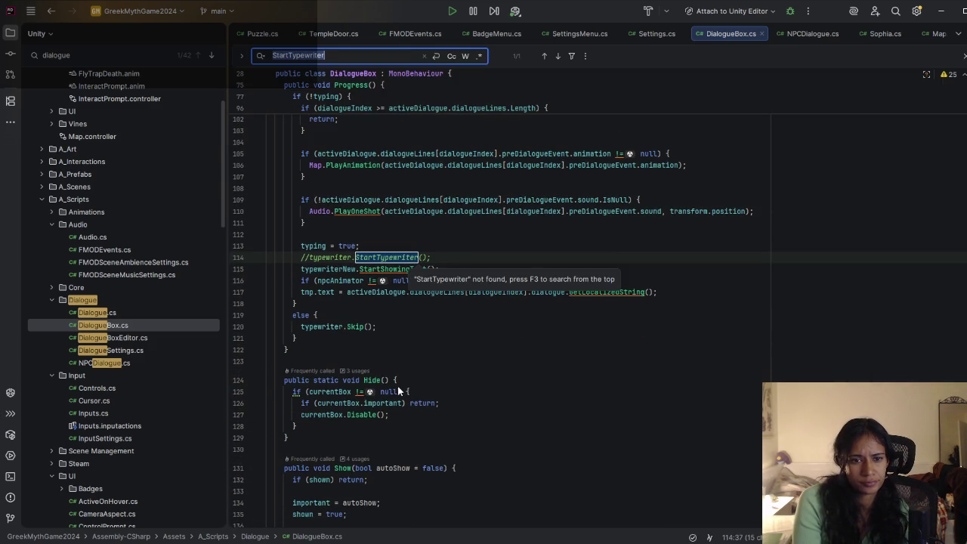
{"action": "key", "text": "BackSpace"}
{"action": "type", "text": "typewriter"}
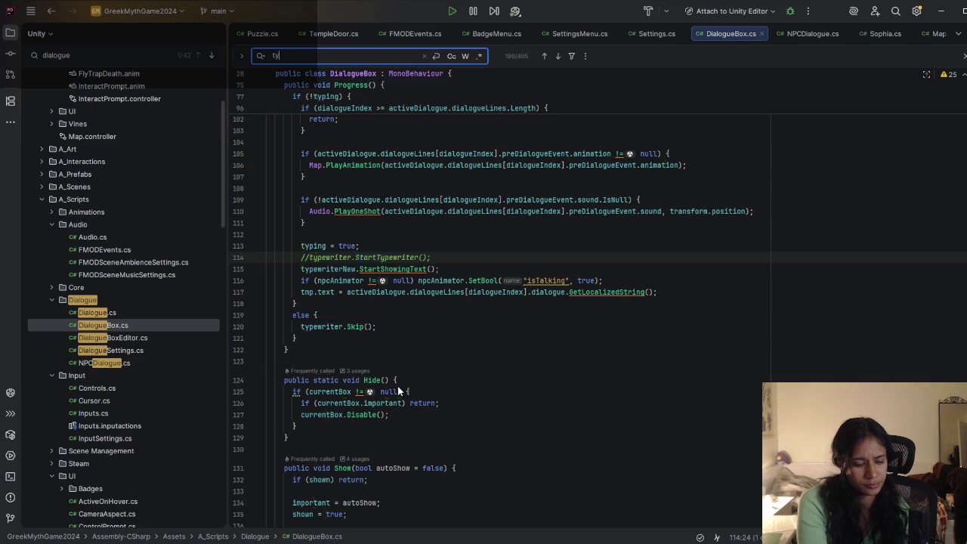
{"action": "key", "text": "Return"}
{"action": "key", "text": "Return"}
{"action": "key", "text": "Return"}
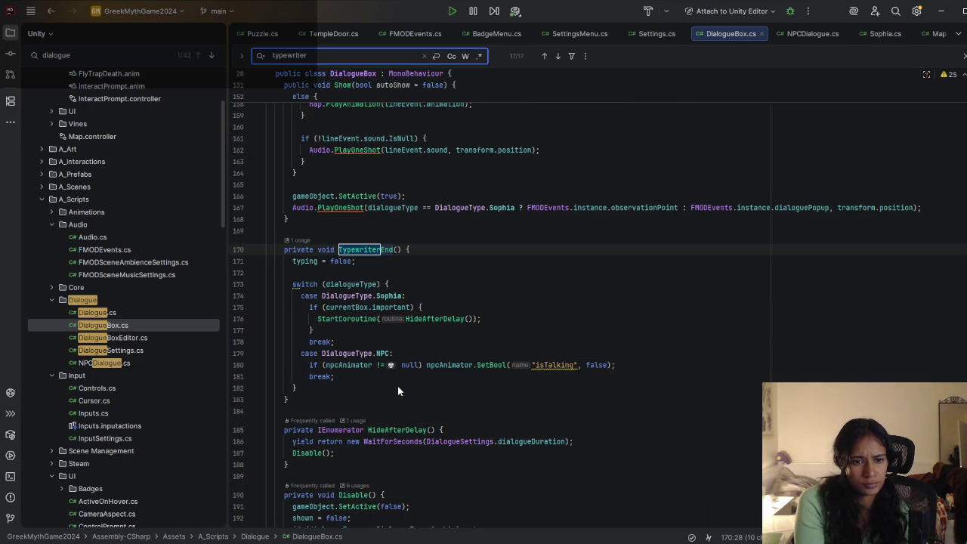
{"action": "key", "text": "Return"}
{"action": "key", "text": "Return"}
{"action": "key", "text": "Return"}
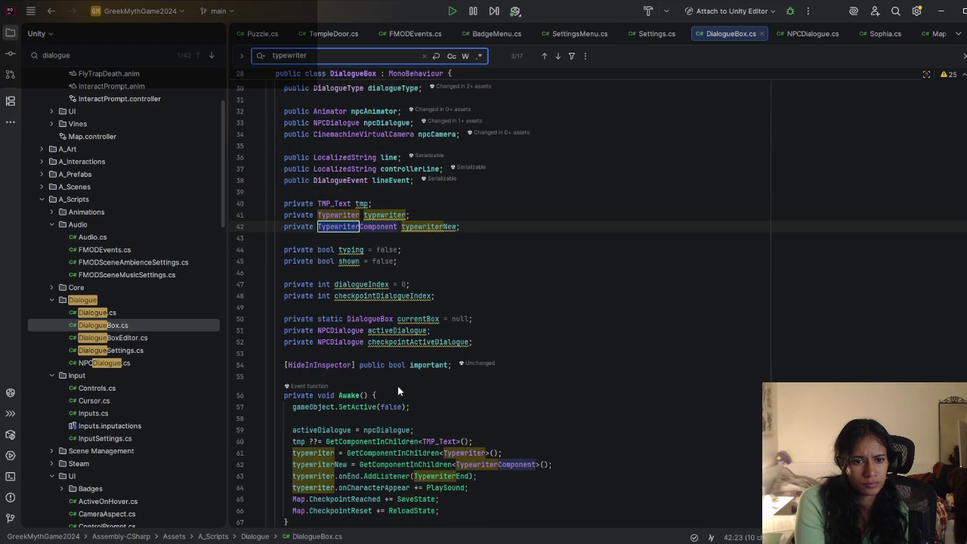
{"action": "key", "text": "Return"}
{"action": "key", "text": "Return"}
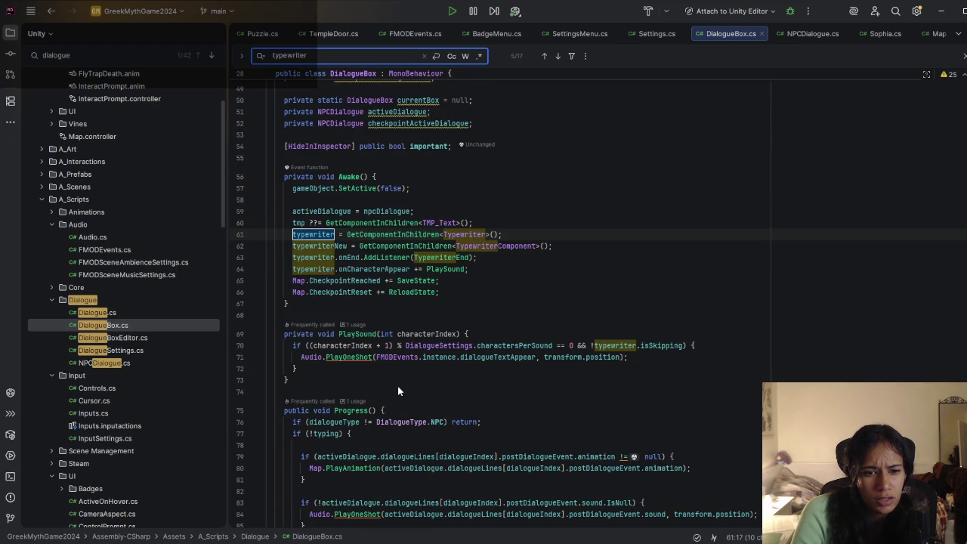
Step: Start a new line 63 in Awake with typewriterNew.onTextShowed via code completion
{"action": "left_click", "coordinate": [567, 245]}
{"action": "key", "text": "Return"}
{"action": "type", "text": "typ"}
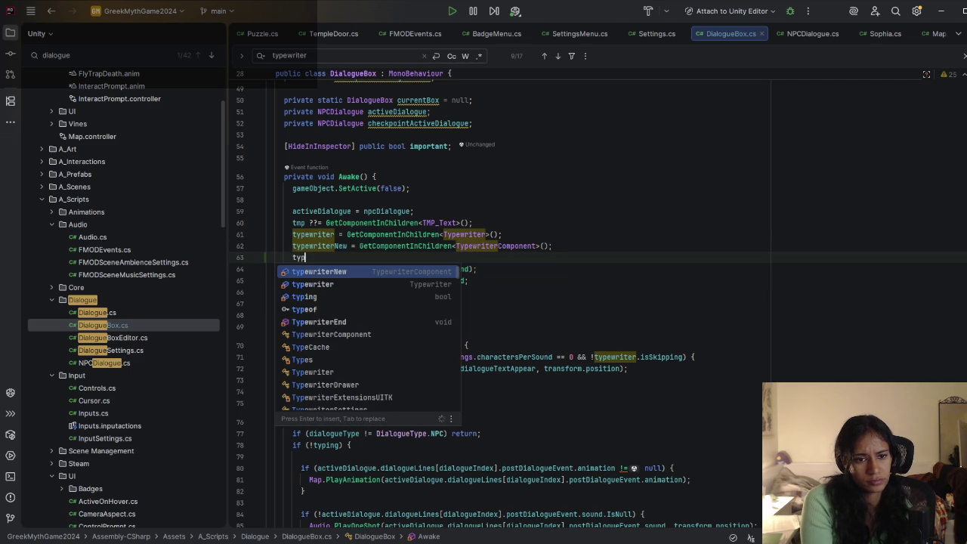
{"action": "key", "text": "Return"}
{"action": "type", "text": ".onen"}
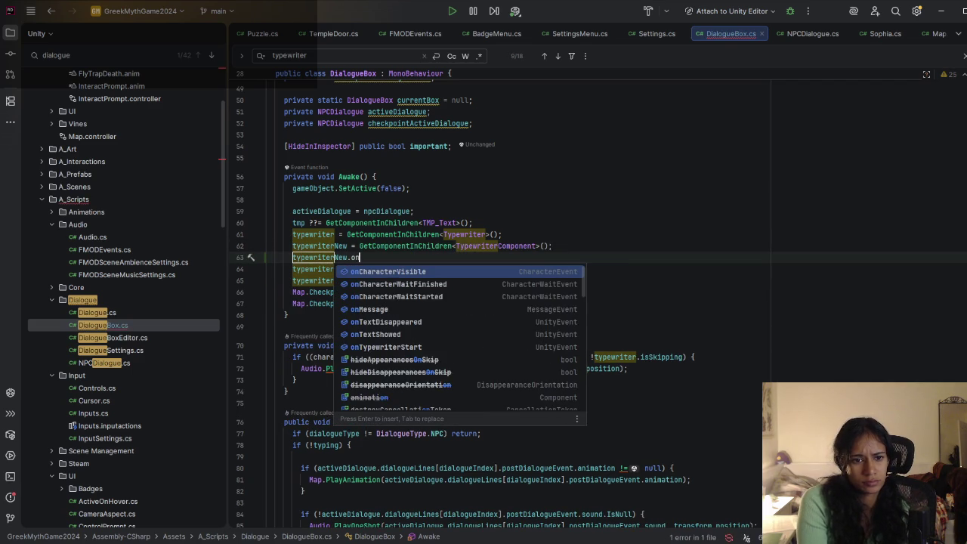
{"action": "key", "text": "Escape"}
{"action": "key", "text": "BackSpace"}
{"action": "key", "text": "BackSpace"}
{"action": "key", "text": "BackSpace"}
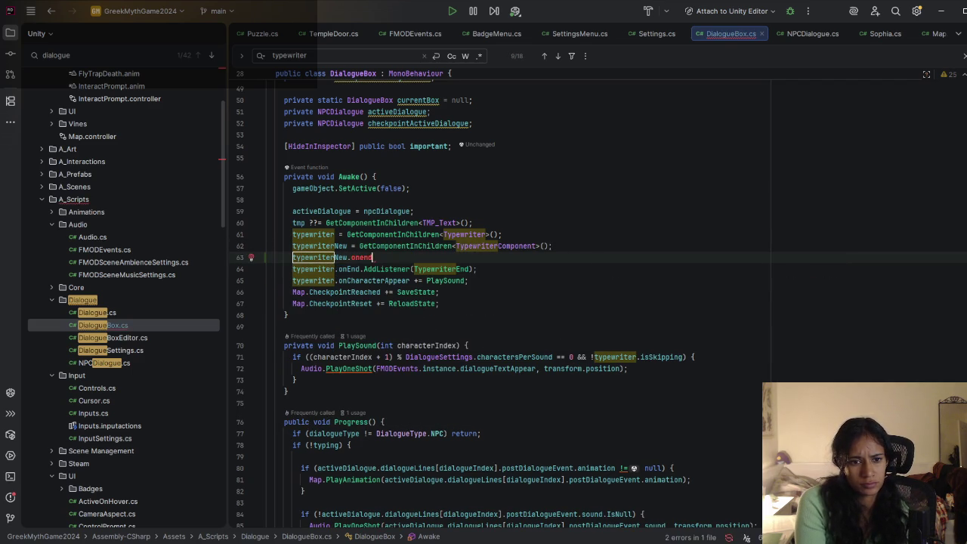
{"action": "key", "text": "ctrl+space"}
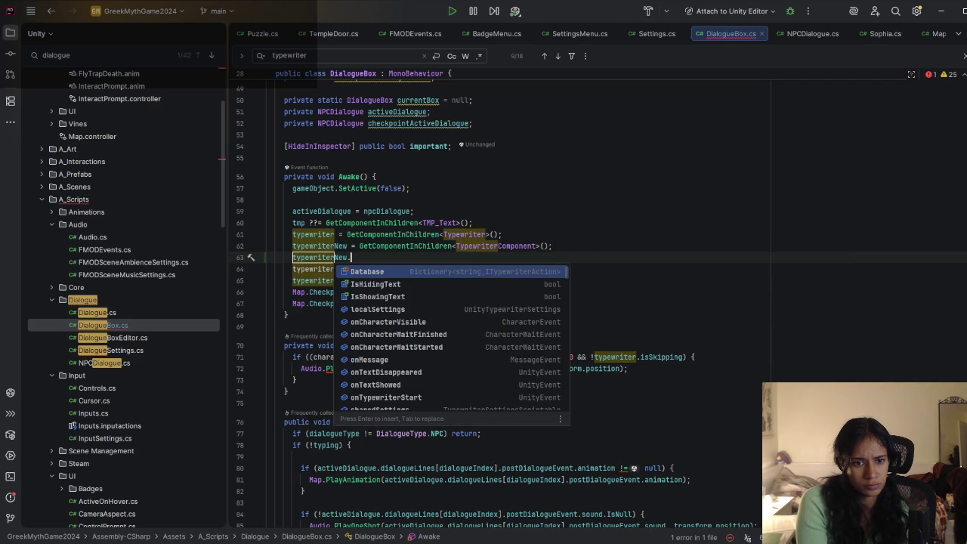
{"action": "scroll", "coordinate": [471, 300], "scroll_direction": "down", "scroll_amount": 2}
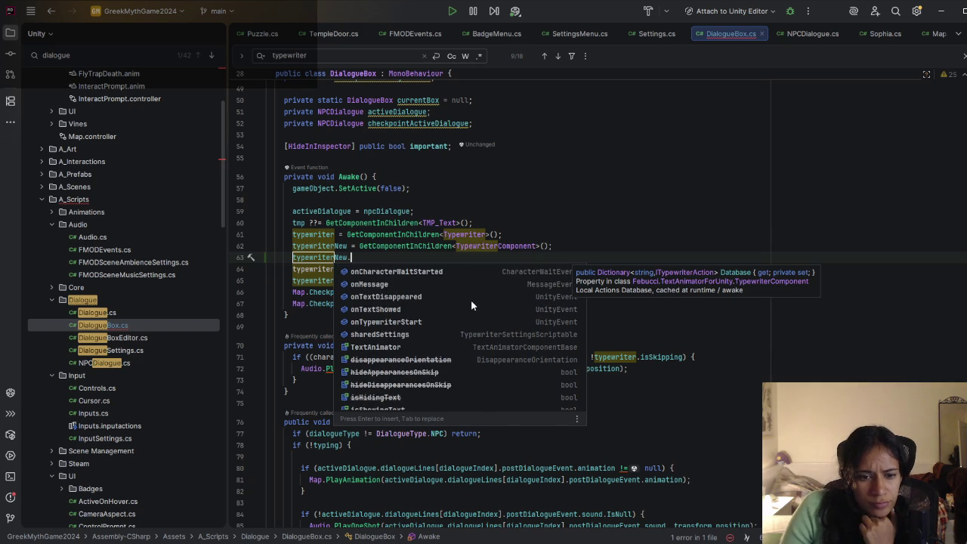
{"action": "double_click", "coordinate": [383, 309]}
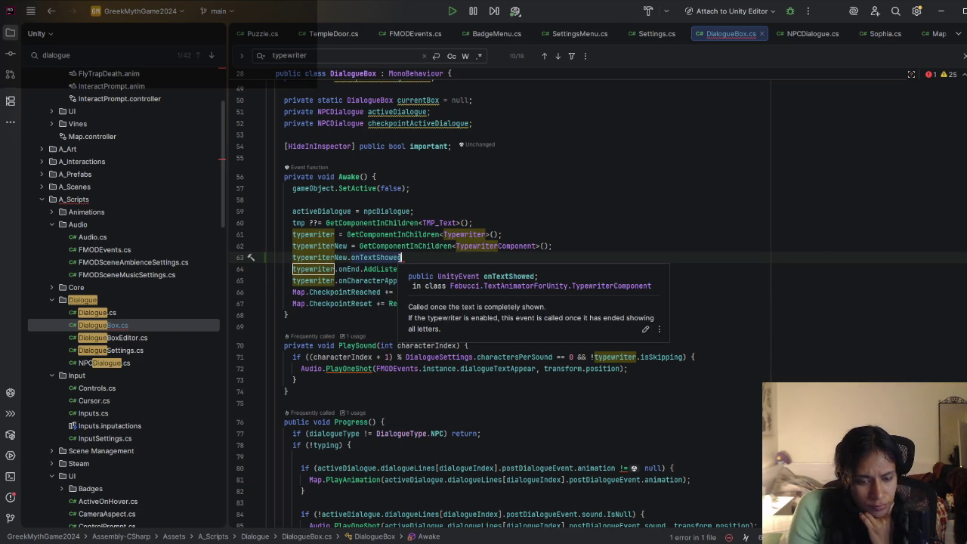
Step: Complete the line as .AddListener(TypewriterEnd); so onTextShowed calls TypewriterEnd
{"action": "type", "text": "."}
{"action": "key", "text": "Return"}
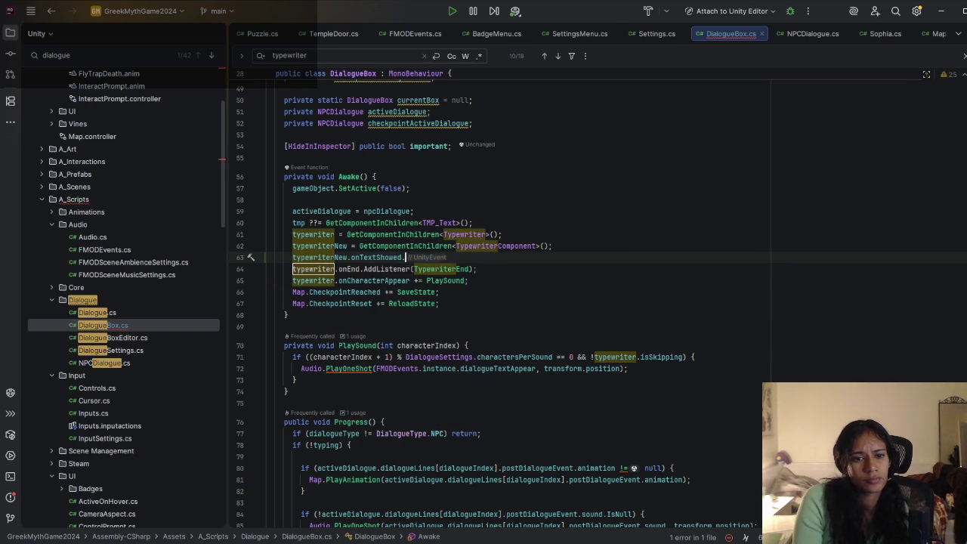
{"action": "type", "text": "Type"}
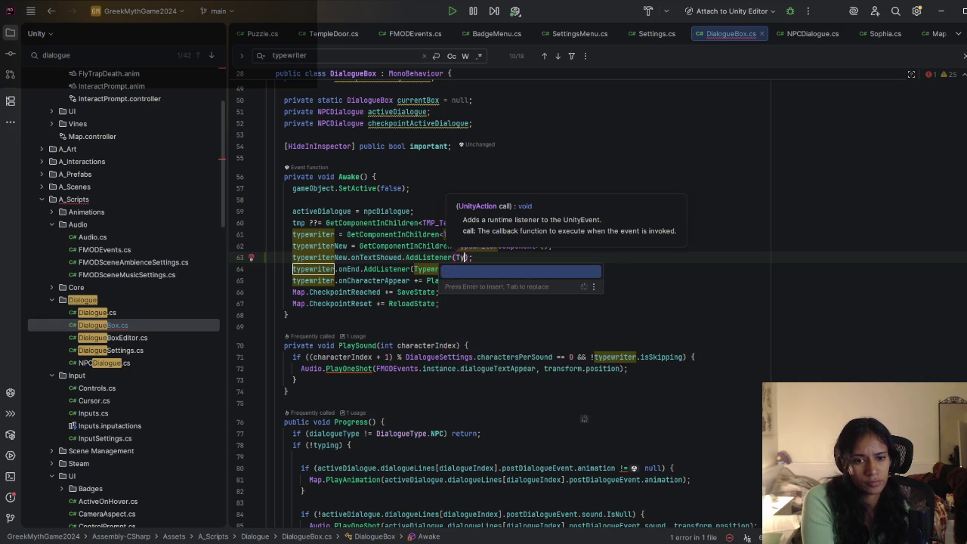
{"action": "type", "text": "writer"}
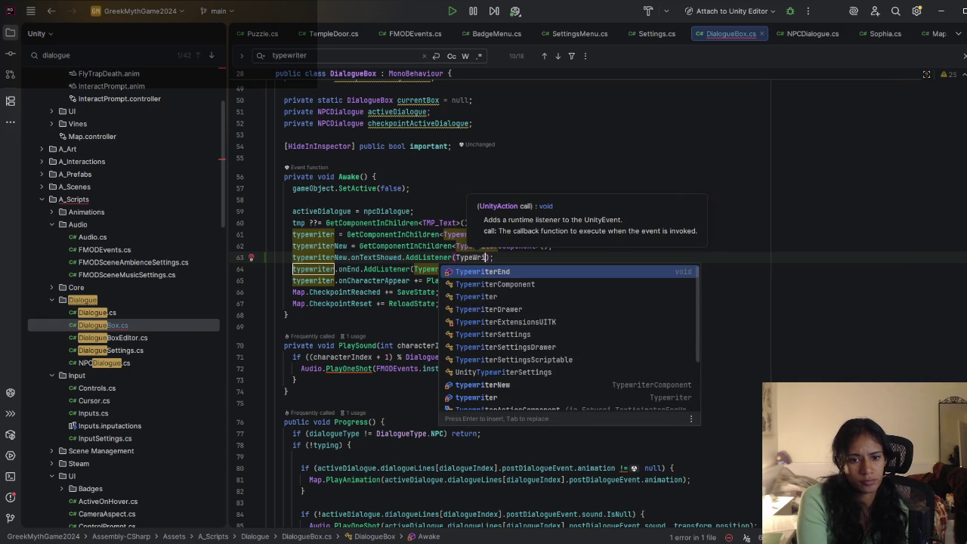
{"action": "key", "text": "Return"}
{"action": "type", "text": "End"}
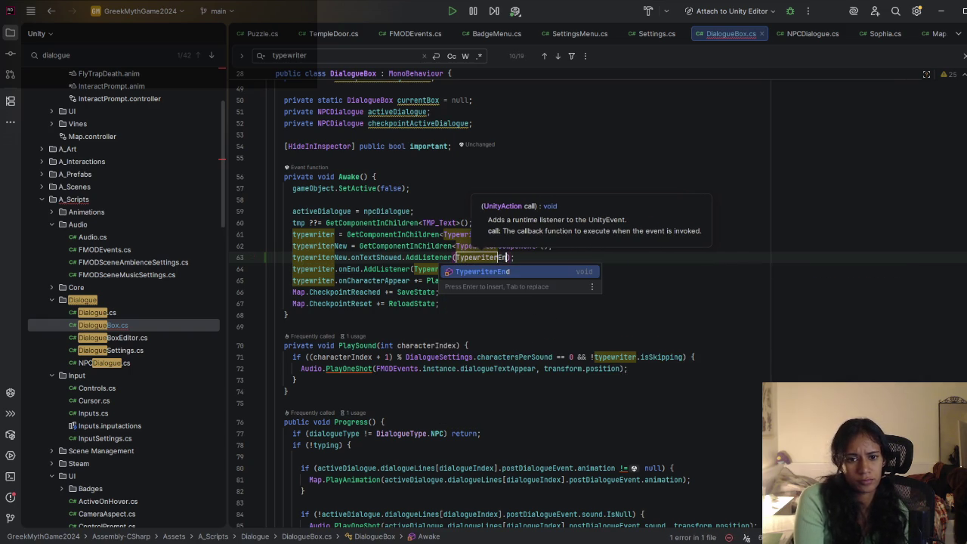
{"action": "key", "text": "Return"}
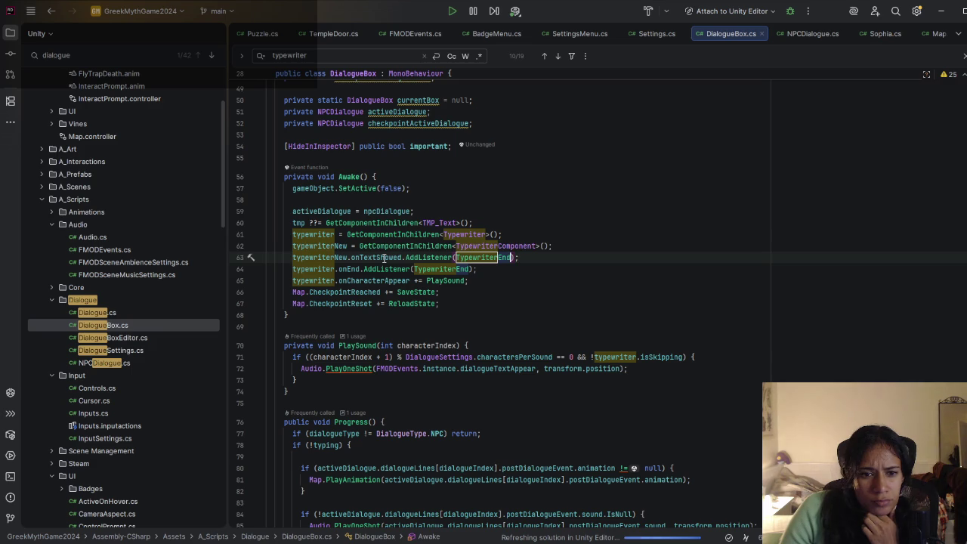
{"action": "mouse_move", "coordinate": [382, 257]}
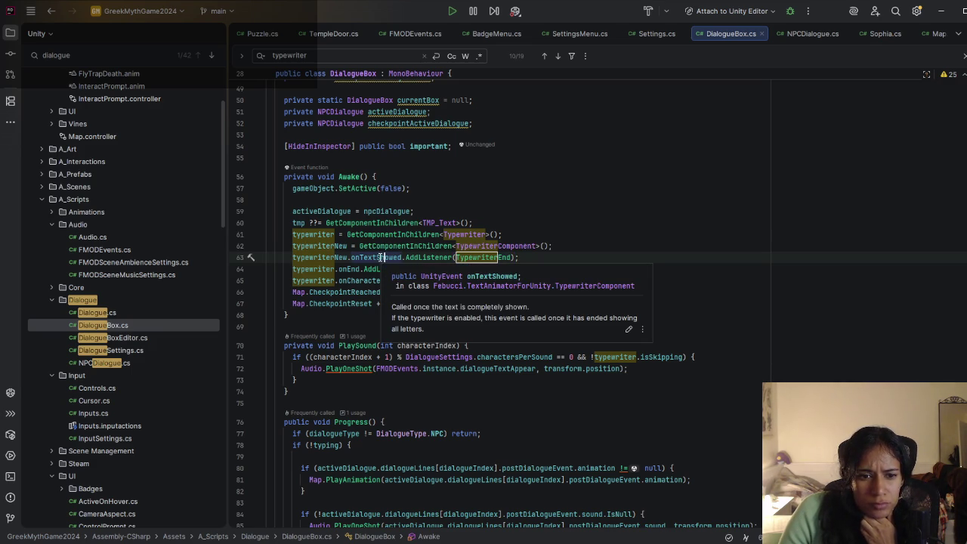
{"action": "mouse_move", "coordinate": [351, 269]}
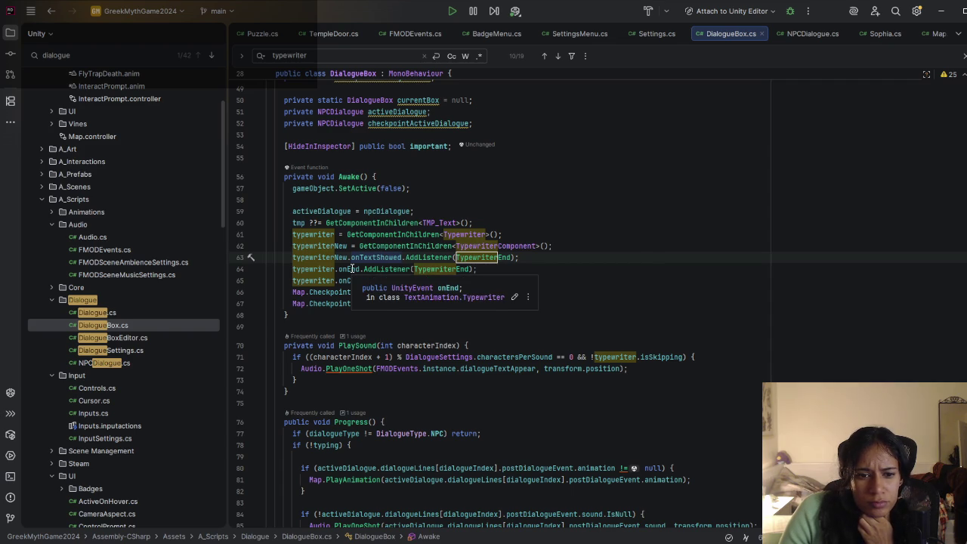
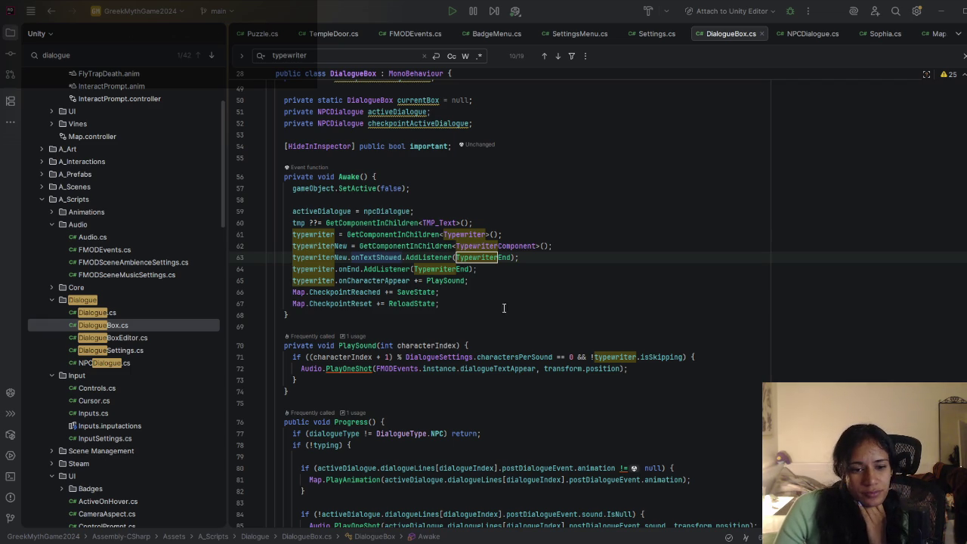
Step: Review the charactersPerSound sound condition in DialogueBox.cs's PlaySound on lines 71–72
{"action": "left_click", "coordinate": [528, 368]}
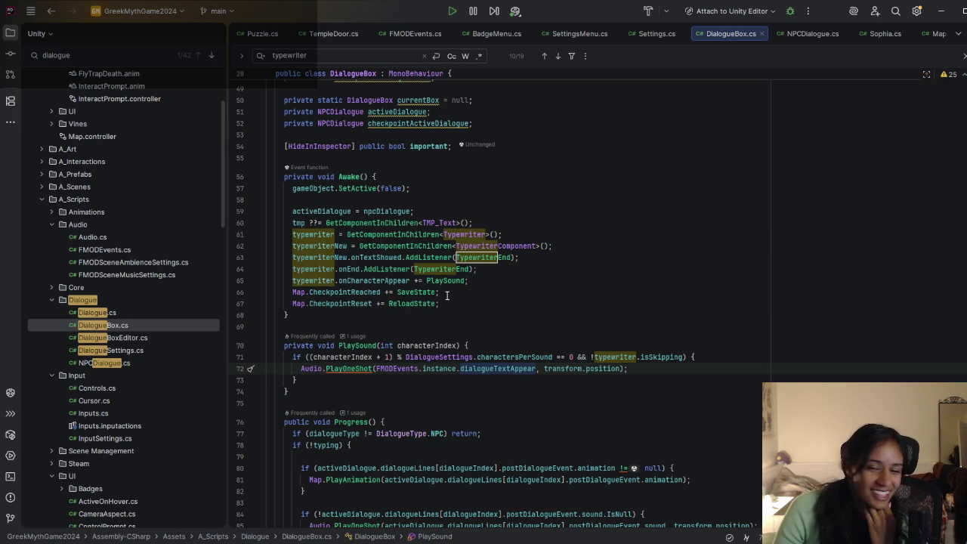
{"action": "left_click", "coordinate": [506, 358]}
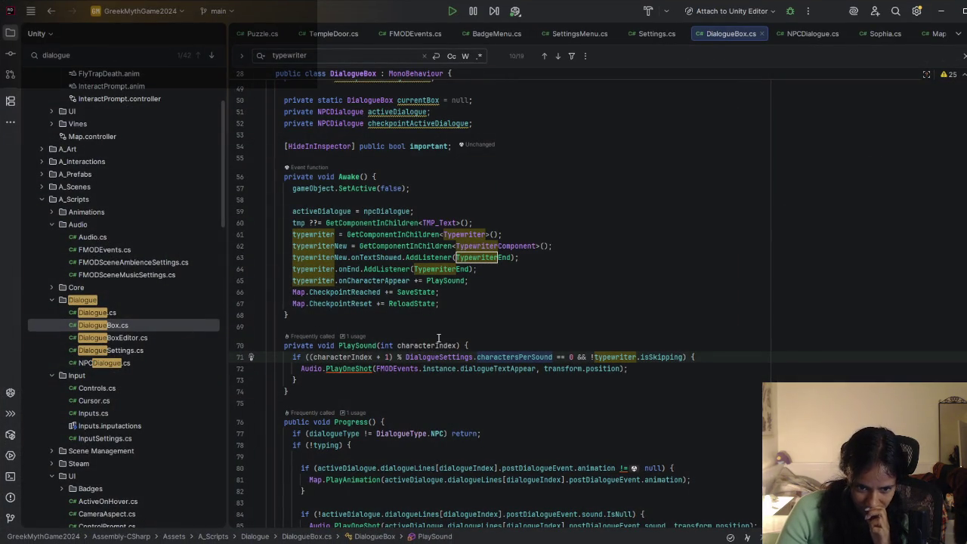
{"action": "scroll", "coordinate": [471, 364], "scroll_direction": "down", "scroll_amount": 2}
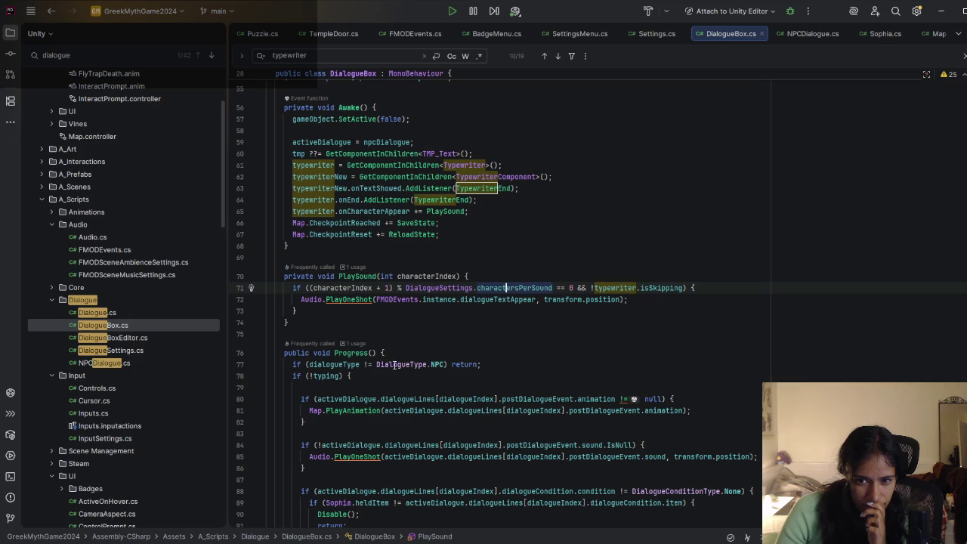
{"action": "mouse_move", "coordinate": [612, 288]}
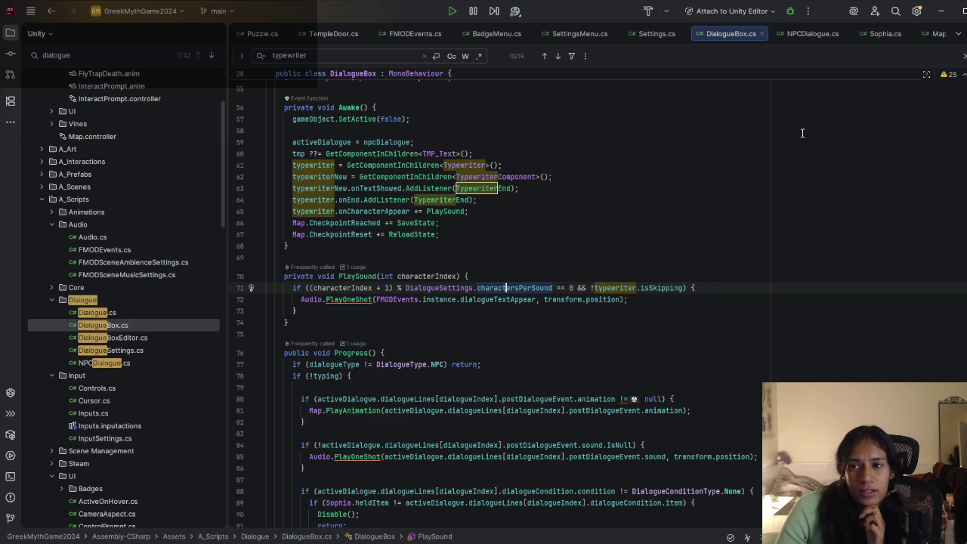
{"action": "left_click", "coordinate": [941, 11]}
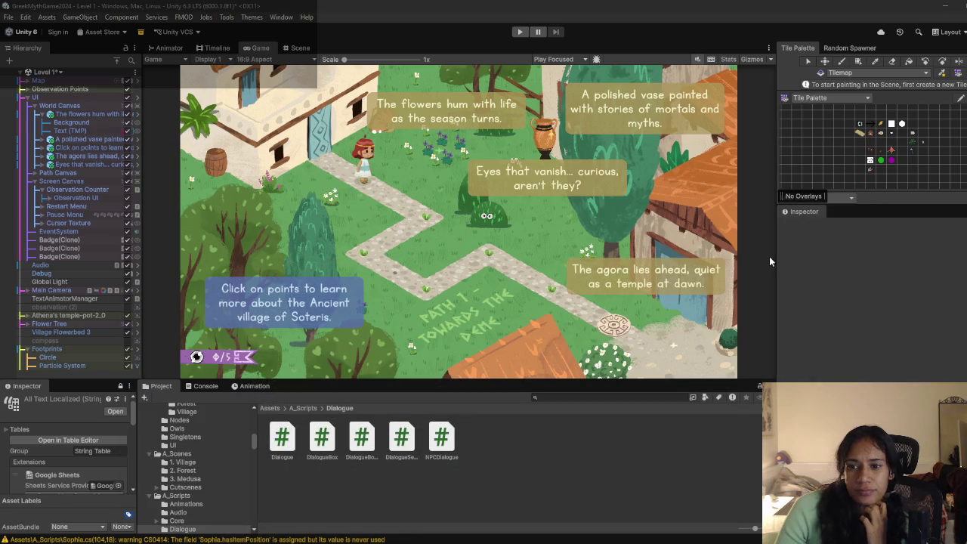
Step: Select the dialogue Text (TMP) object and locate its Typewriter Component in the Inspector
{"action": "left_click", "coordinate": [79, 132]}
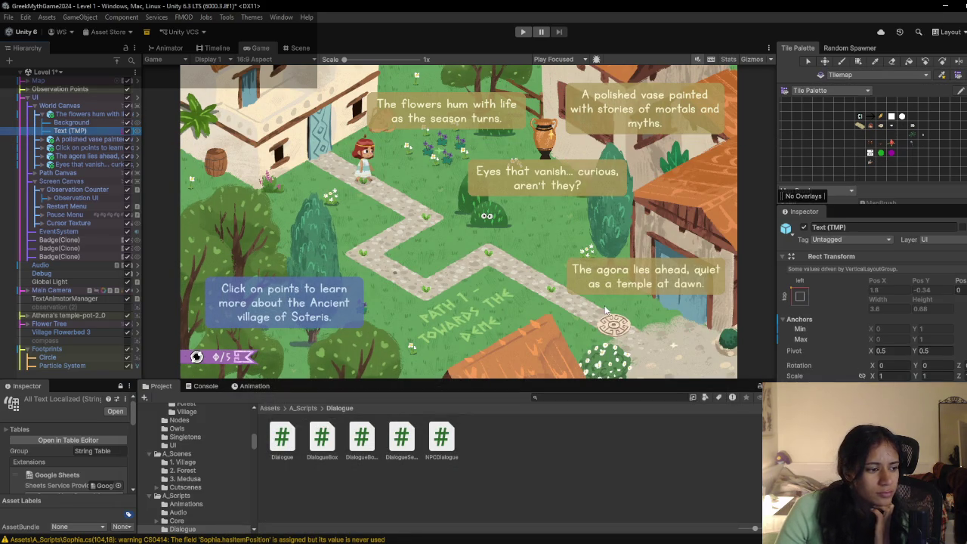
{"action": "scroll", "coordinate": [815, 300], "scroll_direction": "down", "scroll_amount": 10}
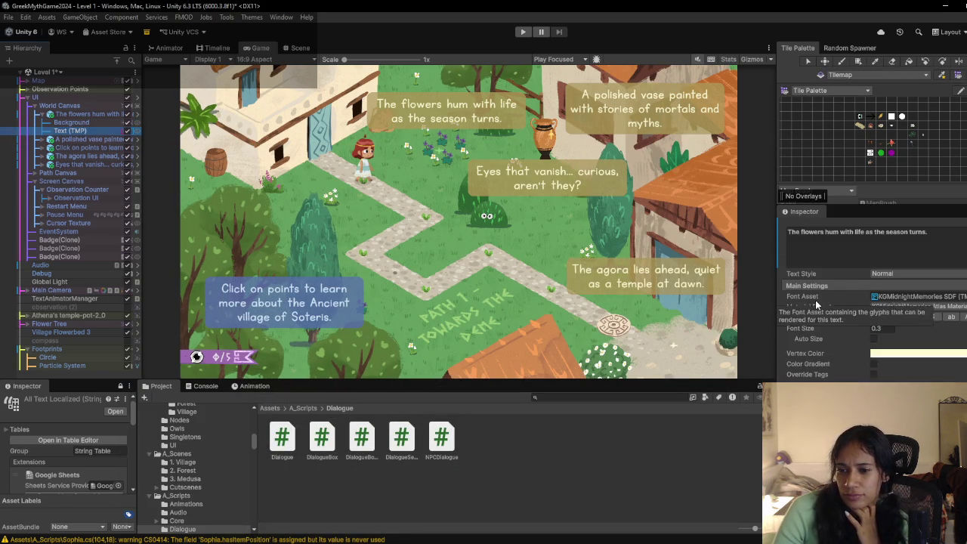
{"action": "scroll", "coordinate": [816, 303], "scroll_direction": "down", "scroll_amount": 10}
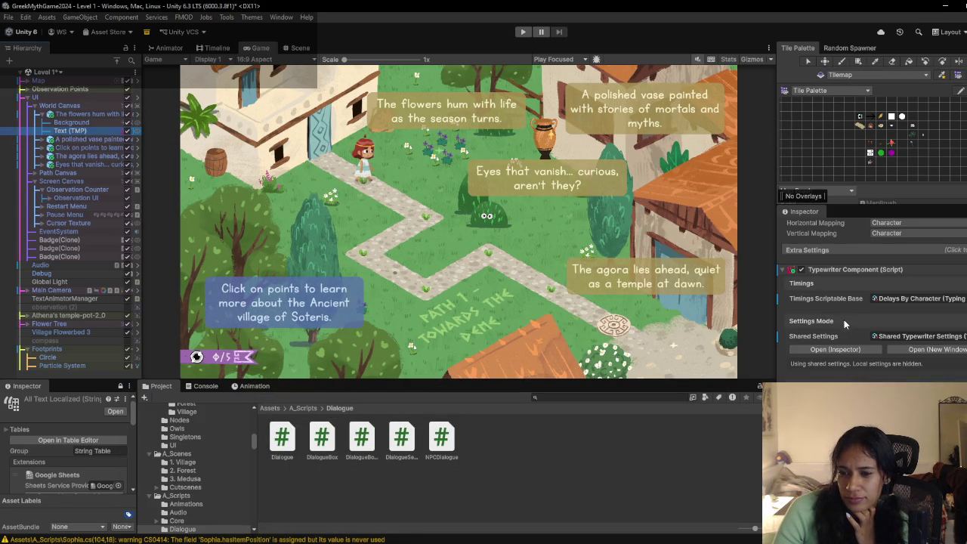
{"action": "scroll", "coordinate": [844, 320], "scroll_direction": "down", "scroll_amount": 10}
{"action": "scroll", "coordinate": [850, 338], "scroll_direction": "up", "scroll_amount": 10}
{"action": "scroll", "coordinate": [853, 340], "scroll_direction": "up", "scroll_amount": 5}
{"action": "left_click", "coordinate": [841, 315]}
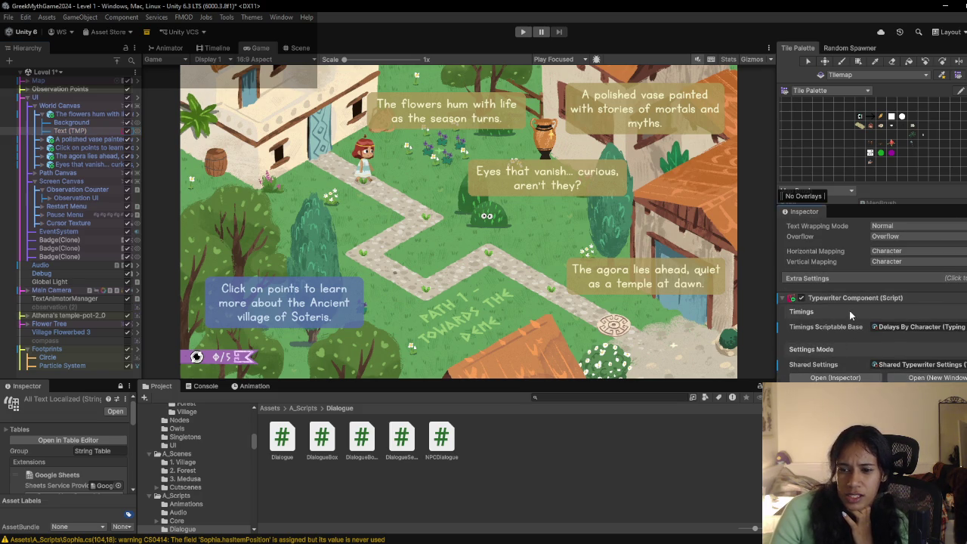
{"action": "scroll", "coordinate": [821, 333], "scroll_direction": "down", "scroll_amount": 1}
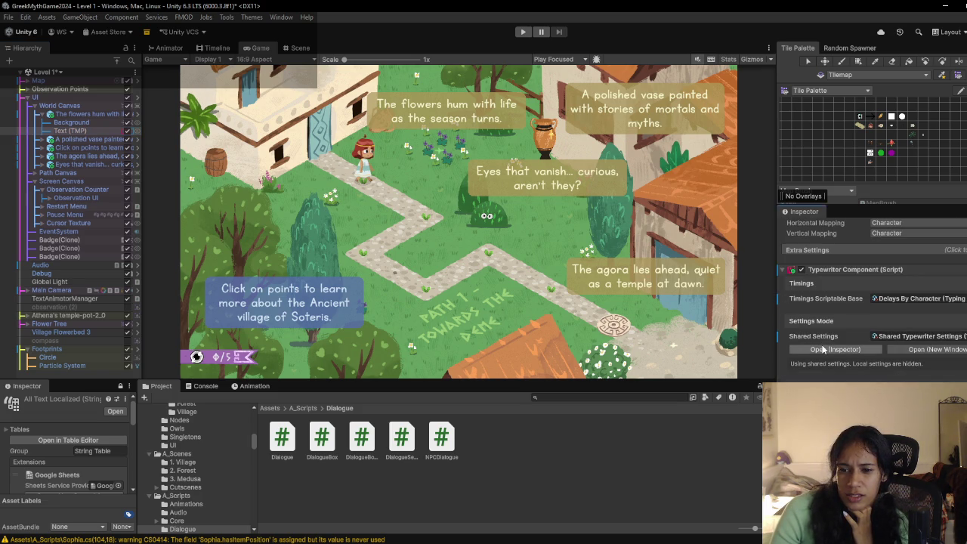
Step: Inspect the shared typewriter settings' start mode without changing it, reselect Text (TMP), and enter Play mode
{"action": "left_click", "coordinate": [823, 350]}
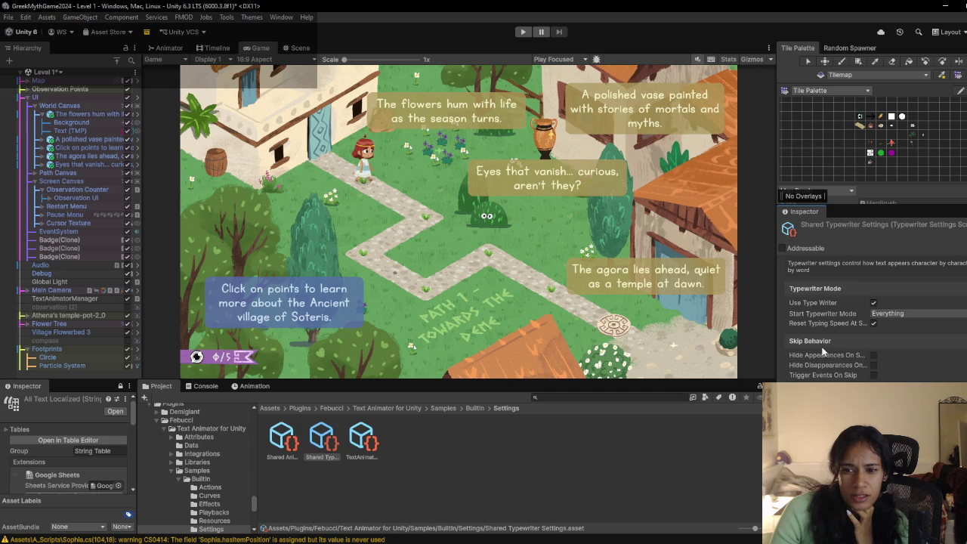
{"action": "left_click", "coordinate": [906, 317]}
{"action": "left_click", "coordinate": [679, 455]}
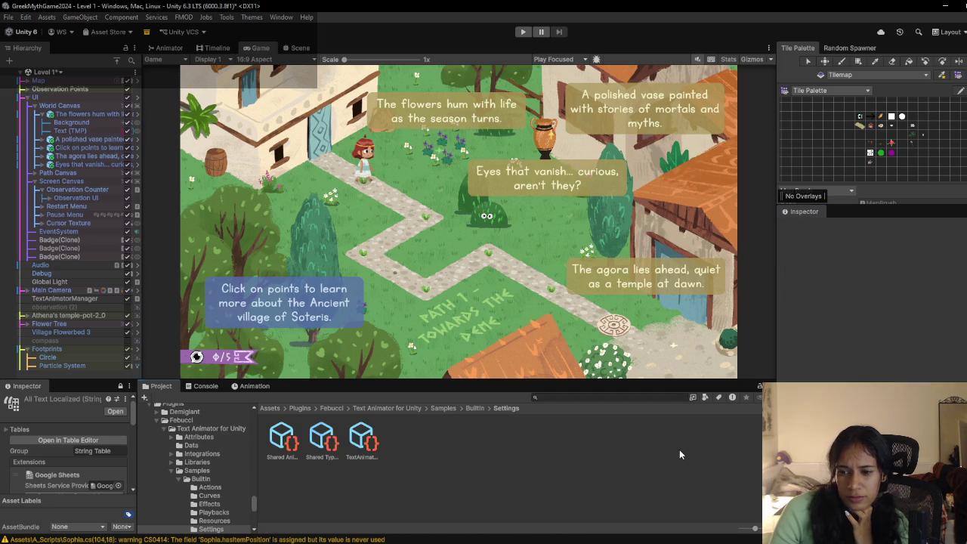
{"action": "left_click", "coordinate": [94, 131]}
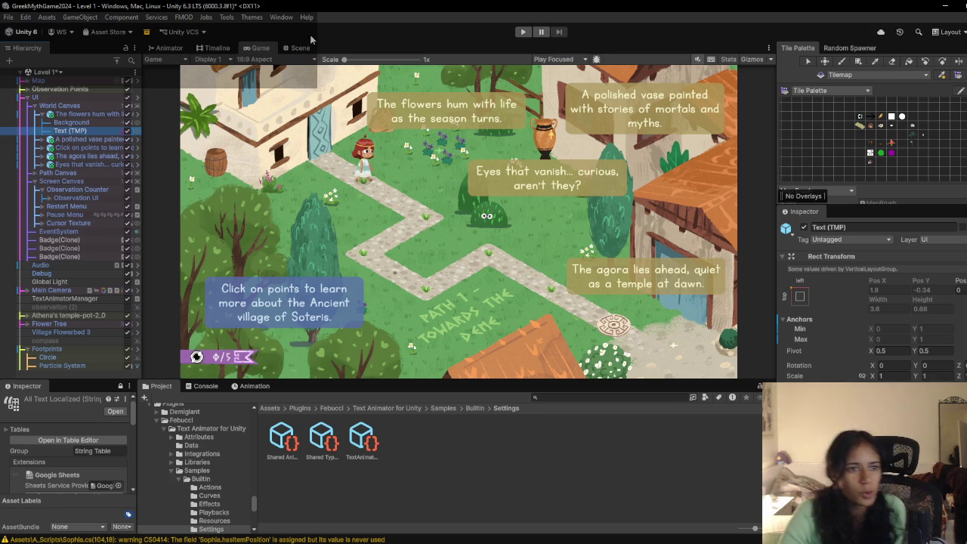
{"action": "left_click", "coordinate": [523, 31]}
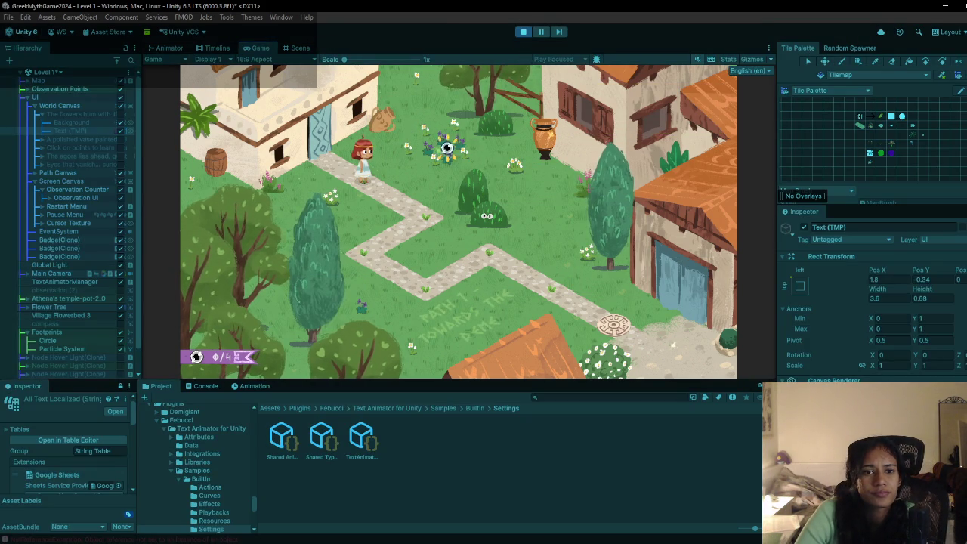
Step: Trigger the flowers observation in two playtests, then view the DialogueBox.Awake NullReferenceException errors in the Console
{"action": "left_click", "coordinate": [495, 200]}
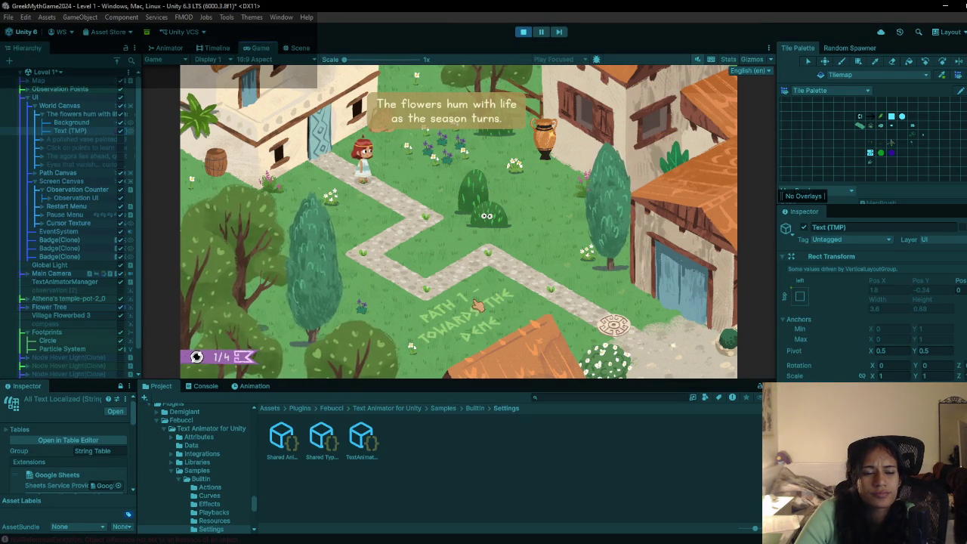
{"action": "left_click", "coordinate": [523, 34]}
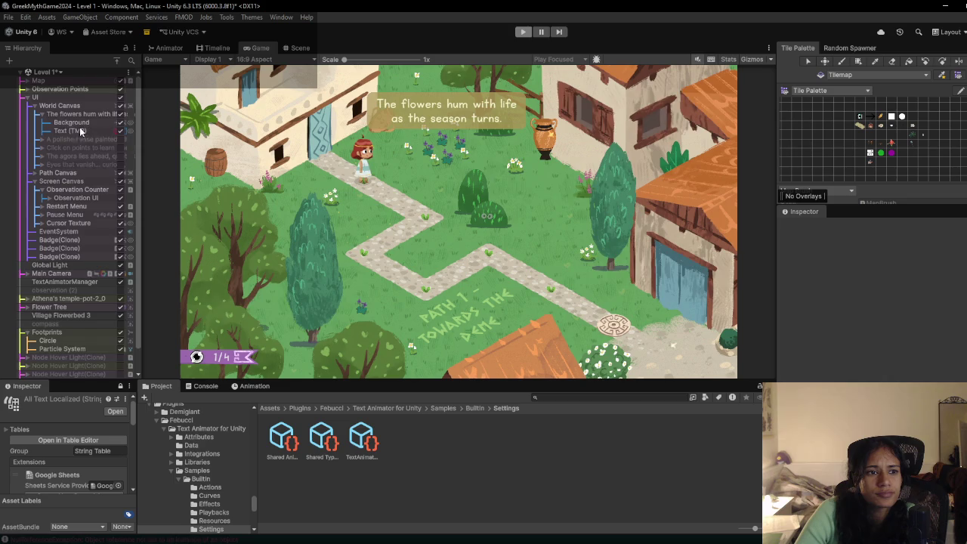
{"action": "left_click", "coordinate": [521, 32]}
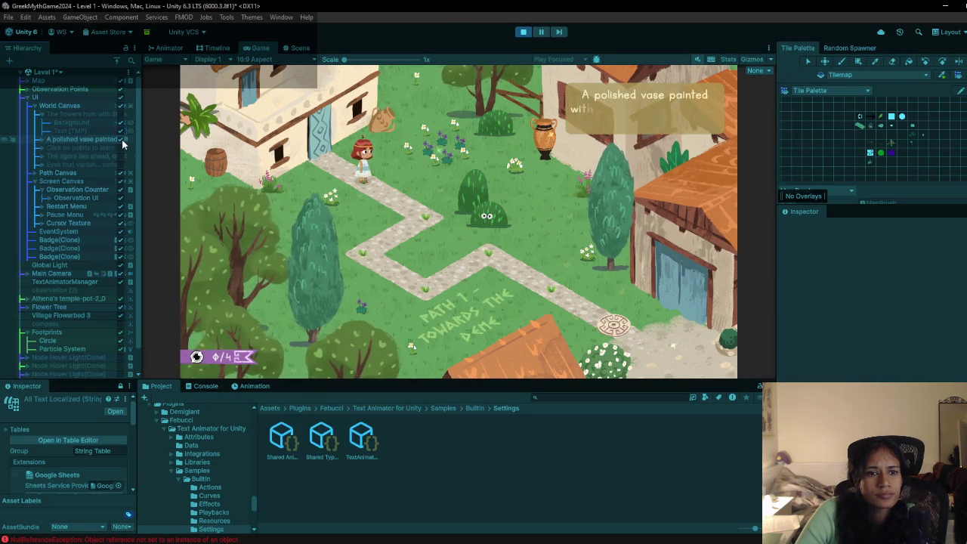
{"action": "left_click", "coordinate": [523, 31]}
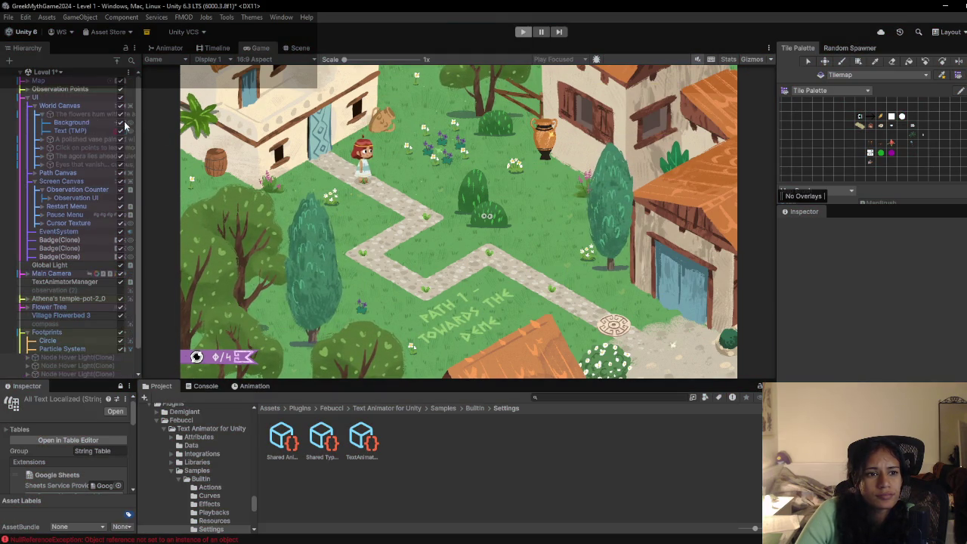
{"action": "left_click", "coordinate": [212, 387]}
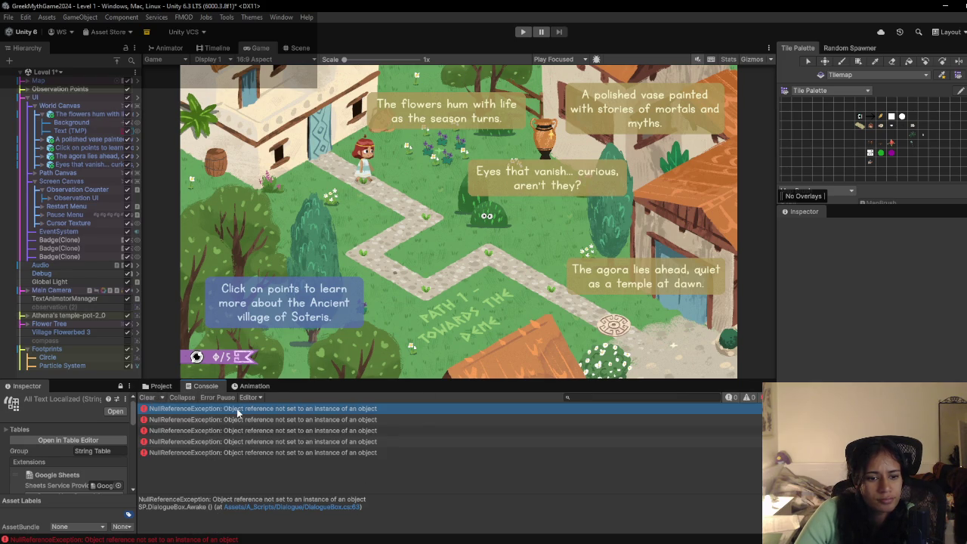
Step: From the console error, comment out typewriterNew.onTextShowed.AddListener(TypewriterEnd) on DialogueBox.cs line 63
{"action": "double_click", "coordinate": [238, 410]}
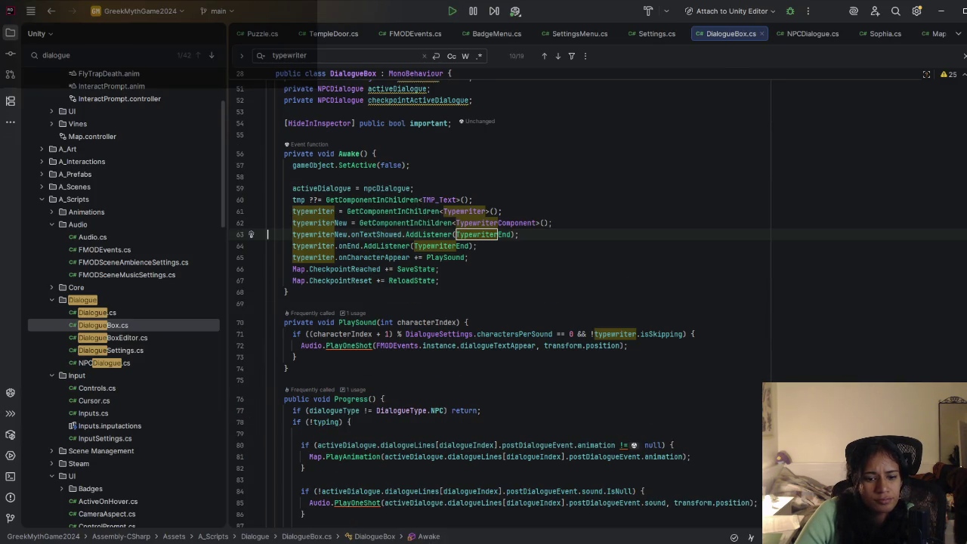
{"action": "key", "text": "alt+Tab"}
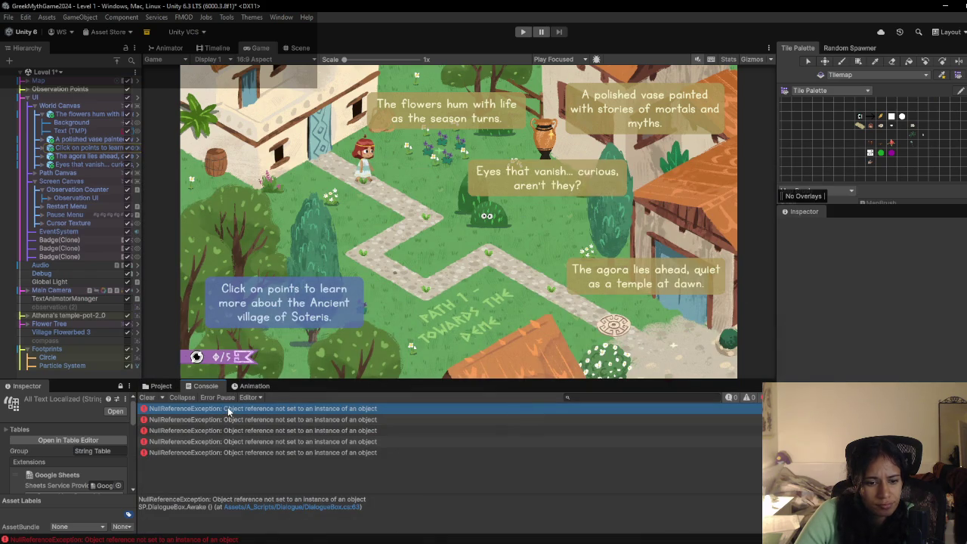
{"action": "double_click", "coordinate": [228, 410]}
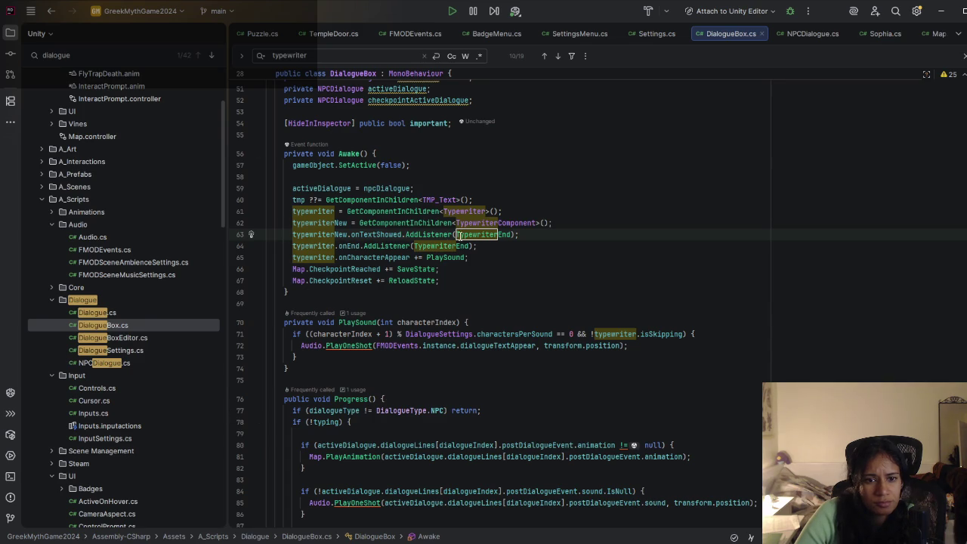
{"action": "left_click", "coordinate": [529, 234]}
{"action": "key", "text": "shift+F3"}
{"action": "double_click", "coordinate": [425, 234]}
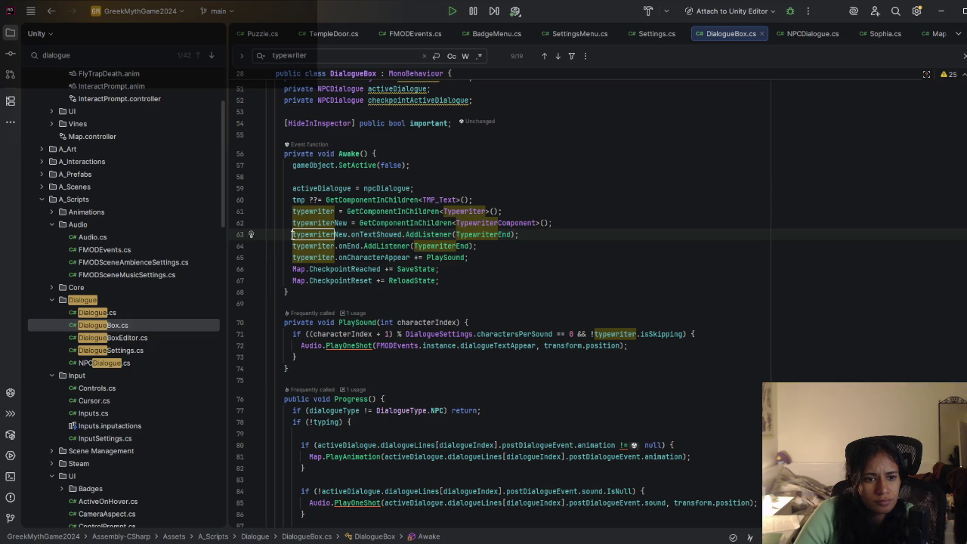
{"action": "key", "text": "ctrl+slash"}
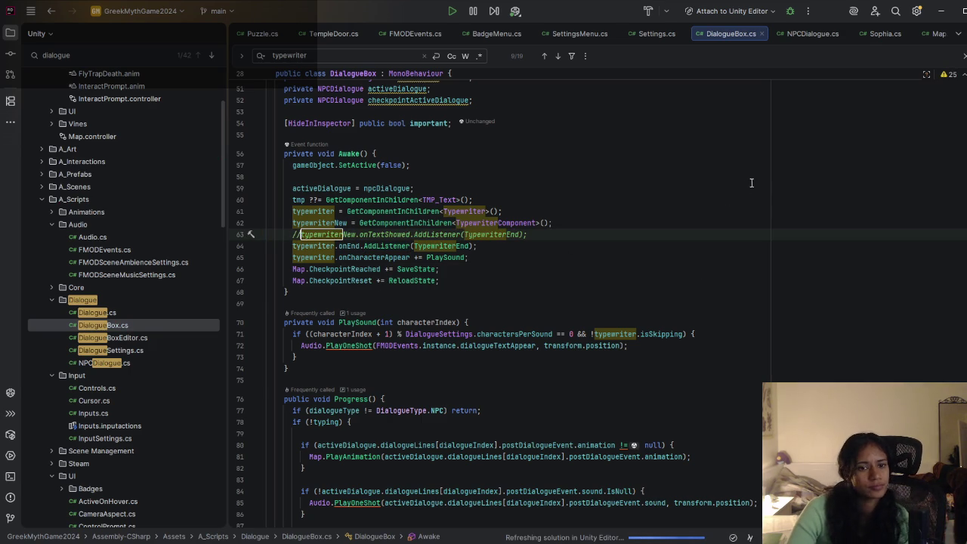
{"action": "left_click", "coordinate": [939, 12]}
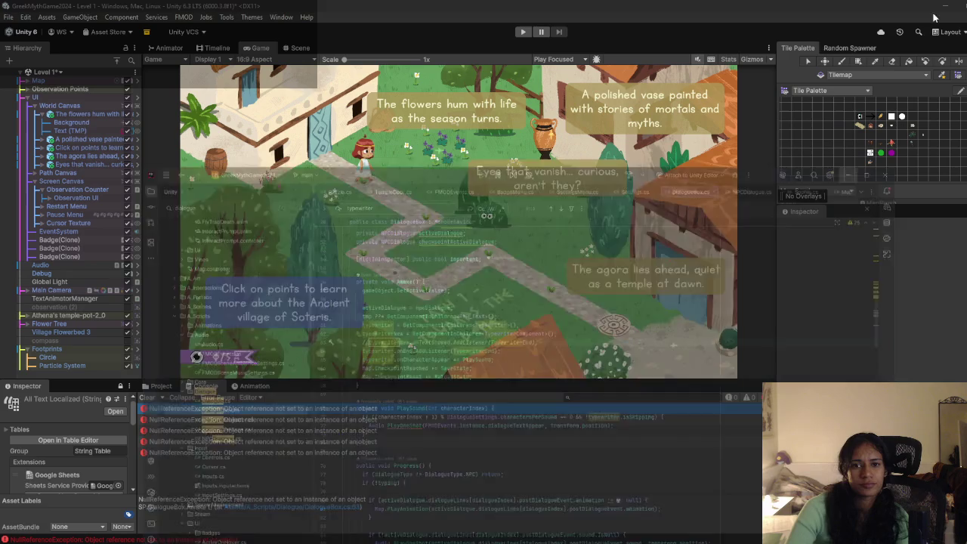
Step: Recompile and replay Level 1, triggering the flowers dialogue to confirm it shows without console errors
{"action": "left_click", "coordinate": [522, 32]}
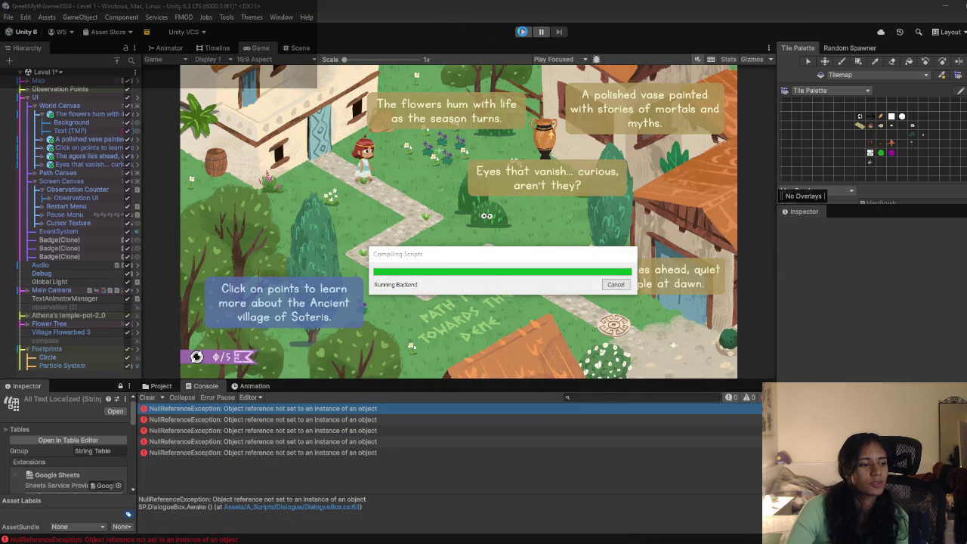
{"action": "left_click", "coordinate": [523, 33]}
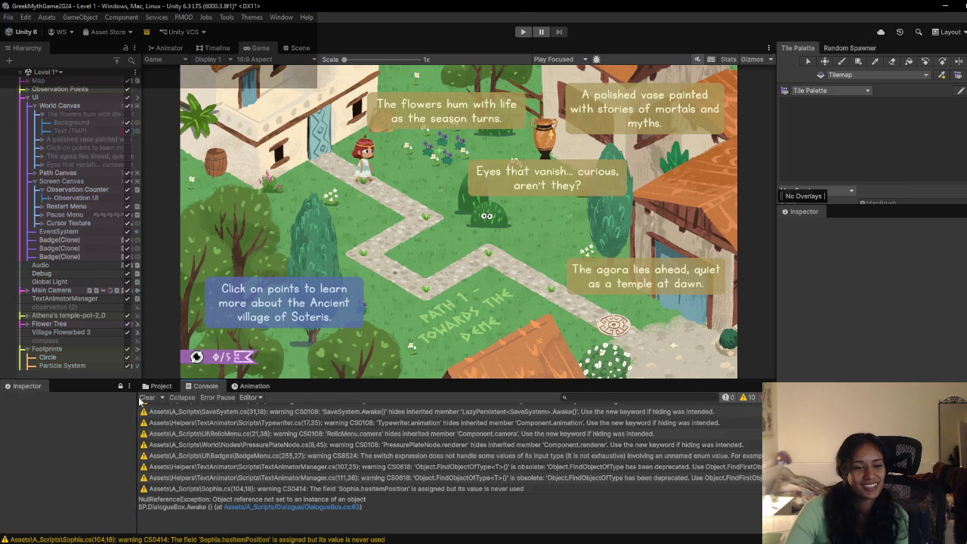
{"action": "key", "text": "ctrl+p"}
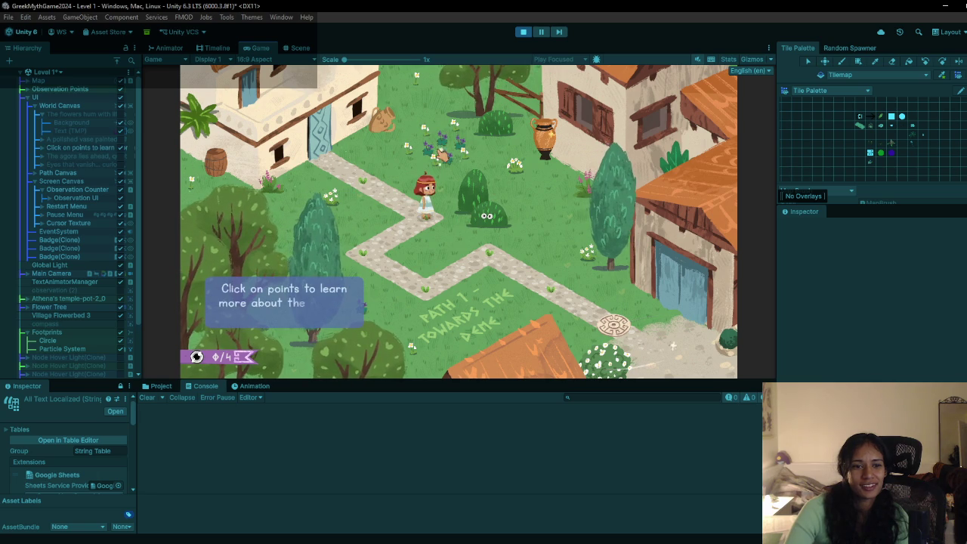
{"action": "left_click", "coordinate": [444, 141]}
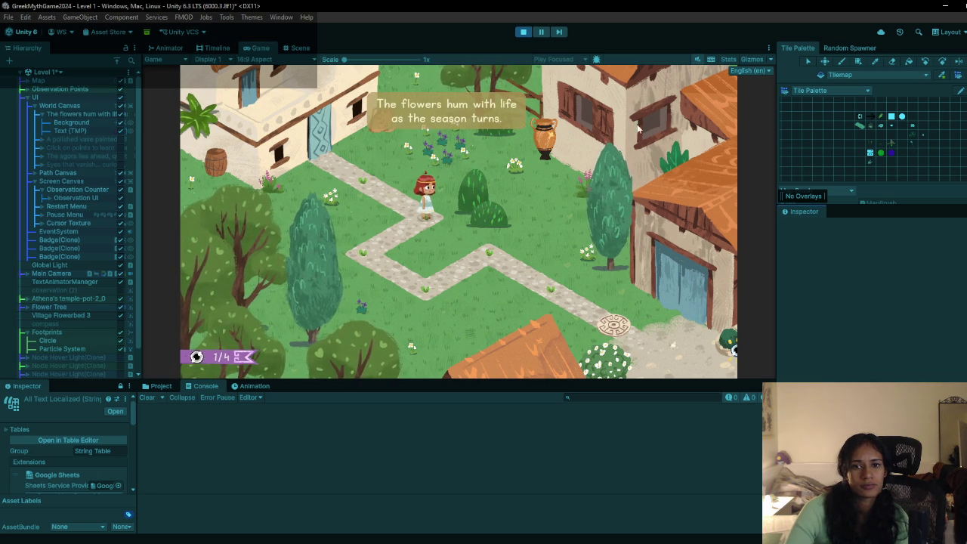
{"action": "left_click", "coordinate": [522, 33]}
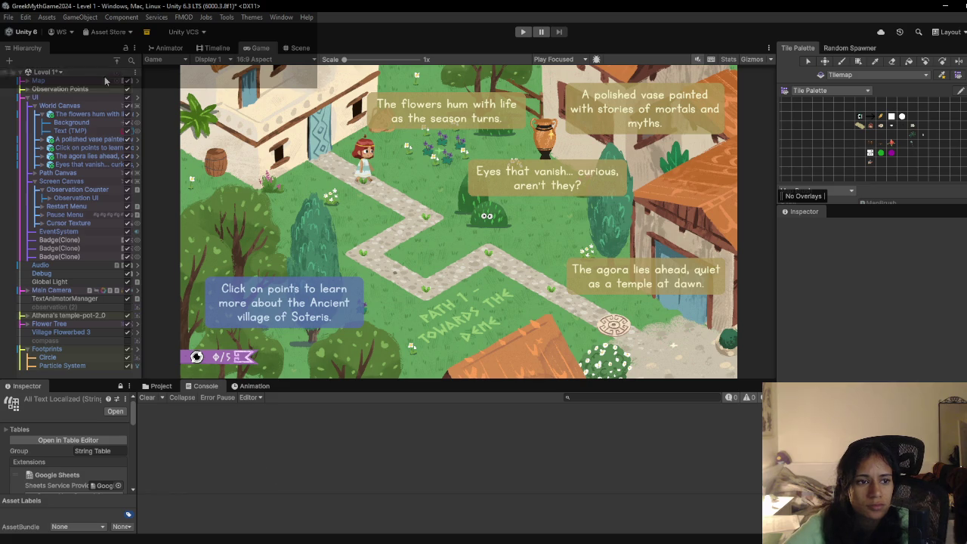
{"action": "left_click", "coordinate": [70, 131]}
Step: Search Rider's project files for 'obser' to find EyeAllObservationsComplete.anim
{"action": "scroll", "coordinate": [831, 337], "scroll_direction": "down", "scroll_amount": 15}
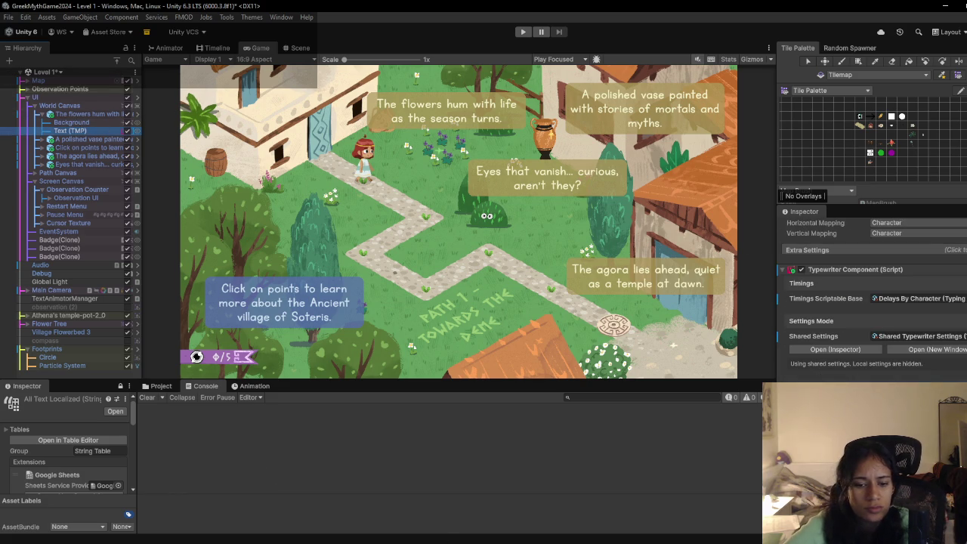
{"action": "key", "text": "alt+Tab"}
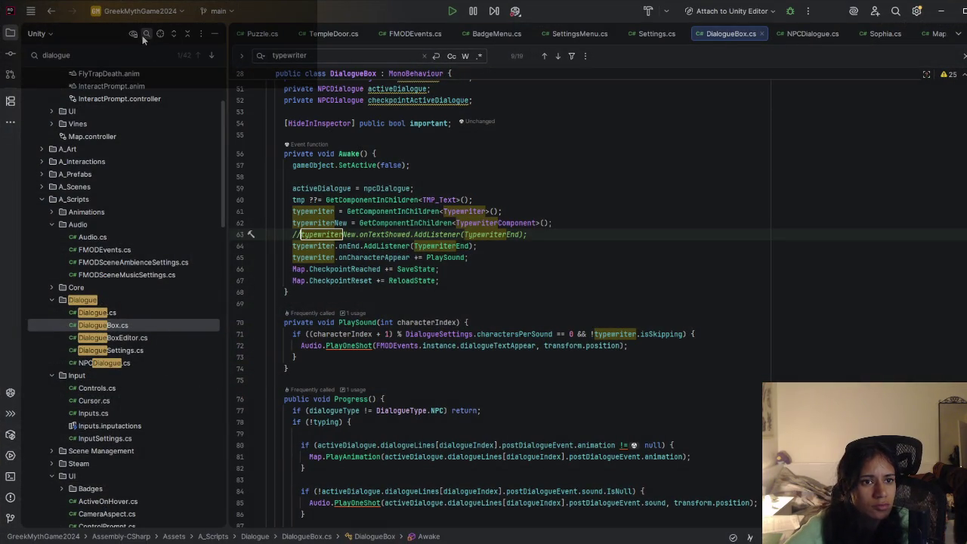
{"action": "left_click", "coordinate": [145, 35]}
{"action": "left_click", "coordinate": [146, 35]}
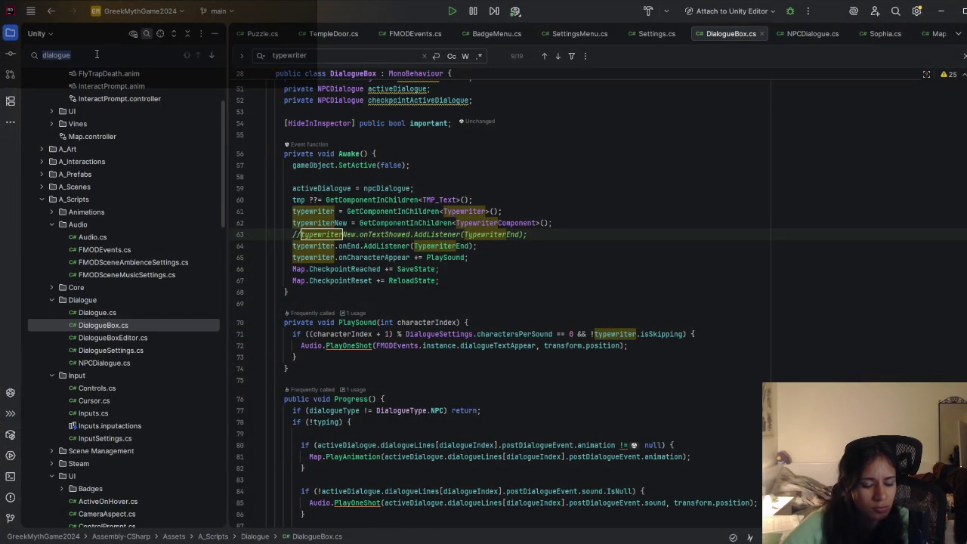
{"action": "type", "text": "observation"}
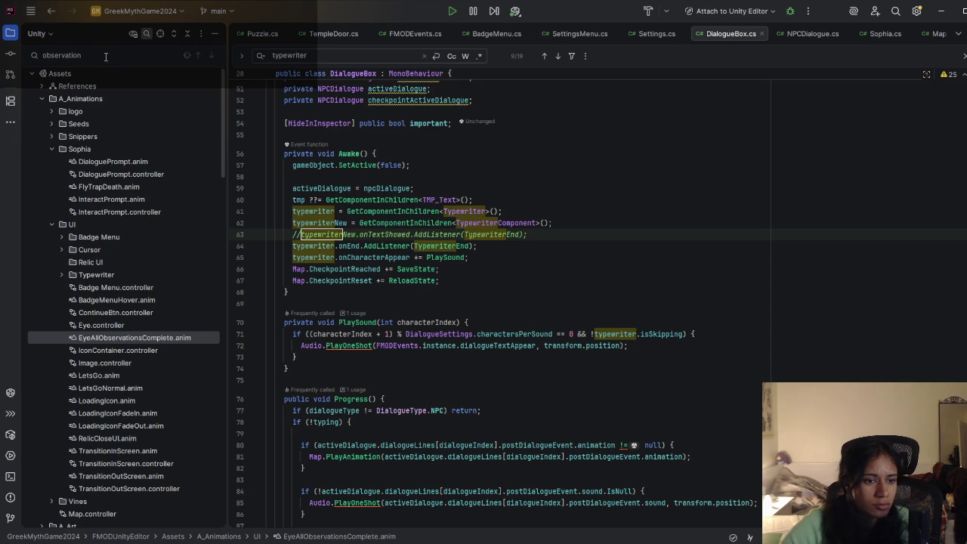
{"action": "left_click", "coordinate": [941, 11]}
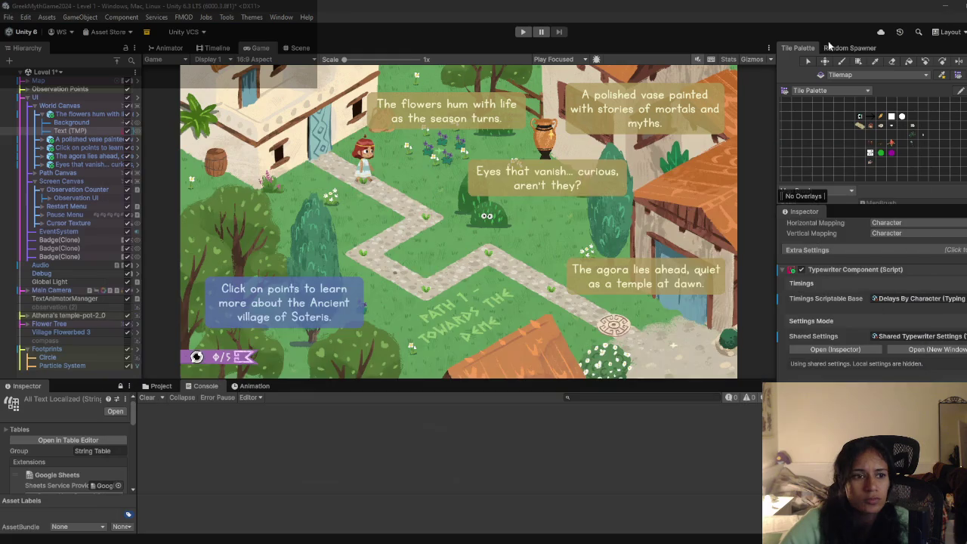
Step: Inspect the flowers hum dialogue box and the components on its Background and Text (TMP) children
{"action": "left_click", "coordinate": [80, 115]}
{"action": "scroll", "coordinate": [798, 244], "scroll_direction": "down", "scroll_amount": 3}
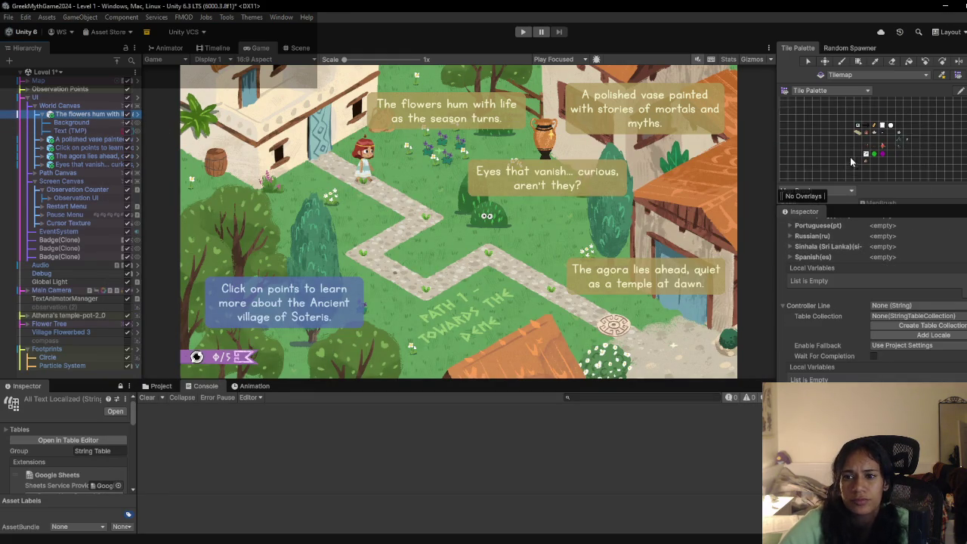
{"action": "scroll", "coordinate": [853, 272], "scroll_direction": "down", "scroll_amount": 10}
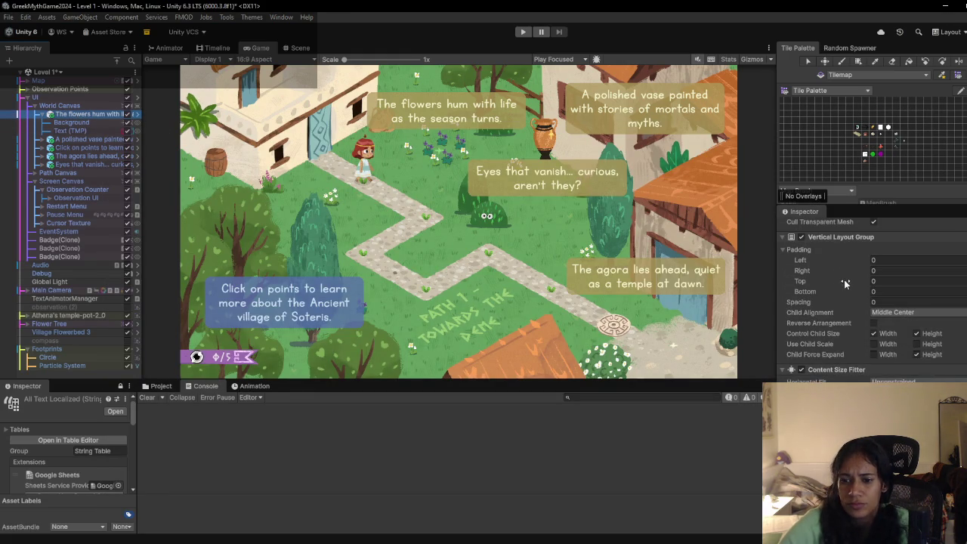
{"action": "scroll", "coordinate": [836, 310], "scroll_direction": "up", "scroll_amount": 5}
{"action": "scroll", "coordinate": [839, 313], "scroll_direction": "down", "scroll_amount": 5}
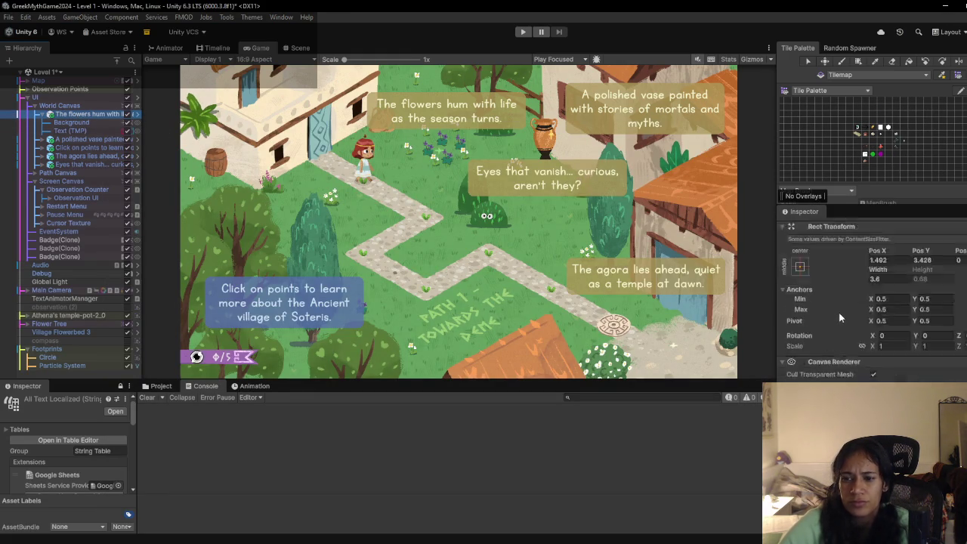
{"action": "scroll", "coordinate": [839, 312], "scroll_direction": "down", "scroll_amount": 3}
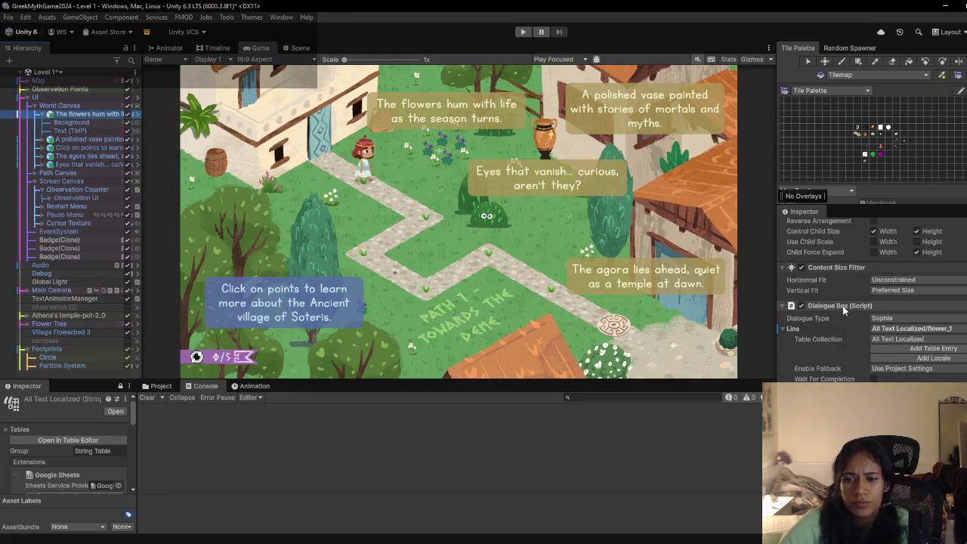
{"action": "left_click", "coordinate": [73, 123]}
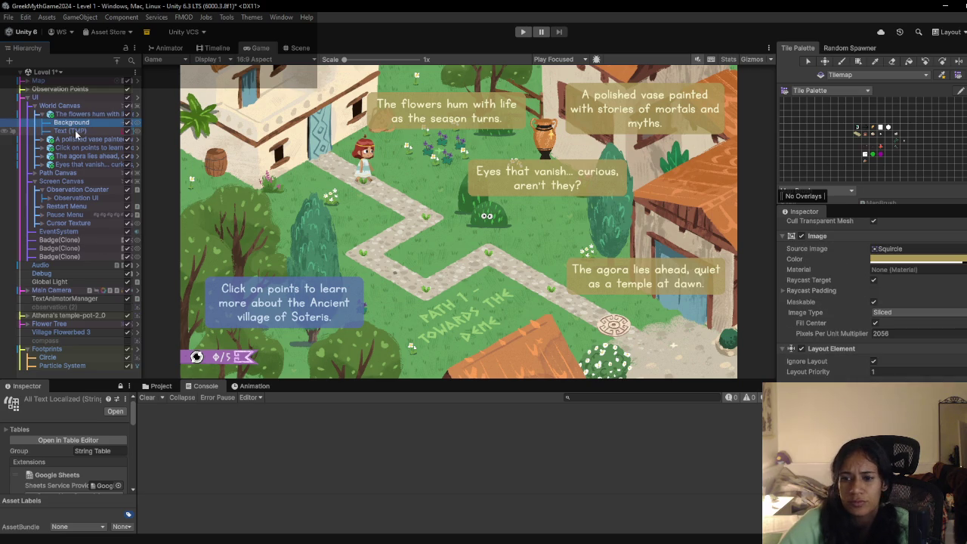
{"action": "left_click", "coordinate": [70, 130]}
{"action": "scroll", "coordinate": [869, 302], "scroll_direction": "down", "scroll_amount": 10}
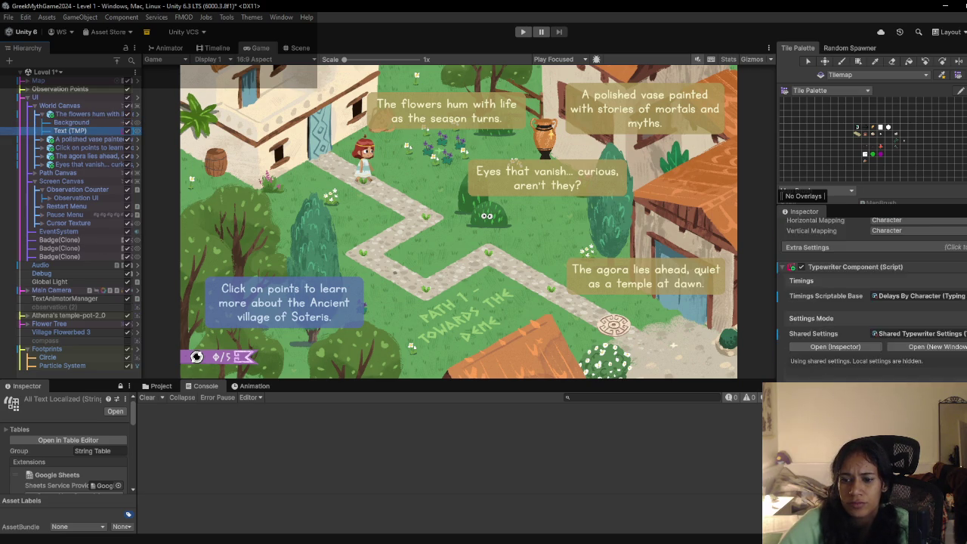
{"action": "scroll", "coordinate": [869, 302], "scroll_direction": "up", "scroll_amount": 5}
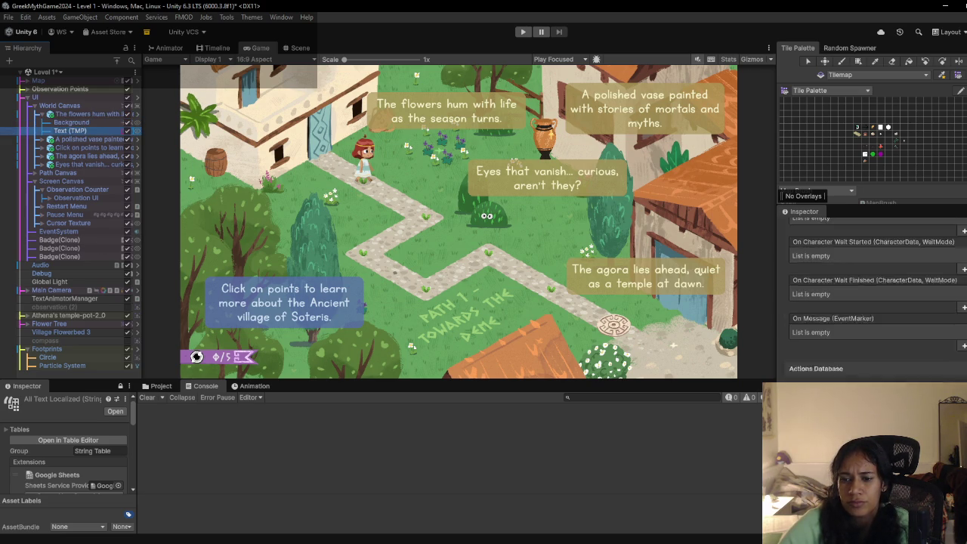
{"action": "scroll", "coordinate": [869, 302], "scroll_direction": "up", "scroll_amount": 5}
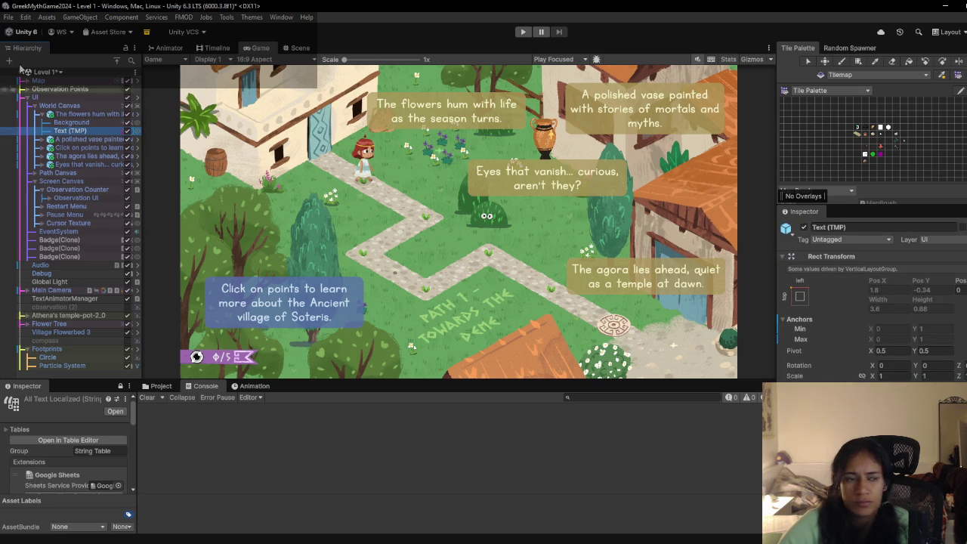
Step: Recheck the Background child and the dialogue box parent's components in the Inspector
{"action": "left_click", "coordinate": [91, 122]}
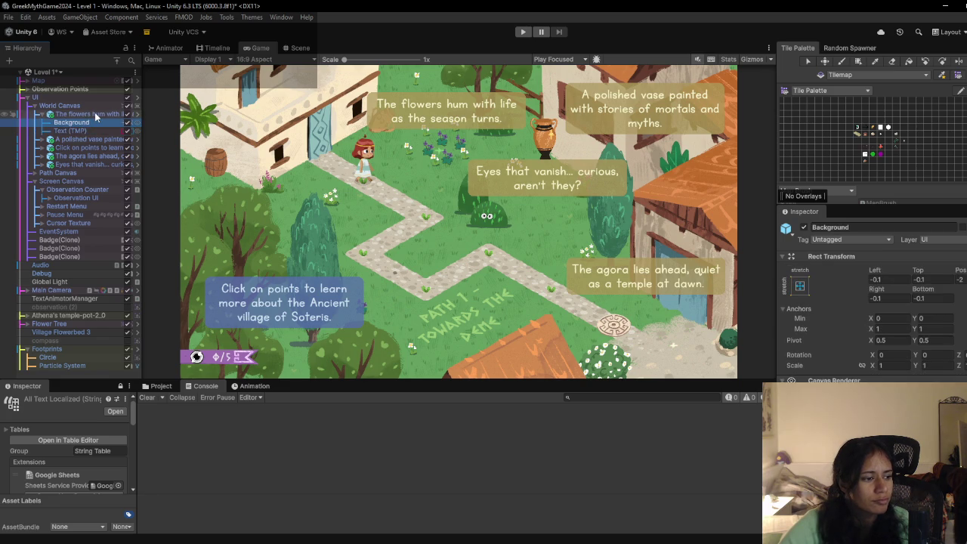
{"action": "left_click", "coordinate": [91, 114]}
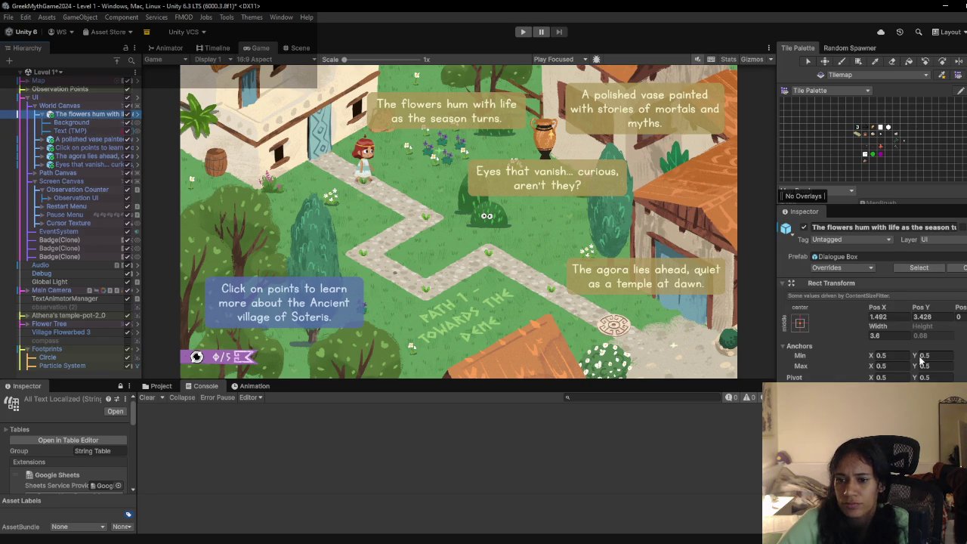
{"action": "scroll", "coordinate": [879, 355], "scroll_direction": "down", "scroll_amount": 8}
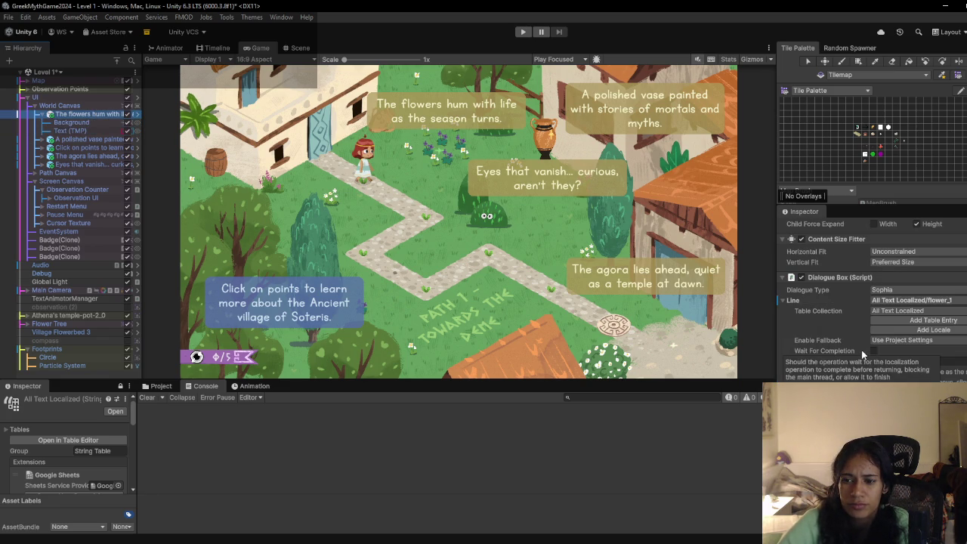
{"action": "scroll", "coordinate": [859, 348], "scroll_direction": "down", "scroll_amount": 5}
{"action": "scroll", "coordinate": [856, 346], "scroll_direction": "down", "scroll_amount": 1}
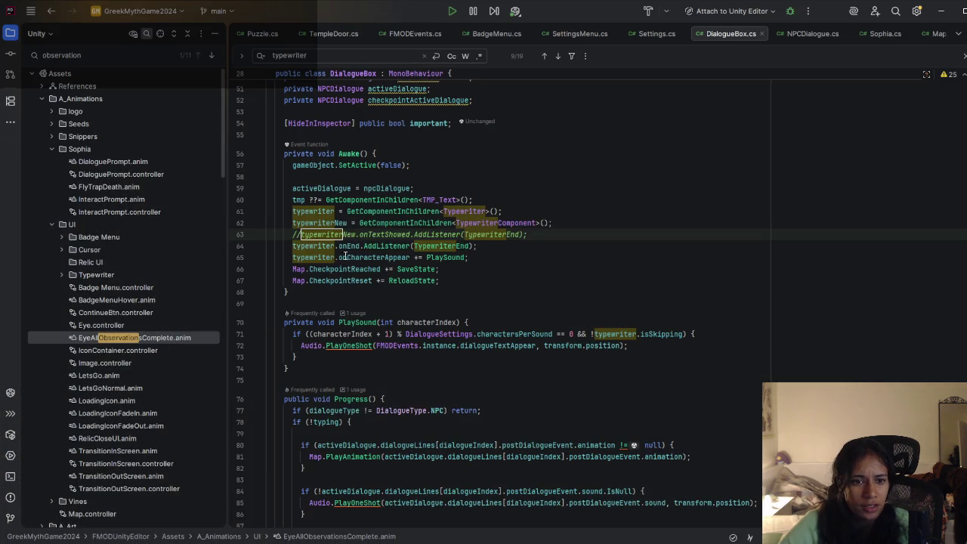
{"action": "mouse_move", "coordinate": [371, 257]}
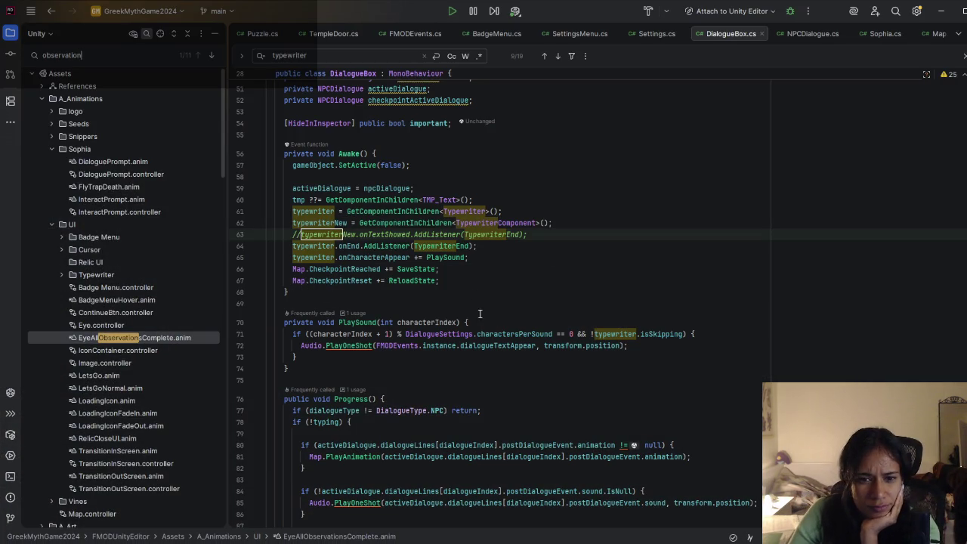
Step: Remove the typewriter.isSkipping condition from line 71 of DialogueBox.cs
{"action": "left_click", "coordinate": [479, 223]}
{"action": "key", "text": "shift+F3"}
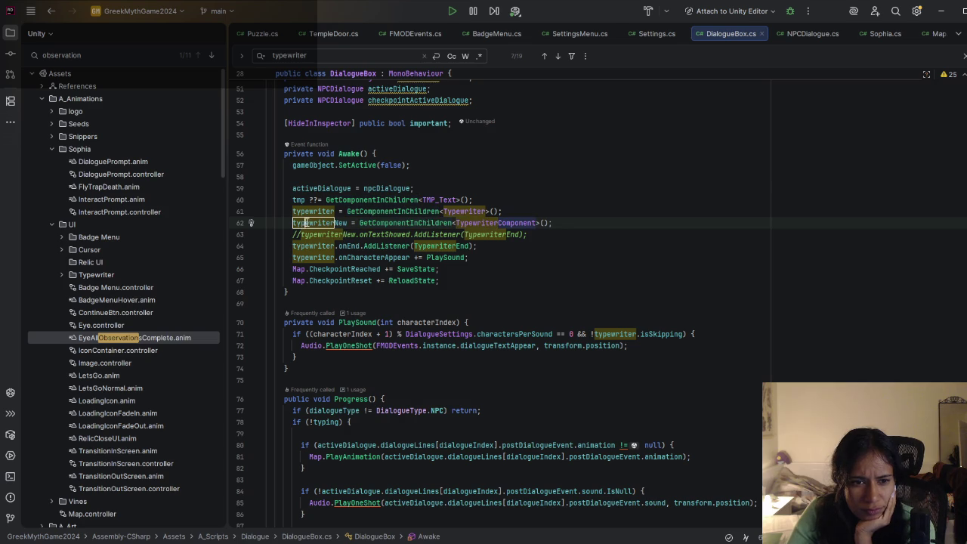
{"action": "scroll", "coordinate": [493, 338], "scroll_direction": "down", "scroll_amount": 3}
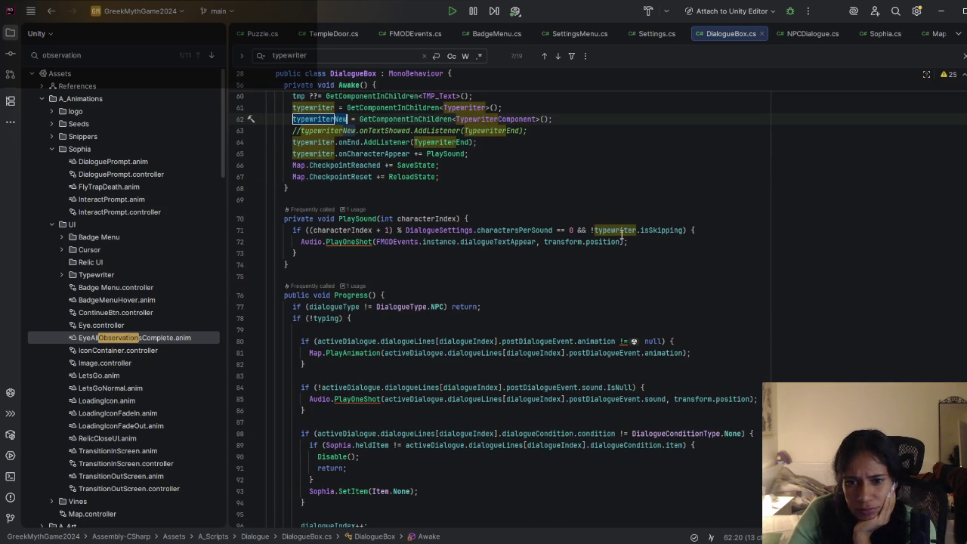
{"action": "left_click_drag", "start_coordinate": [682, 231], "coordinate": [595, 231]}
{"action": "type", "text": "new"}
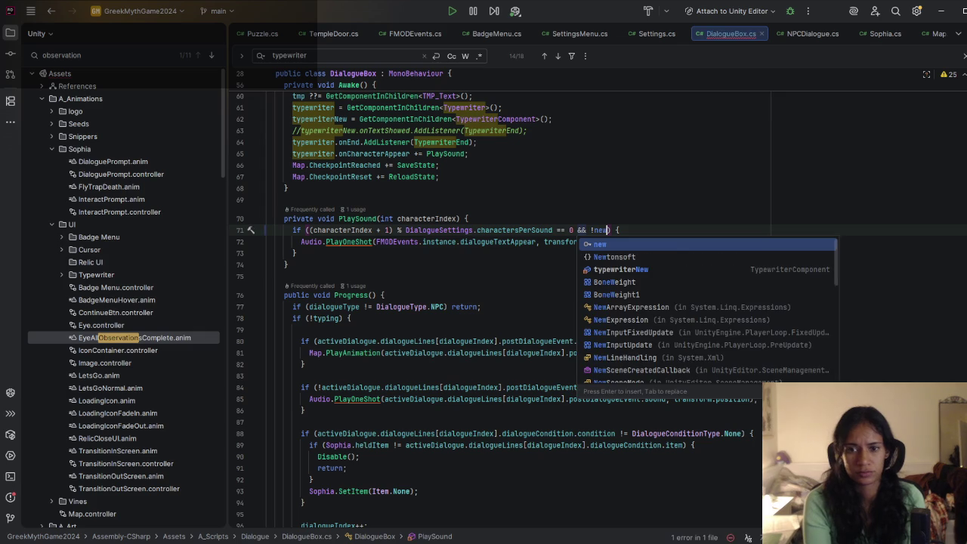
{"action": "key", "text": "BackSpace"}
{"action": "key", "text": "BackSpace"}
{"action": "key", "text": "BackSpace"}
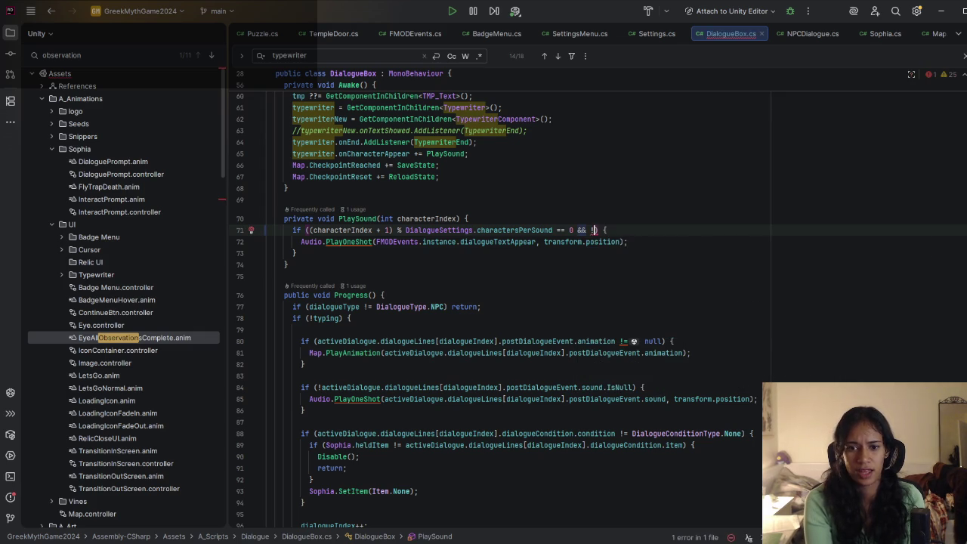
{"action": "type", "text": "type"}
{"action": "key", "text": "Return"}
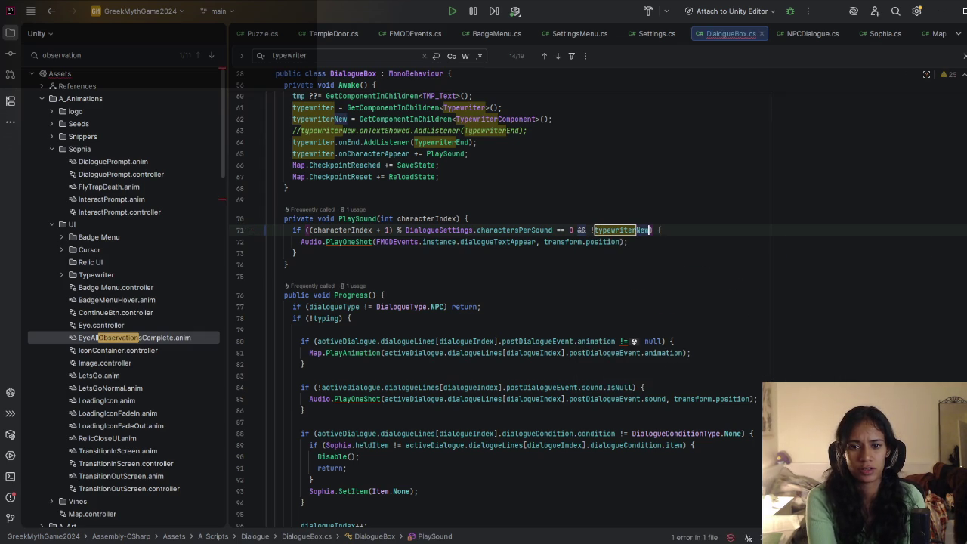
{"action": "type", "text": ".is"}
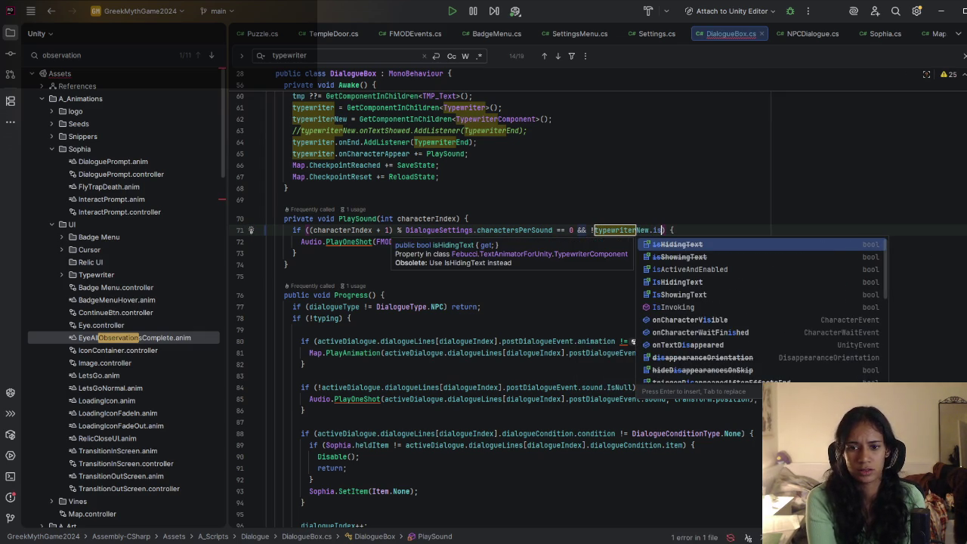
{"action": "key", "text": "BackSpace"}
{"action": "key", "text": "BackSpace"}
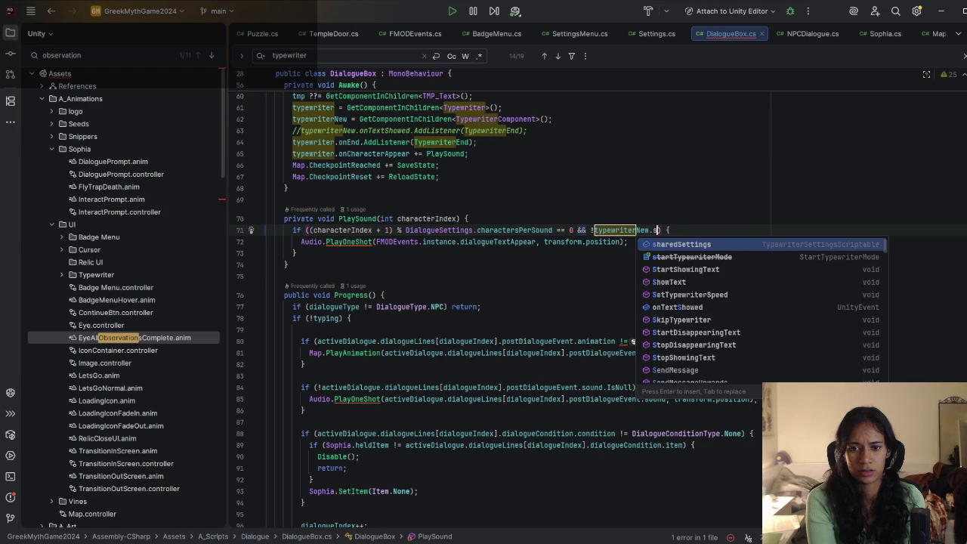
{"action": "type", "text": "skip"}
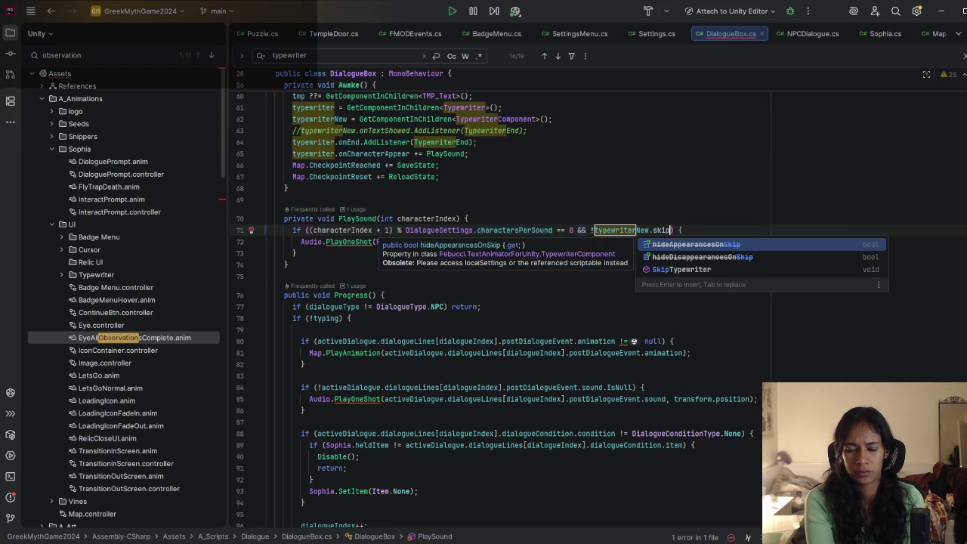
{"action": "key", "text": "ctrl+BackSpace"}
{"action": "key", "text": "ctrl+BackSpace"}
{"action": "key", "text": "ctrl+BackSpace"}
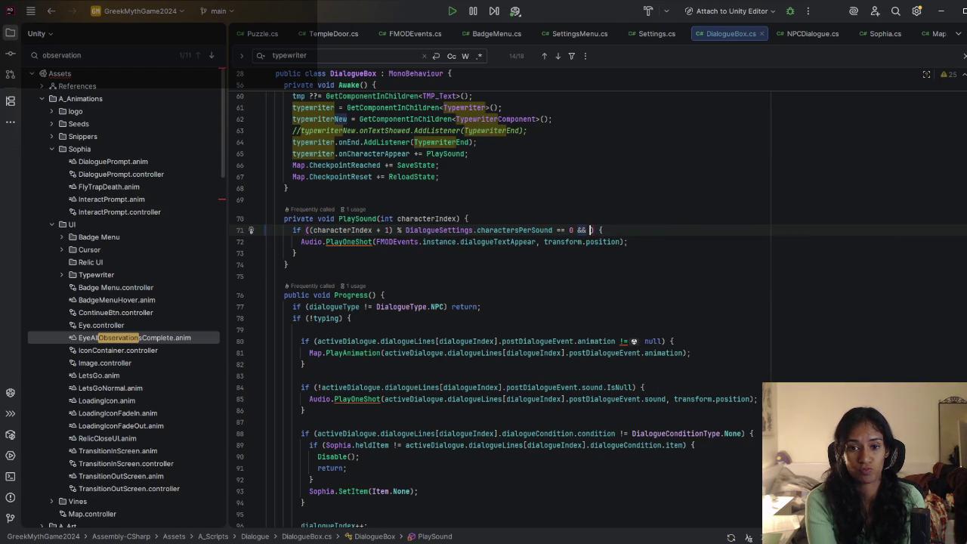
{"action": "key", "text": "BackSpace"}
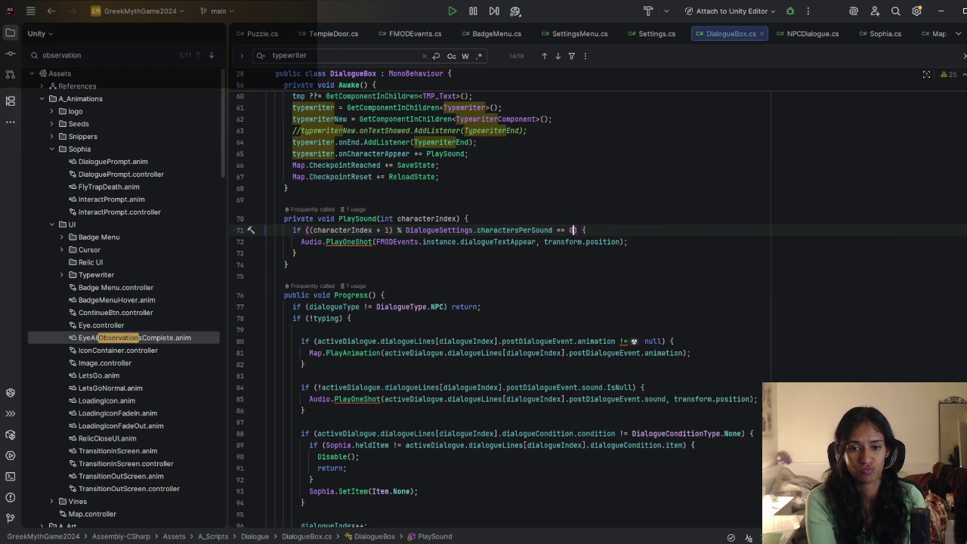
Step: Add '//removed the skipping check' after the opening brace and review the typewriterNew.StartShowingText() call
{"action": "type", "text": "//removed the "}
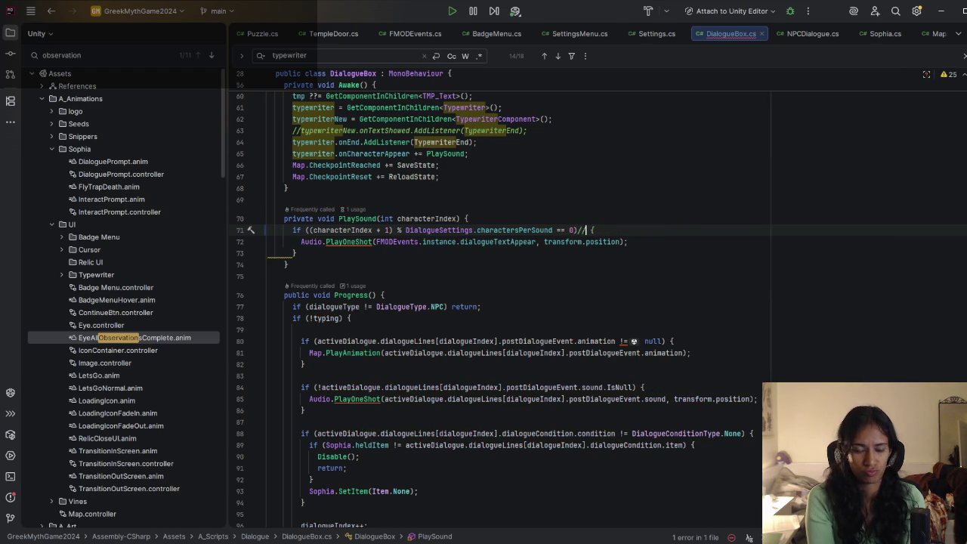
{"action": "type", "text": "skipping "}
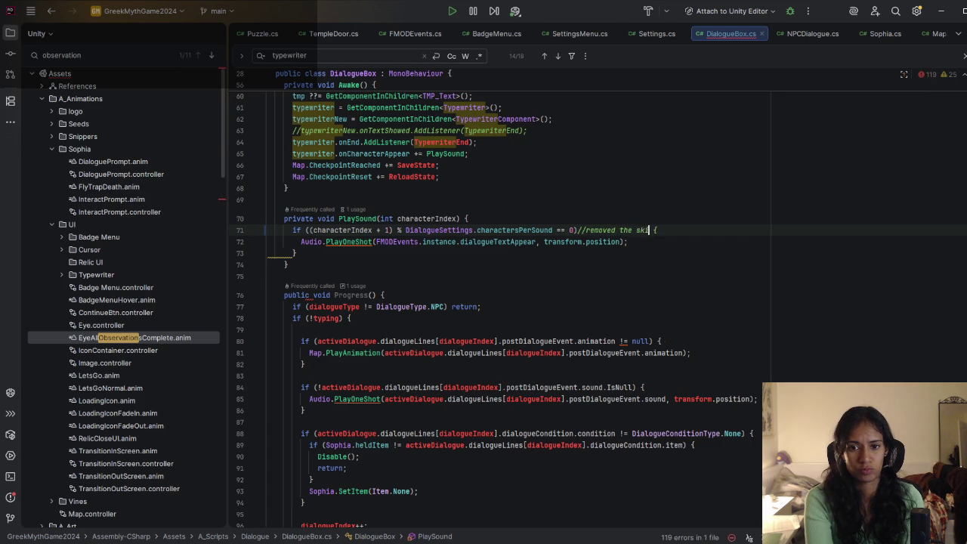
{"action": "type", "text": "check"}
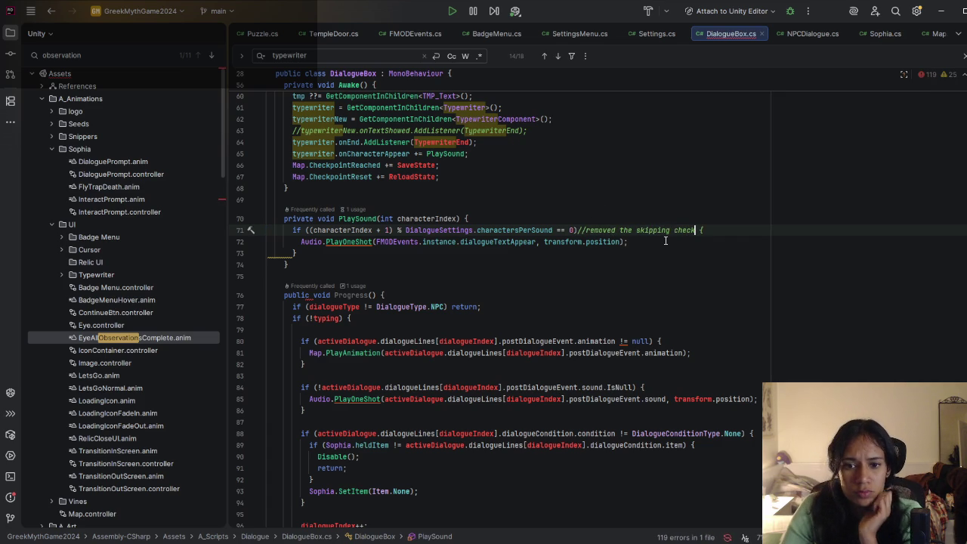
{"action": "left_click_drag", "start_coordinate": [695, 230], "coordinate": [586, 231]}
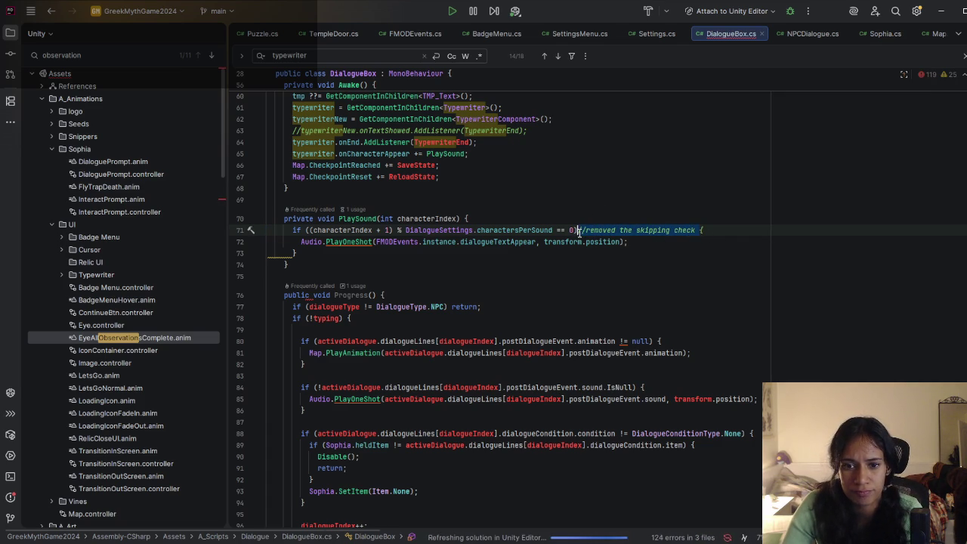
{"action": "key", "text": "ctrl+x"}
{"action": "key", "text": "ctrl+v"}
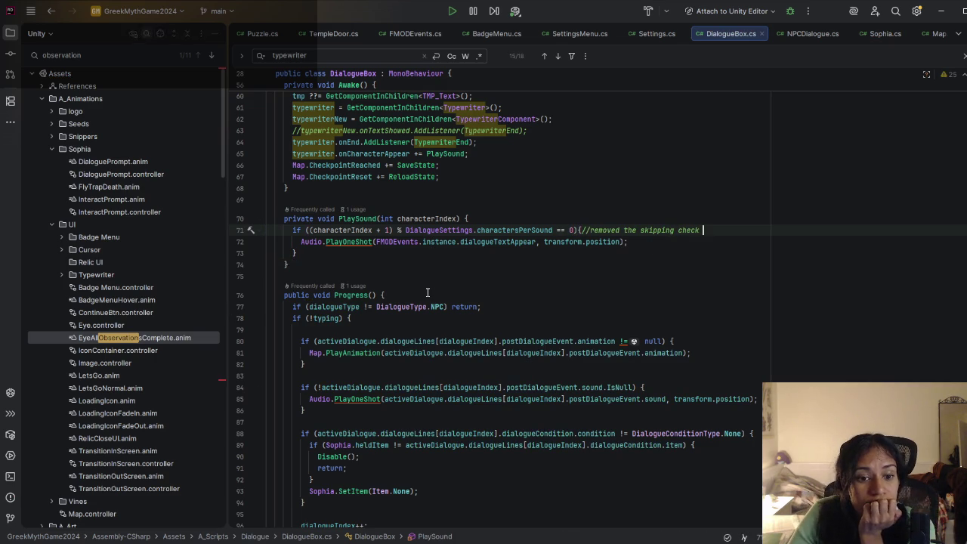
{"action": "scroll", "coordinate": [428, 296], "scroll_direction": "down", "scroll_amount": 4}
{"action": "scroll", "coordinate": [427, 296], "scroll_direction": "down", "scroll_amount": 7}
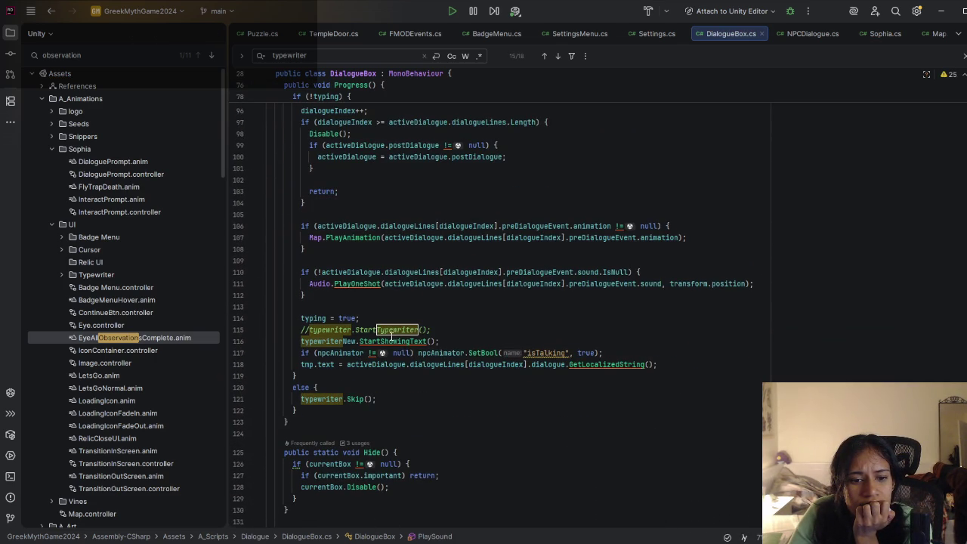
{"action": "left_click", "coordinate": [362, 340]}
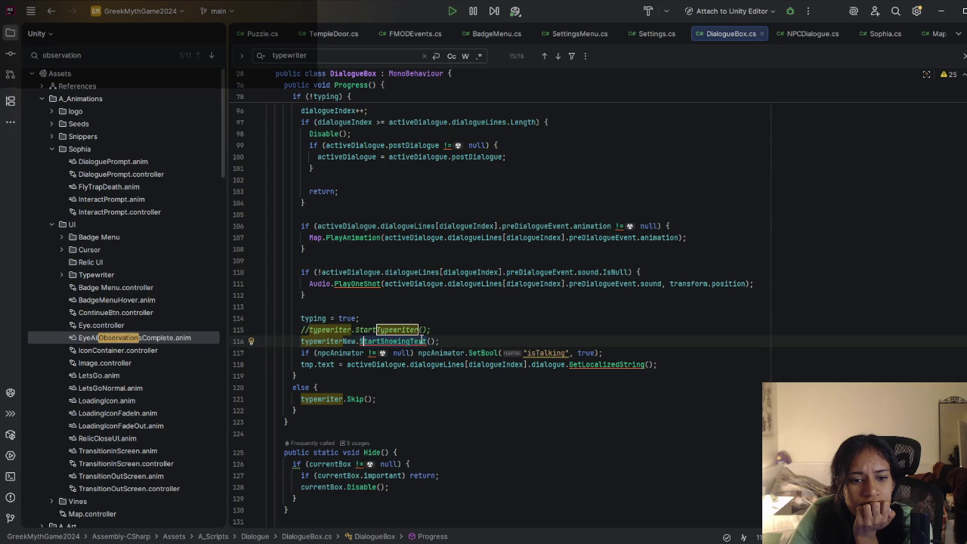
{"action": "mouse_move", "coordinate": [419, 342]}
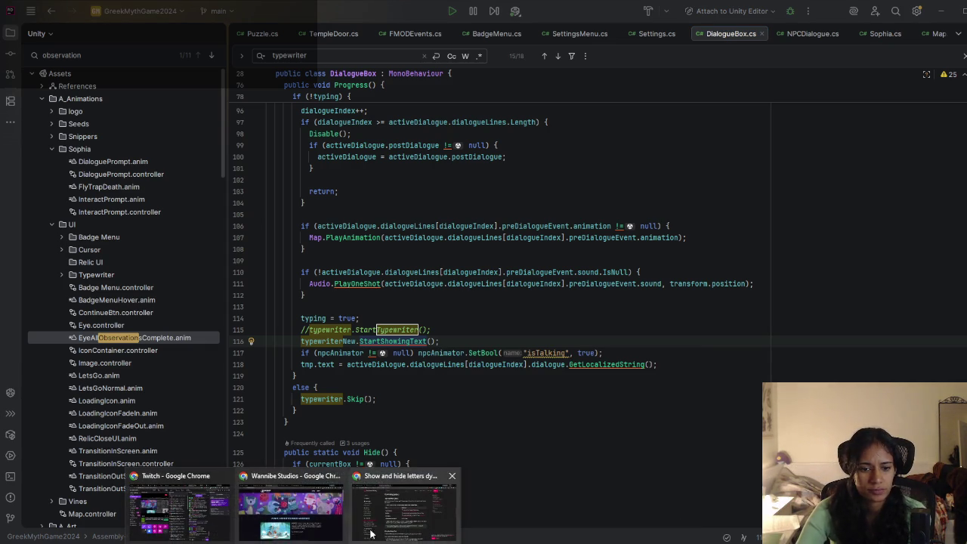
Step: Read the Text Animator 'Show and hide letters dynamically' Start and Stop Typing docs and StartShowingText reference
{"action": "left_click", "coordinate": [370, 529]}
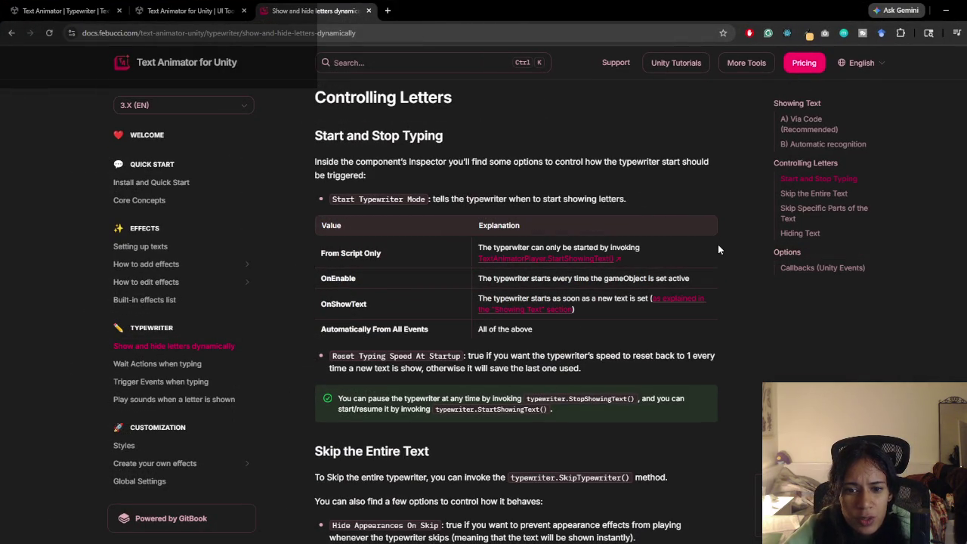
{"action": "left_click", "coordinate": [609, 259]}
{"action": "left_click", "coordinate": [345, 11]}
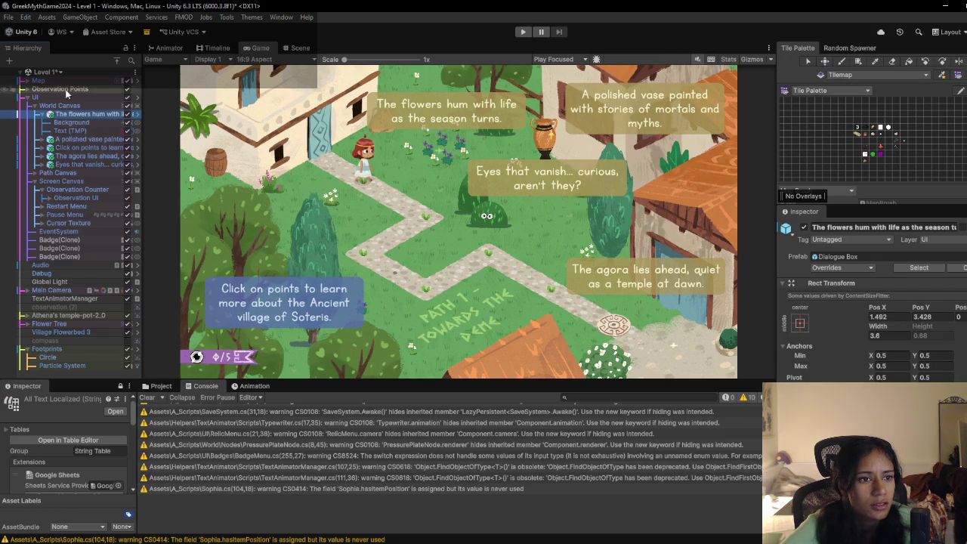
Step: Add a Text - TextMeshPro object under Screen Canvas, undoing the one first added to World Canvas
{"action": "right_click", "coordinate": [54, 106]}
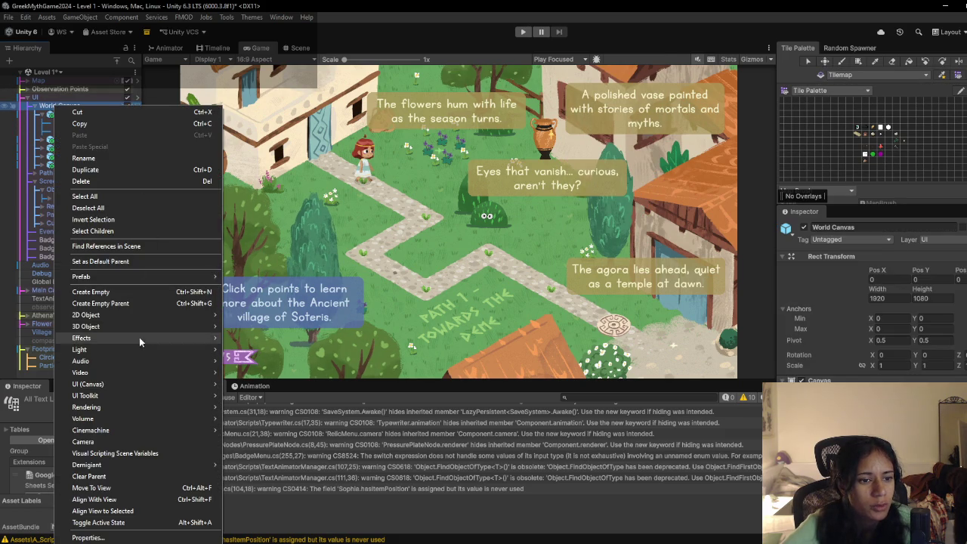
{"action": "mouse_move", "coordinate": [181, 381]}
{"action": "left_click", "coordinate": [265, 398]}
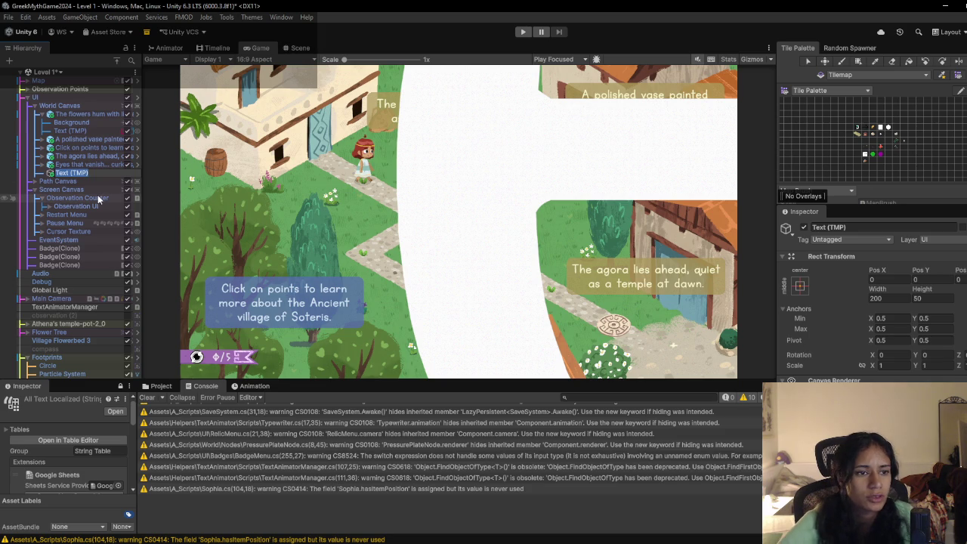
{"action": "key", "text": "ctrl+z"}
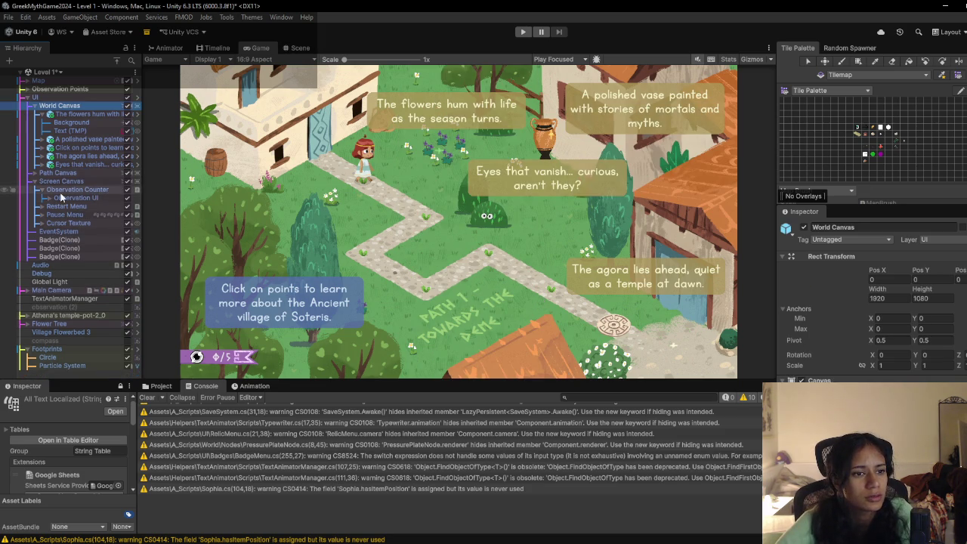
{"action": "right_click", "coordinate": [59, 179]}
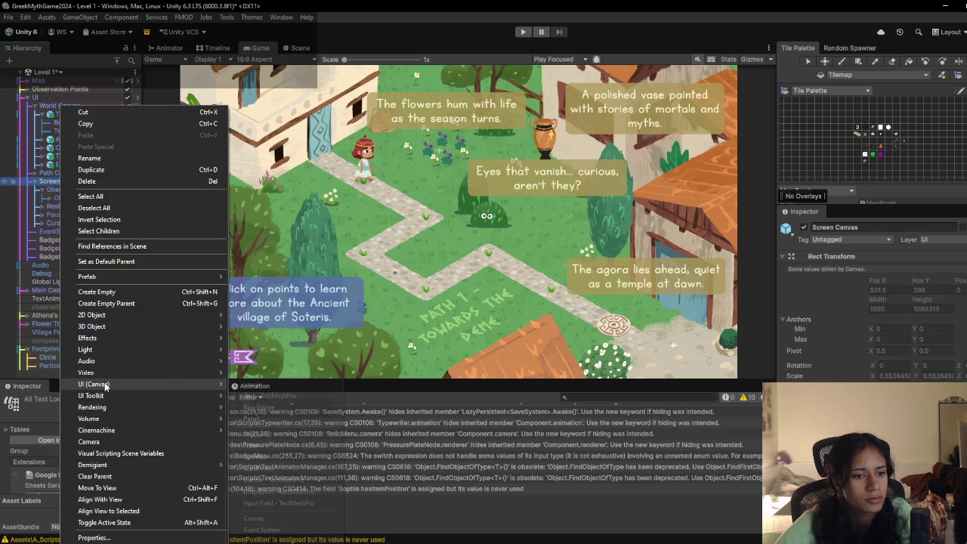
{"action": "mouse_move", "coordinate": [102, 384]}
{"action": "left_click", "coordinate": [264, 395]}
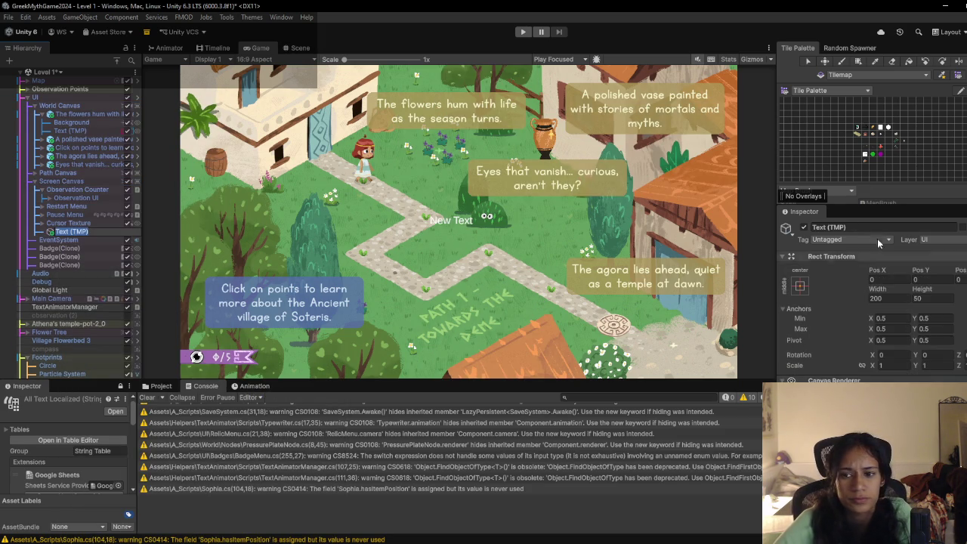
Step: Replace the placeholder with many pasted 'New Text' copies and view it in the Scene
{"action": "scroll", "coordinate": [861, 265], "scroll_direction": "down", "scroll_amount": 5}
{"action": "left_click", "coordinate": [854, 259]}
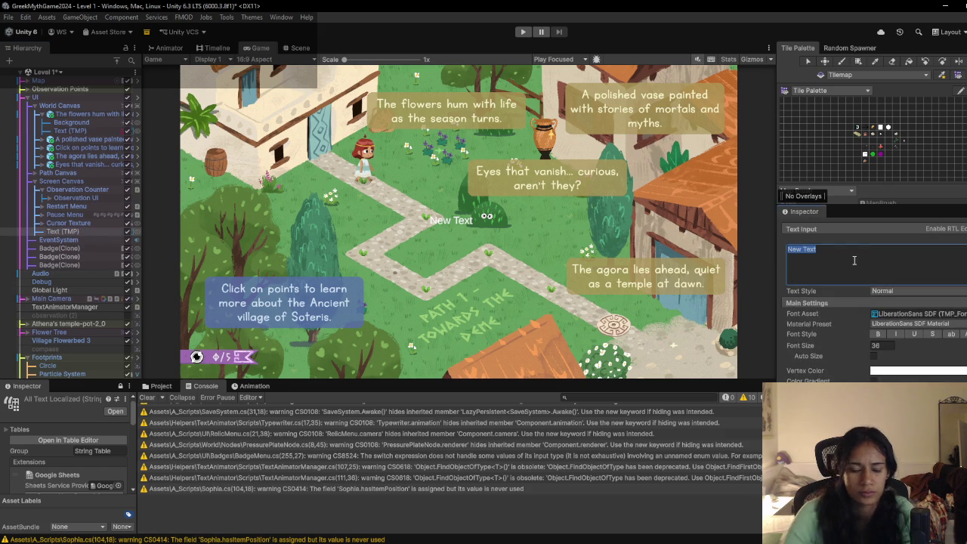
{"action": "key", "text": "BackSpace"}
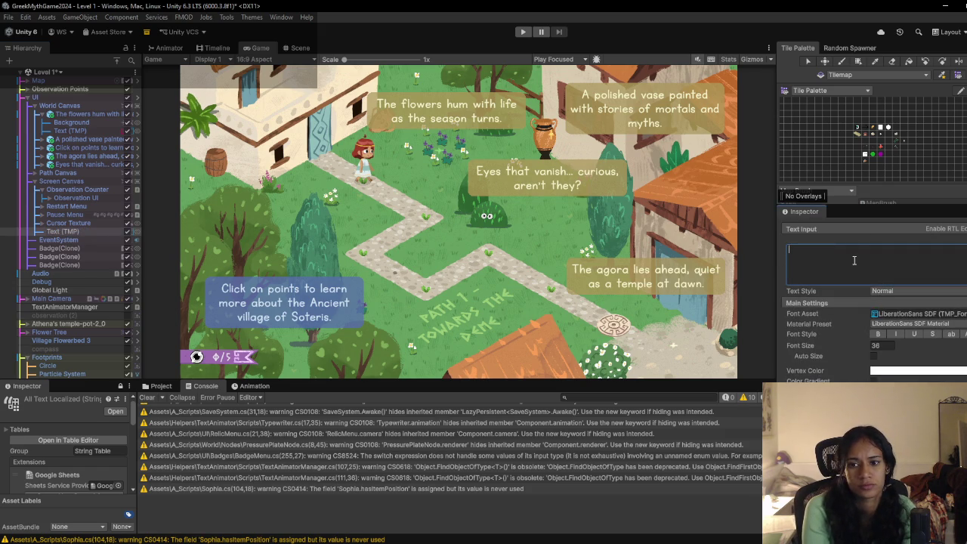
{"action": "key", "text": "ctrl+v"}
{"action": "key", "text": "ctrl+v"}
{"action": "key", "text": "ctrl+v"}
{"action": "key", "text": "ctrl+v"}
{"action": "key", "text": "ctrl+v"}
{"action": "key", "text": "ctrl+v"}
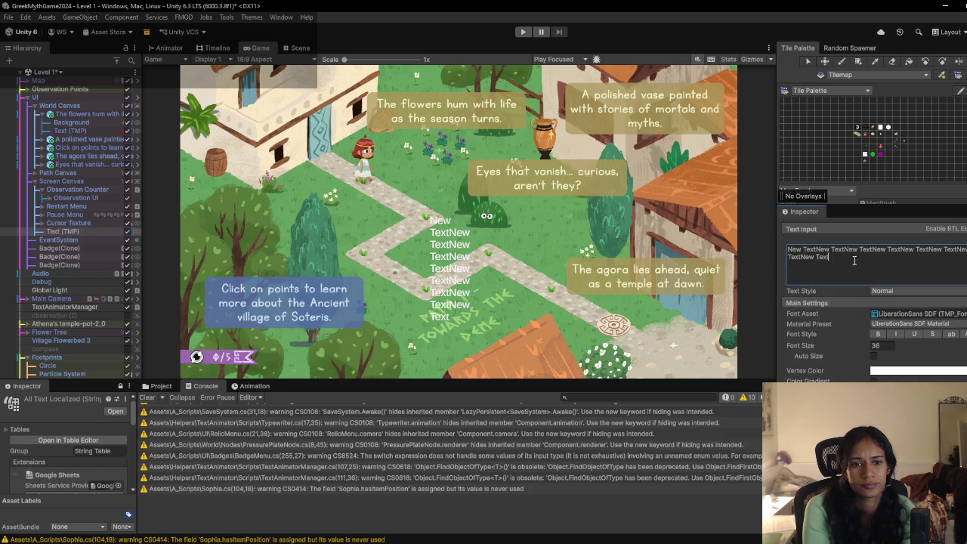
{"action": "key", "text": "ctrl+v"}
{"action": "key", "text": "ctrl+v"}
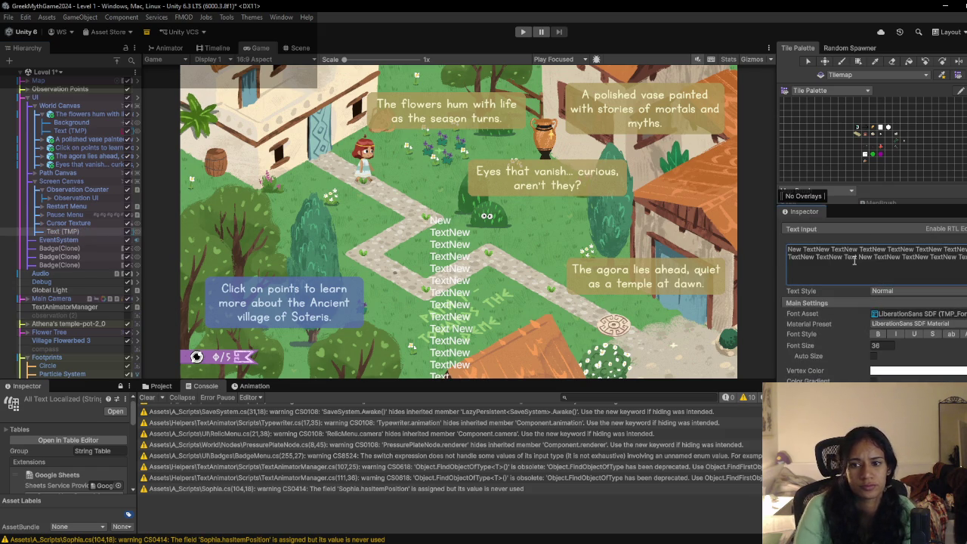
{"action": "left_click", "coordinate": [297, 48]}
{"action": "scroll", "coordinate": [453, 219], "scroll_direction": "down", "scroll_amount": 3}
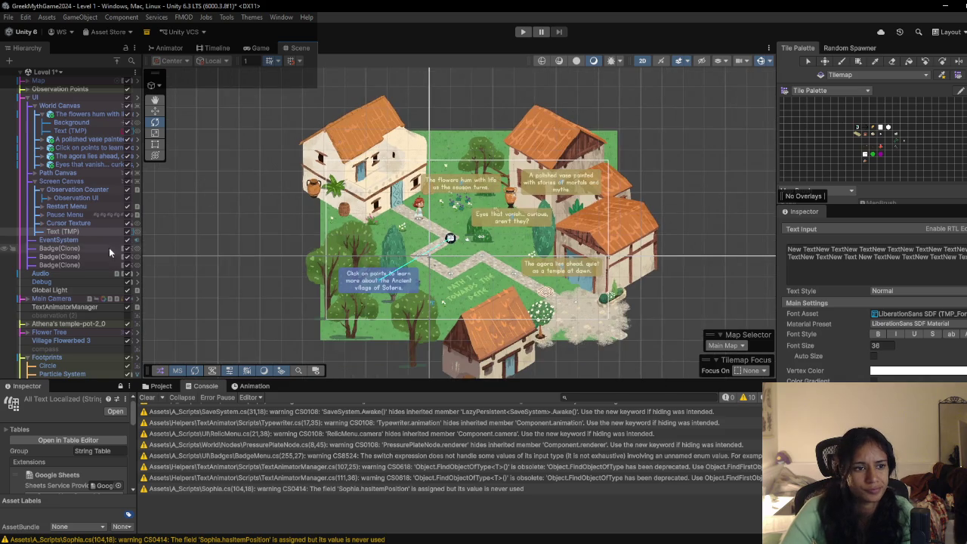
Step: Frame the new test text and widen its box so it wraps onto three lines
{"action": "double_click", "coordinate": [78, 232]}
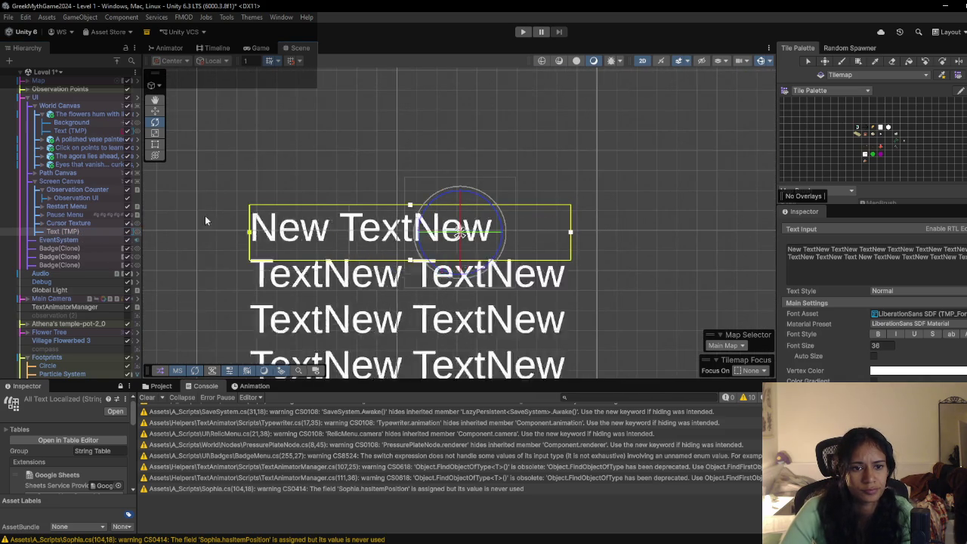
{"action": "scroll", "coordinate": [483, 225], "scroll_direction": "down", "scroll_amount": 5}
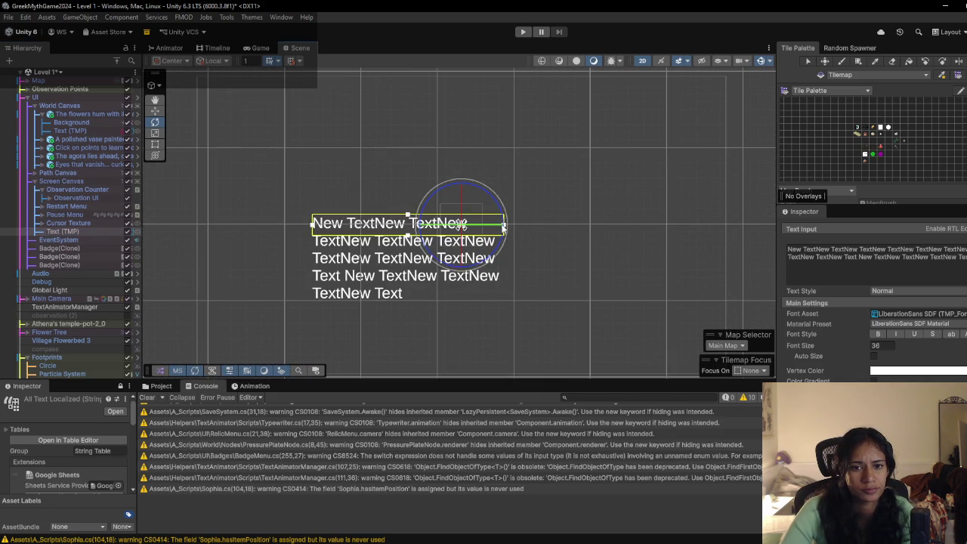
{"action": "left_click_drag", "start_coordinate": [504, 227], "coordinate": [606, 225]}
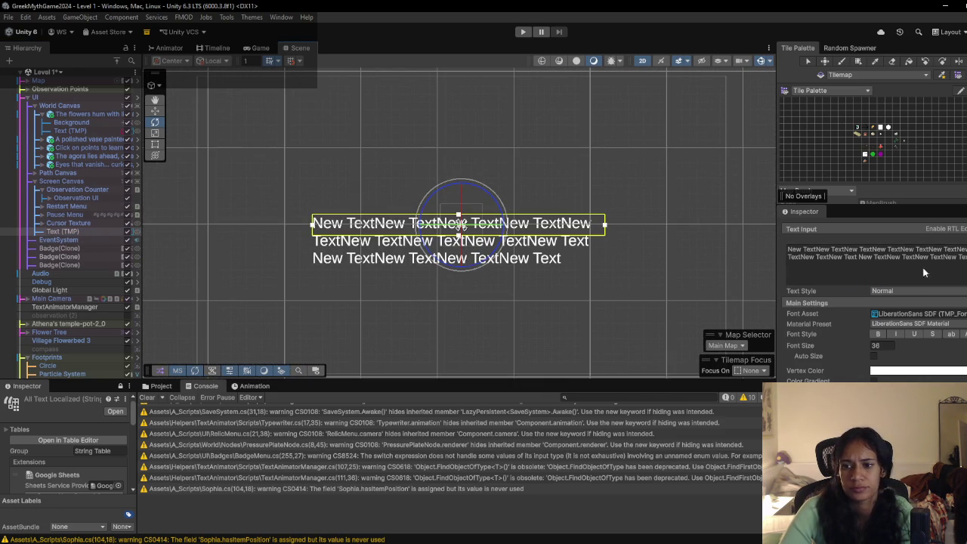
{"action": "scroll", "coordinate": [872, 324], "scroll_direction": "down", "scroll_amount": 8}
{"action": "scroll", "coordinate": [856, 323], "scroll_direction": "up", "scroll_amount": 5}
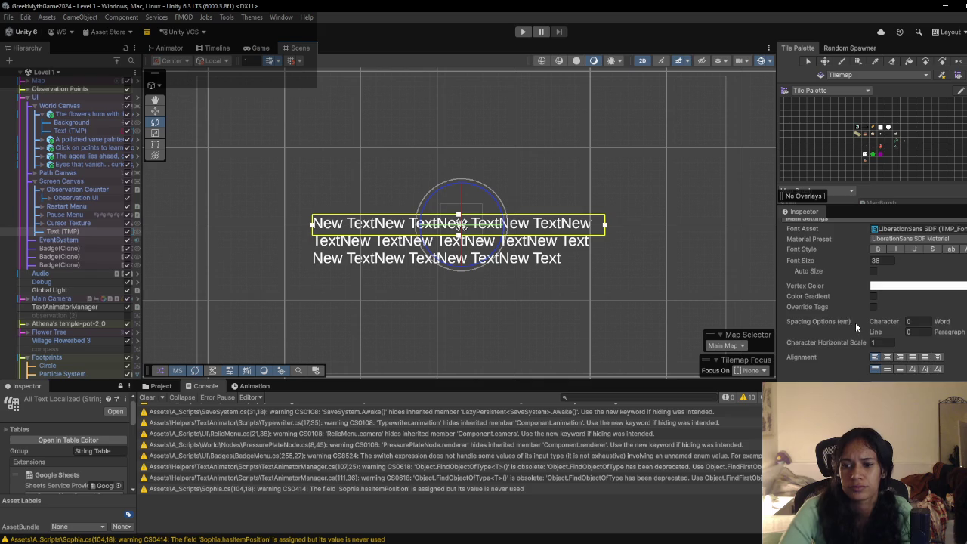
{"action": "scroll", "coordinate": [857, 326], "scroll_direction": "down", "scroll_amount": 10}
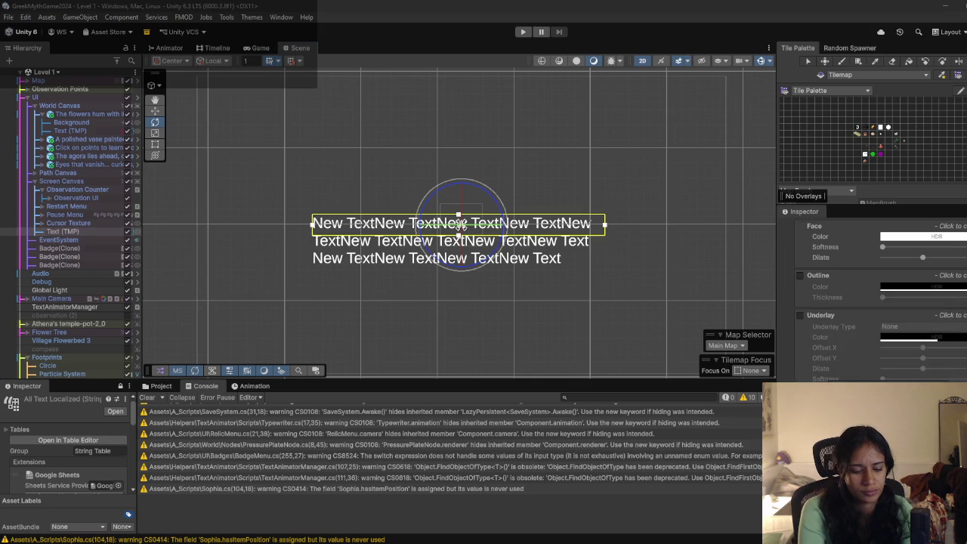
{"action": "scroll", "coordinate": [870, 302], "scroll_direction": "down", "scroll_amount": 5}
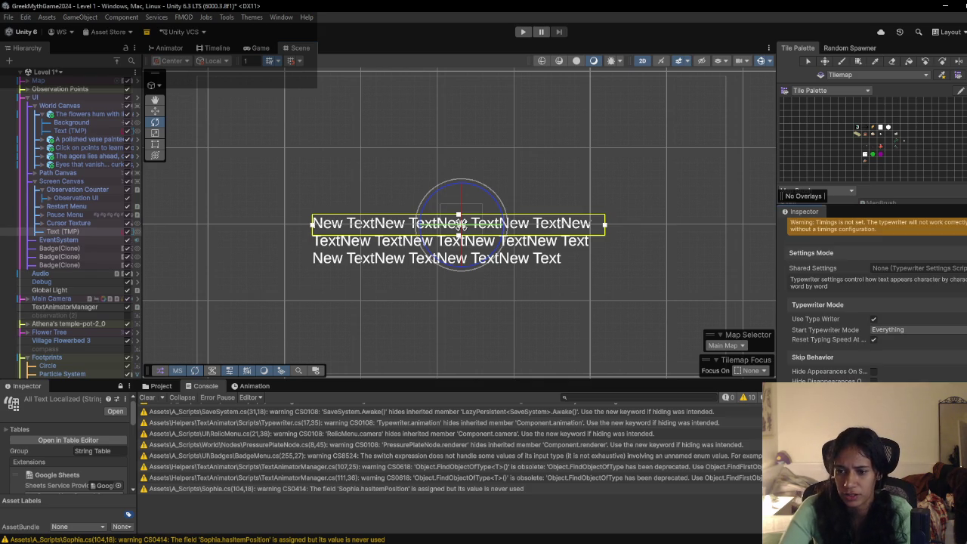
{"action": "scroll", "coordinate": [847, 314], "scroll_direction": "up", "scroll_amount": 3}
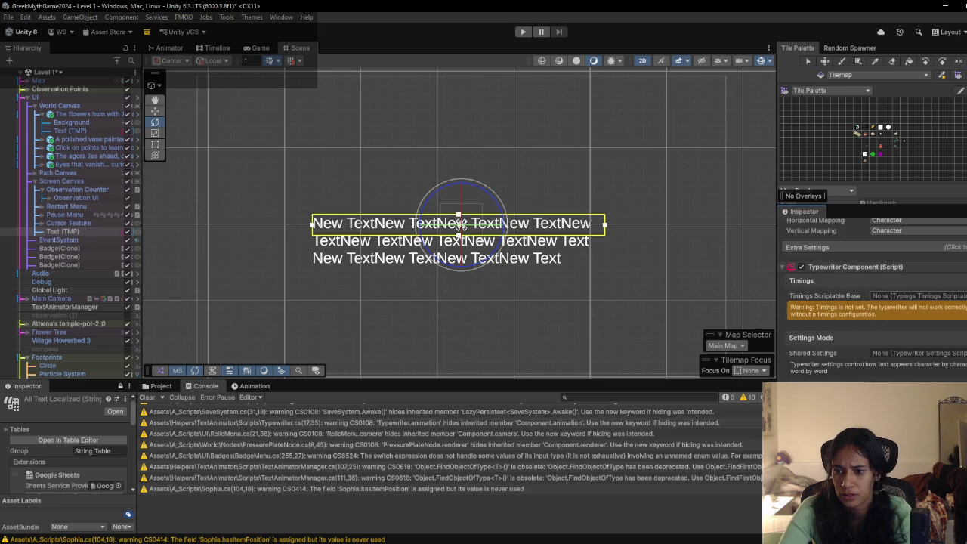
Step: Set the typewriter timings to Delays By Character and shared settings to Shared Typewriter Settings
{"action": "left_click", "coordinate": [859, 296]}
{"action": "left_click", "coordinate": [633, 340]}
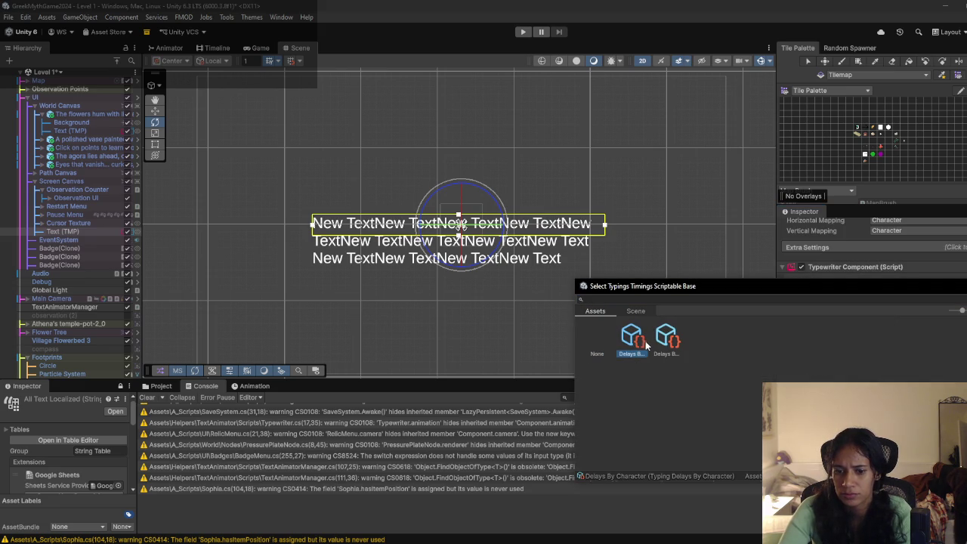
{"action": "double_click", "coordinate": [645, 346]}
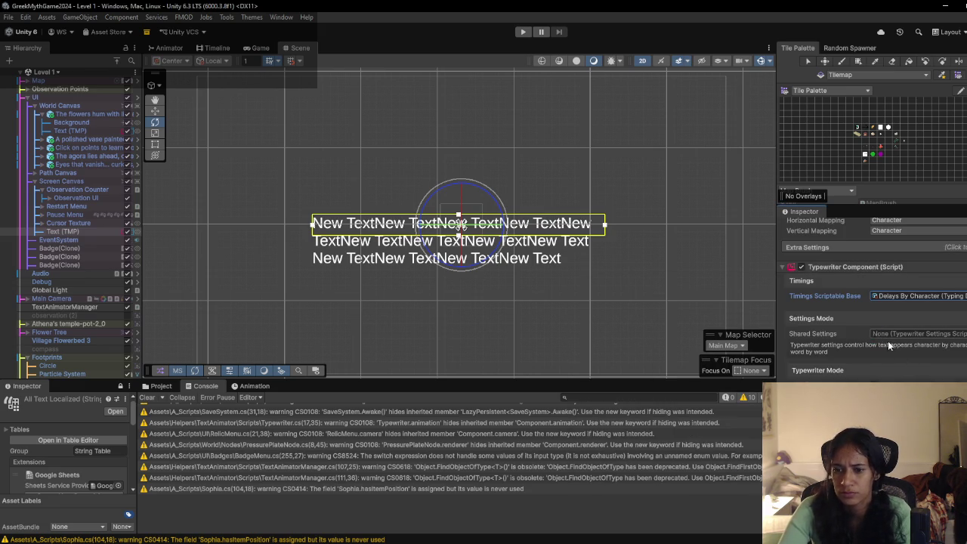
{"action": "scroll", "coordinate": [899, 348], "scroll_direction": "down", "scroll_amount": 1}
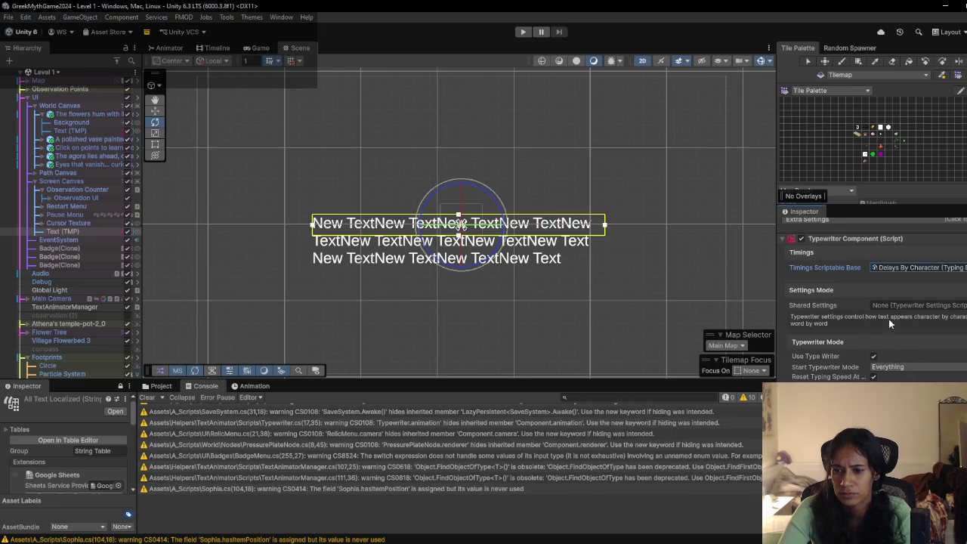
{"action": "left_click", "coordinate": [874, 305]}
{"action": "double_click", "coordinate": [632, 355]}
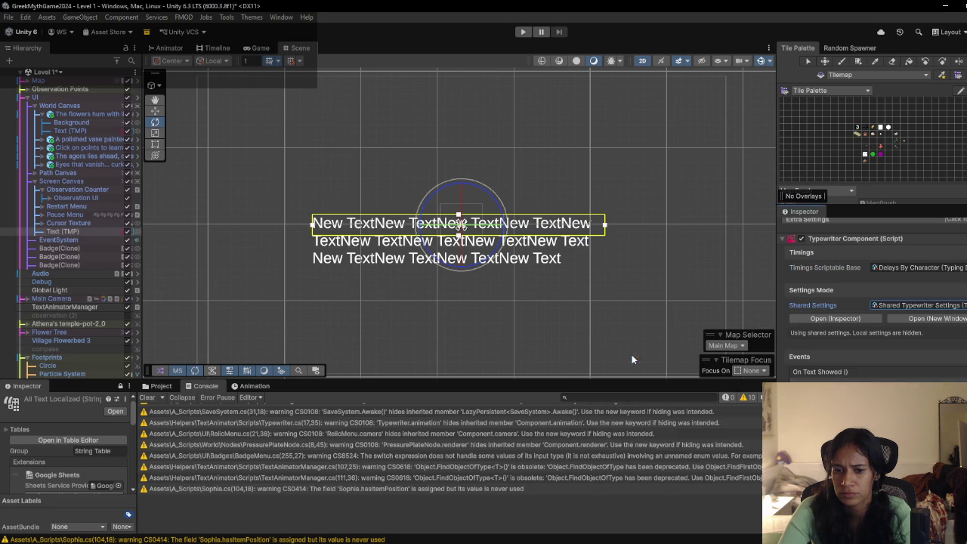
{"action": "scroll", "coordinate": [910, 337], "scroll_direction": "down", "scroll_amount": 1}
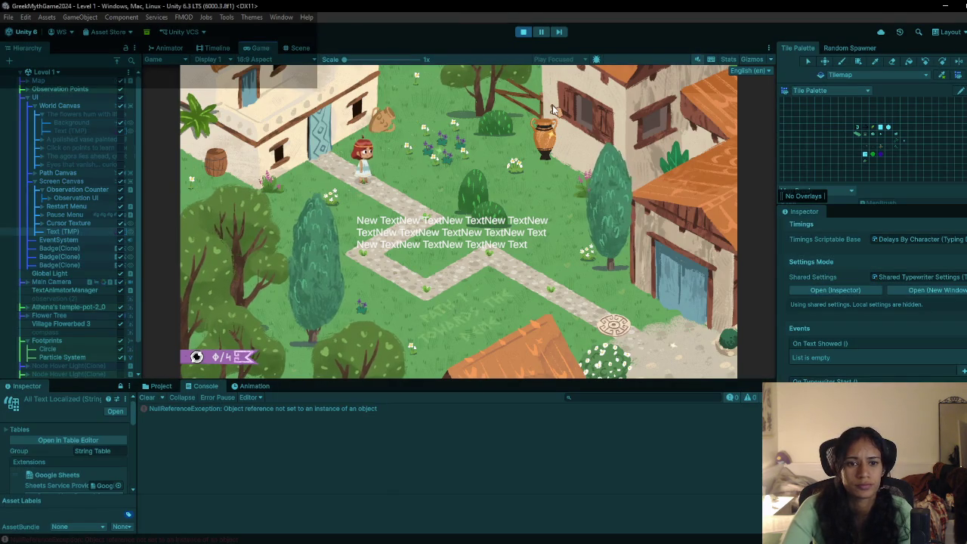
Step: Stop the running Level 1 playtest
{"action": "scroll", "coordinate": [885, 309], "scroll_direction": "down", "scroll_amount": 9}
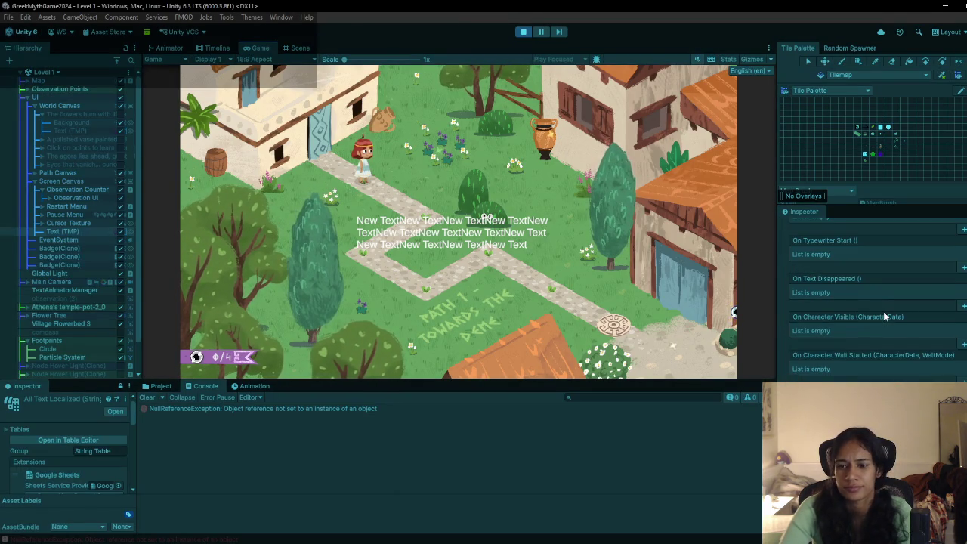
{"action": "scroll", "coordinate": [831, 286], "scroll_direction": "up", "scroll_amount": 12}
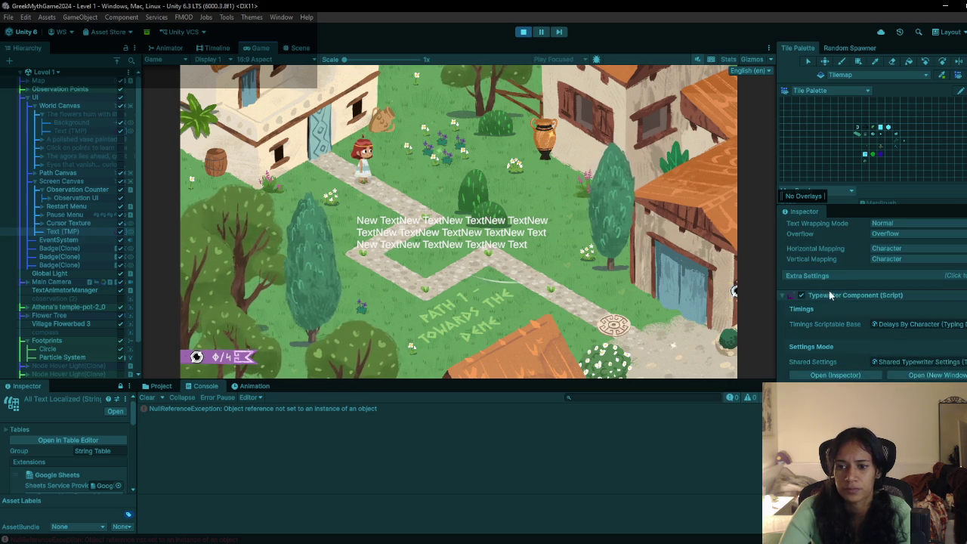
{"action": "left_click", "coordinate": [523, 32]}
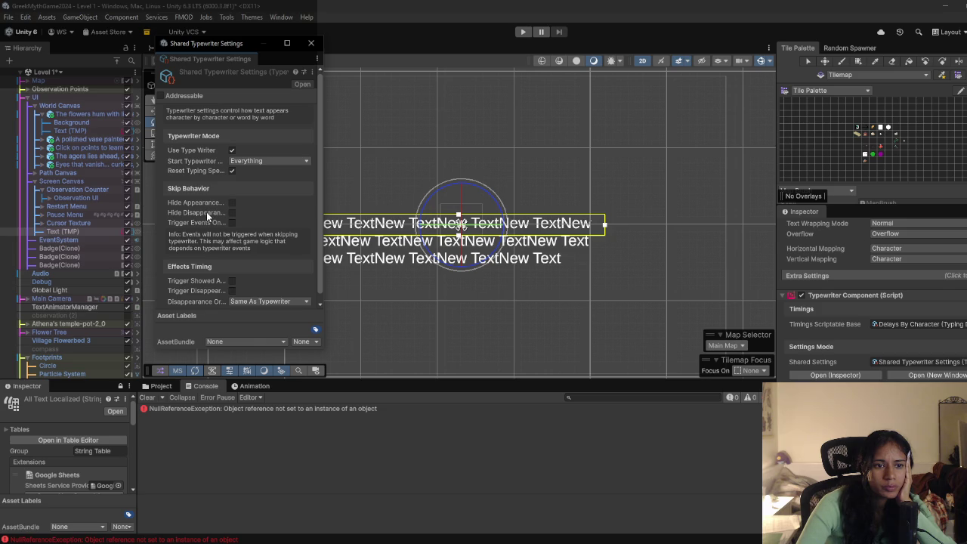
Step: Close the Shared Typewriter Settings window and open the Delays By Character timings asset
{"action": "scroll", "coordinate": [238, 273], "scroll_direction": "down", "scroll_amount": 1}
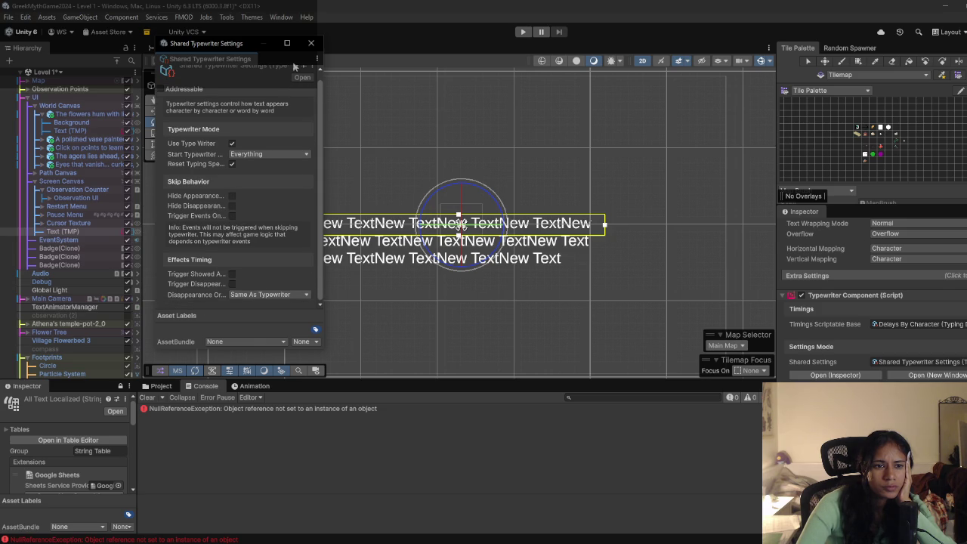
{"action": "left_click", "coordinate": [310, 44]}
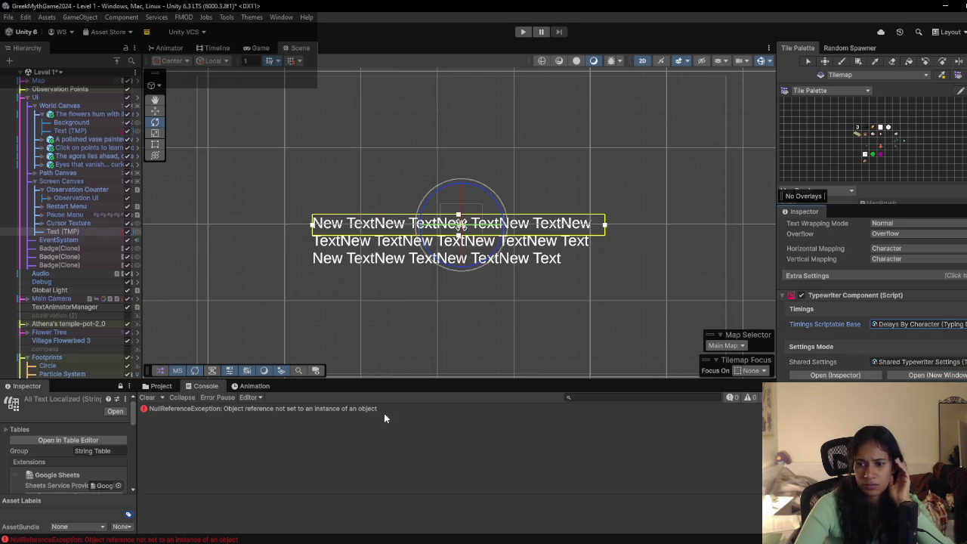
{"action": "key", "text": "ctrl+5"}
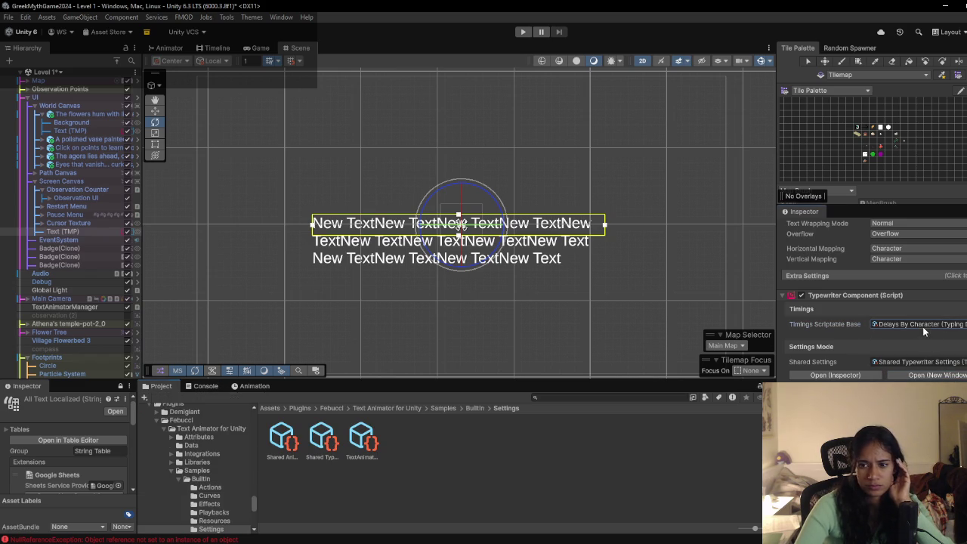
{"action": "double_click", "coordinate": [922, 326]}
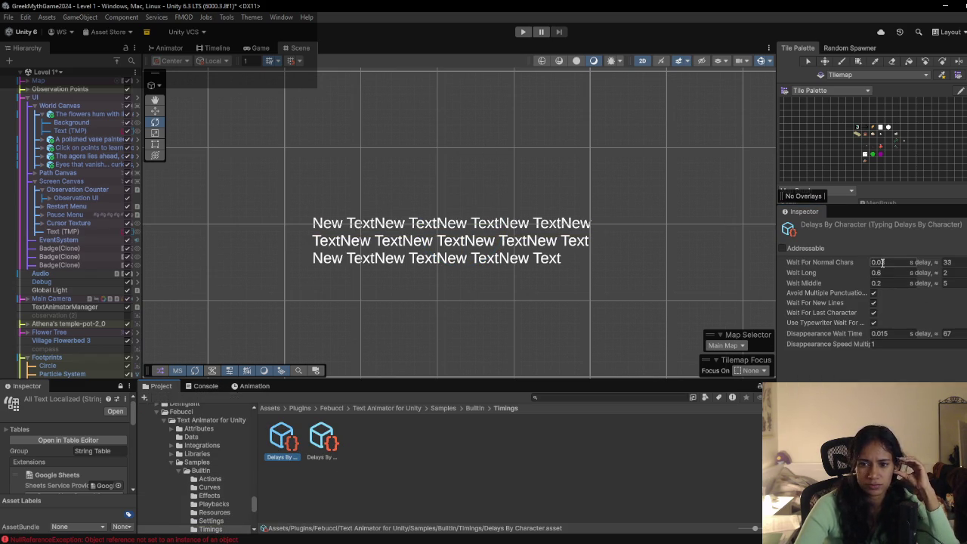
{"action": "key", "text": "alt+Tab"}
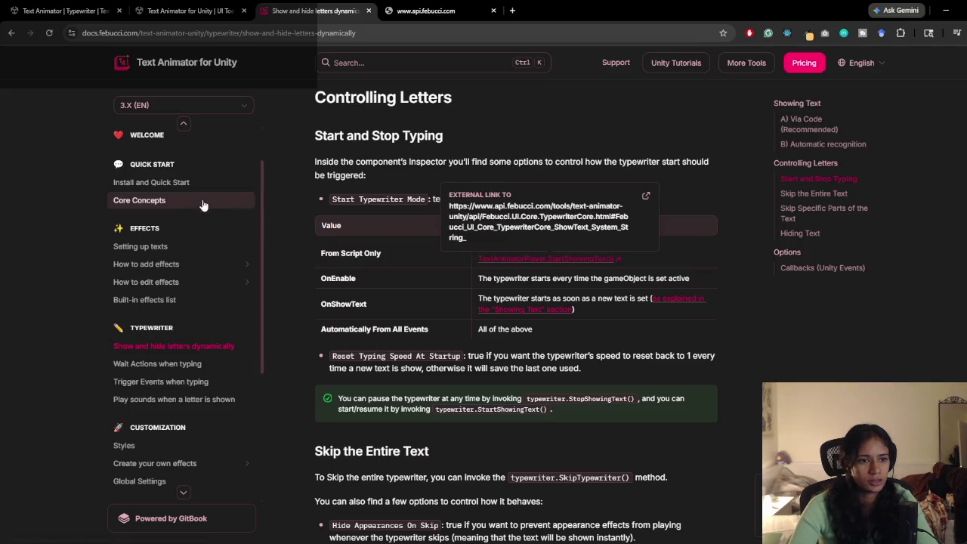
Step: Read the Install and Quick Start docs page down to the 2. Example Scenes section
{"action": "left_click", "coordinate": [176, 182]}
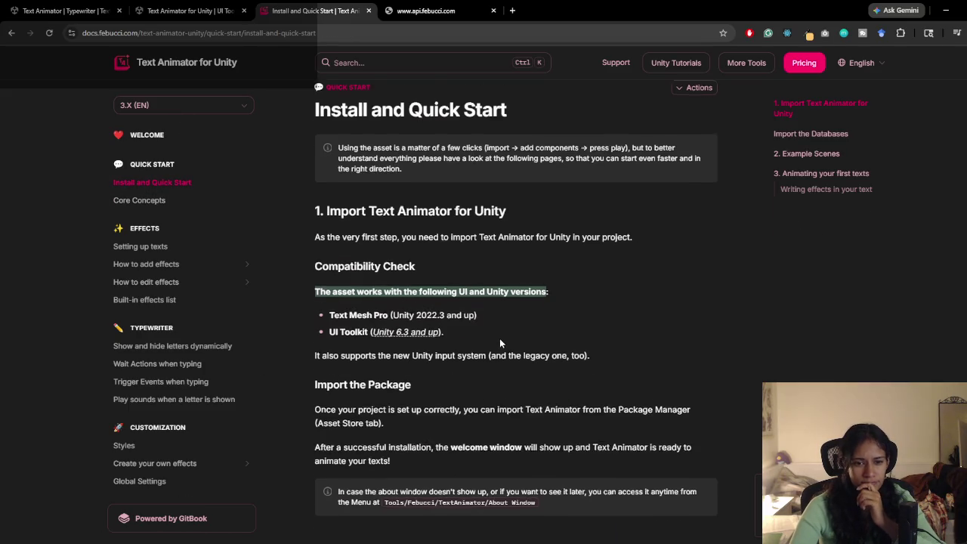
{"action": "scroll", "coordinate": [499, 344], "scroll_direction": "down", "scroll_amount": 8}
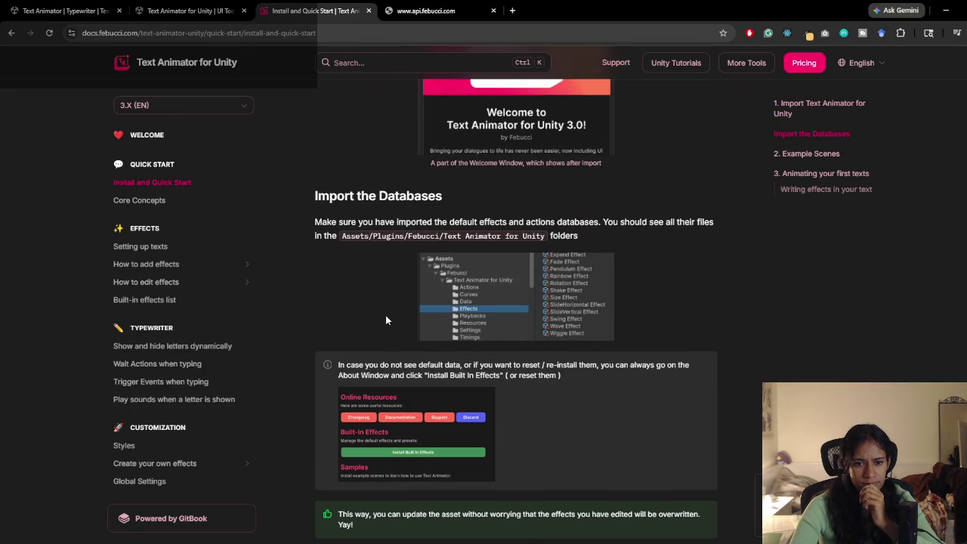
{"action": "scroll", "coordinate": [386, 315], "scroll_direction": "down", "scroll_amount": 2}
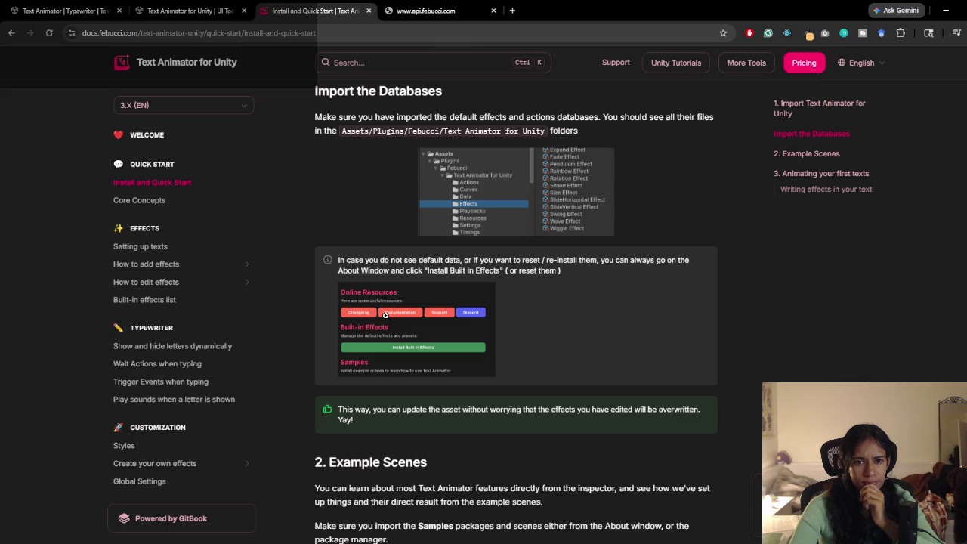
{"action": "scroll", "coordinate": [386, 315], "scroll_direction": "down", "scroll_amount": 10}
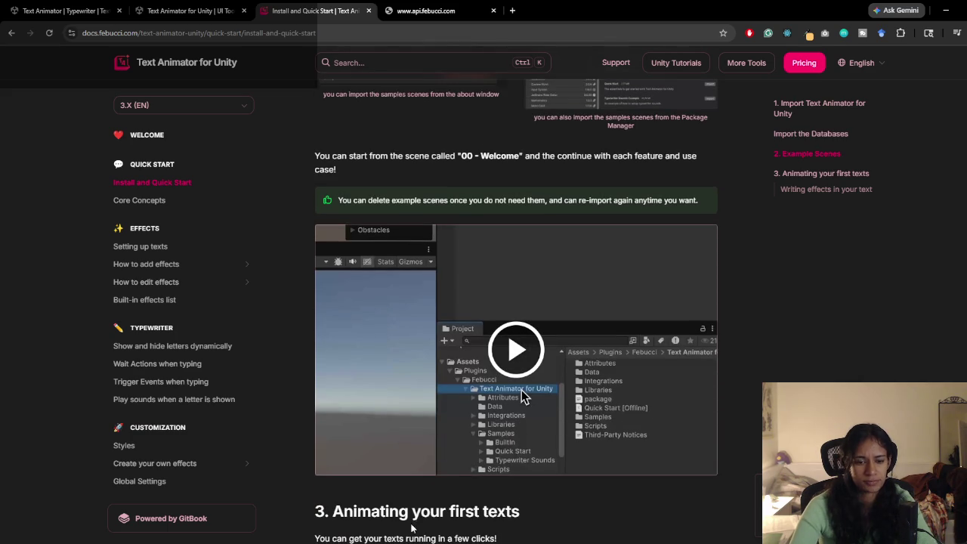
{"action": "key", "text": "alt+Tab"}
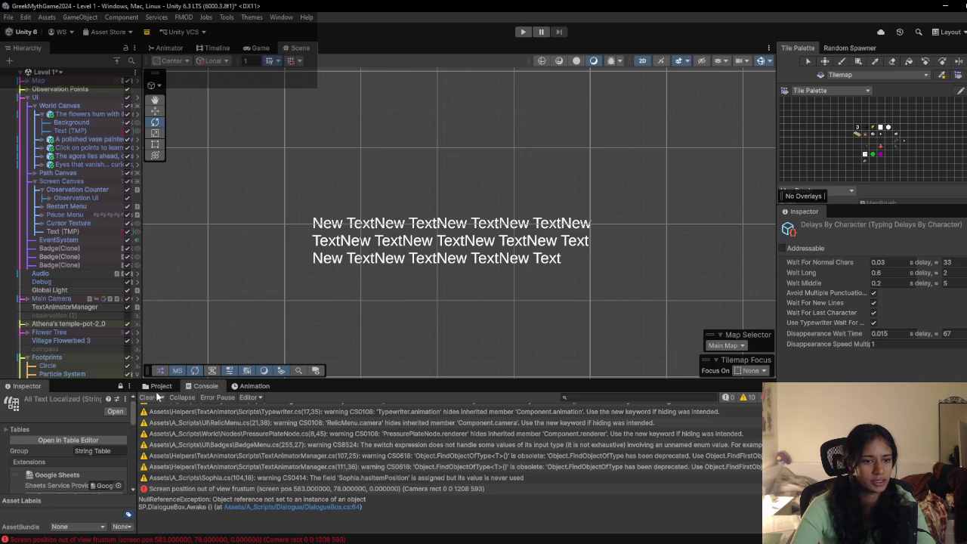
Step: Browse the project files to Febucci > Text Animator for Unity > Samples > Quick Start
{"action": "left_click", "coordinate": [160, 387]}
{"action": "scroll", "coordinate": [195, 481], "scroll_direction": "down", "scroll_amount": 2}
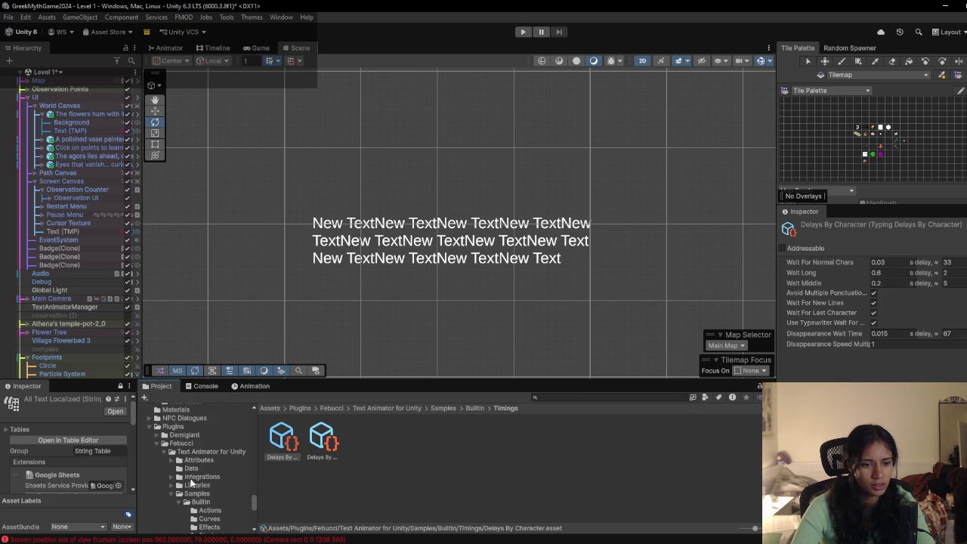
{"action": "scroll", "coordinate": [185, 454], "scroll_direction": "down", "scroll_amount": 2}
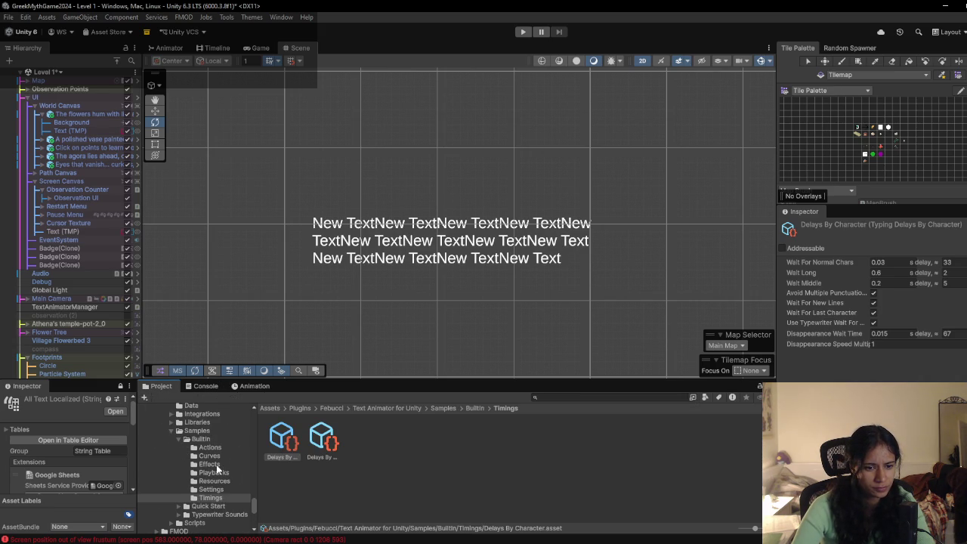
{"action": "scroll", "coordinate": [217, 469], "scroll_direction": "down", "scroll_amount": 2}
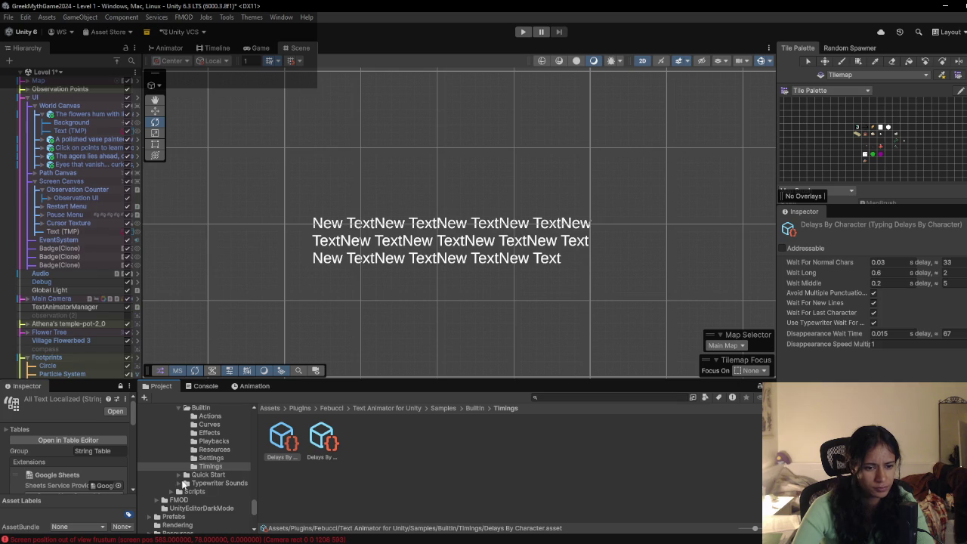
{"action": "scroll", "coordinate": [180, 486], "scroll_direction": "up", "scroll_amount": 2}
{"action": "scroll", "coordinate": [179, 486], "scroll_direction": "up", "scroll_amount": 2}
{"action": "left_click", "coordinate": [189, 412]}
{"action": "double_click", "coordinate": [277, 449]}
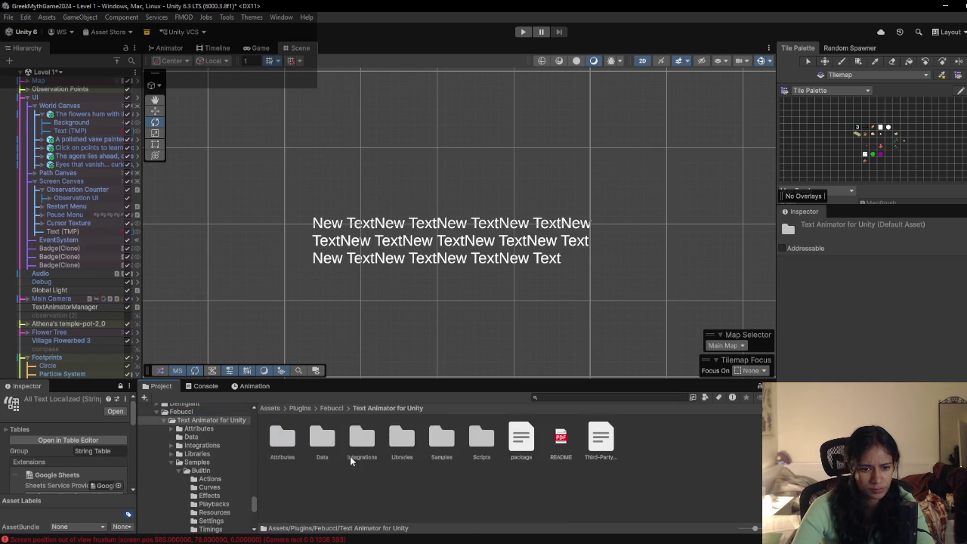
{"action": "double_click", "coordinate": [440, 443]}
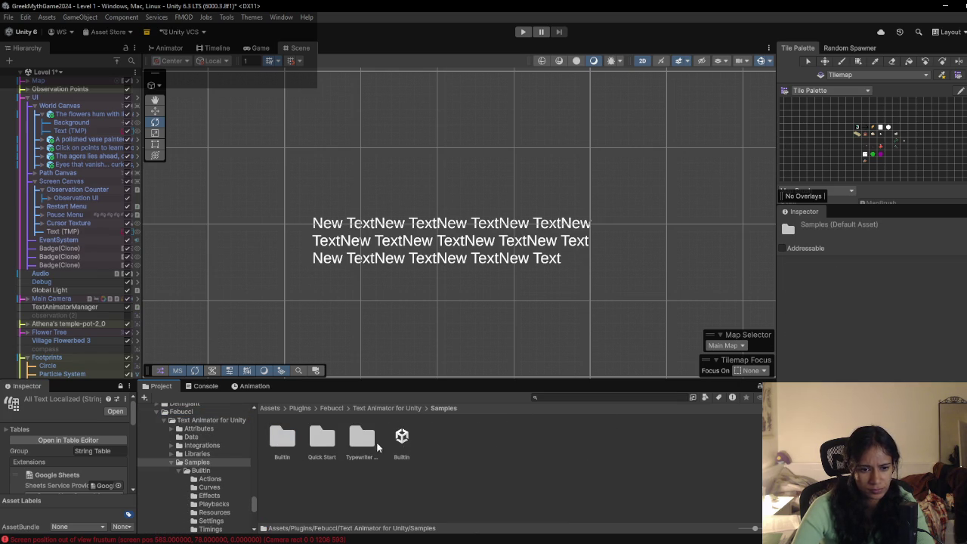
{"action": "double_click", "coordinate": [322, 445]}
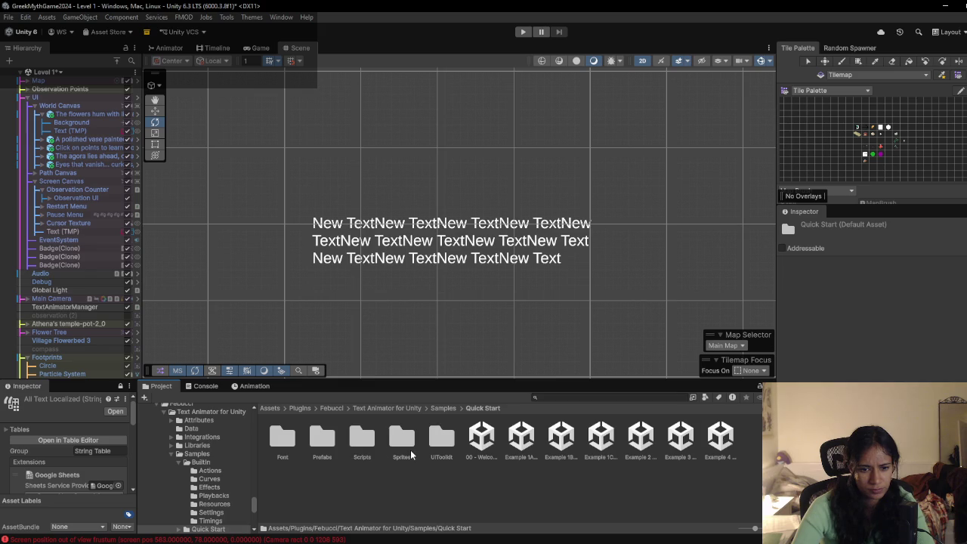
Step: Open the 00 - Welcome sample scene, saving the Level 1 changes first
{"action": "left_click", "coordinate": [482, 442]}
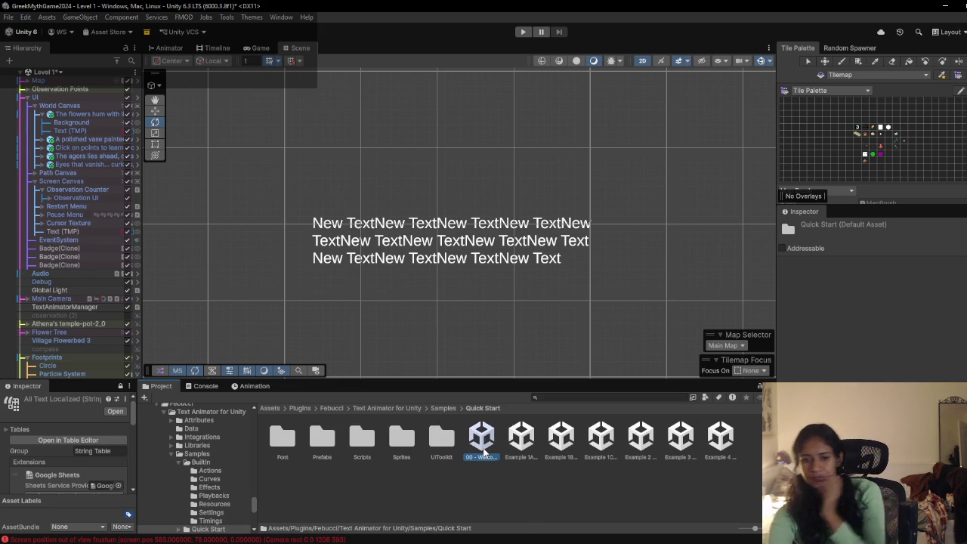
{"action": "double_click", "coordinate": [482, 442]}
{"action": "left_click", "coordinate": [480, 299]}
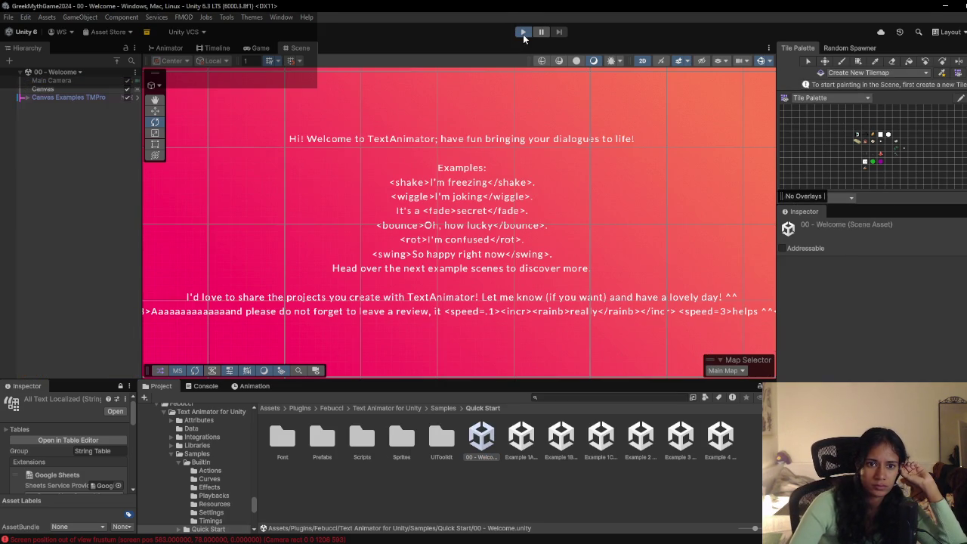
Step: Run the Welcome sample, then select and frame its Text (TMP) under Canvas Examples TMPro
{"action": "left_click", "coordinate": [523, 34]}
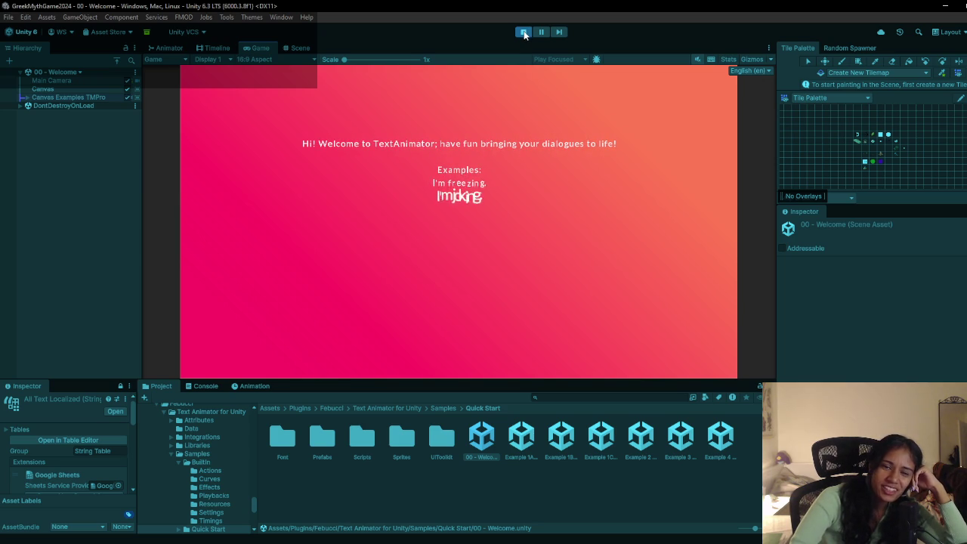
{"action": "left_click", "coordinate": [524, 32]}
{"action": "left_click", "coordinate": [27, 97]}
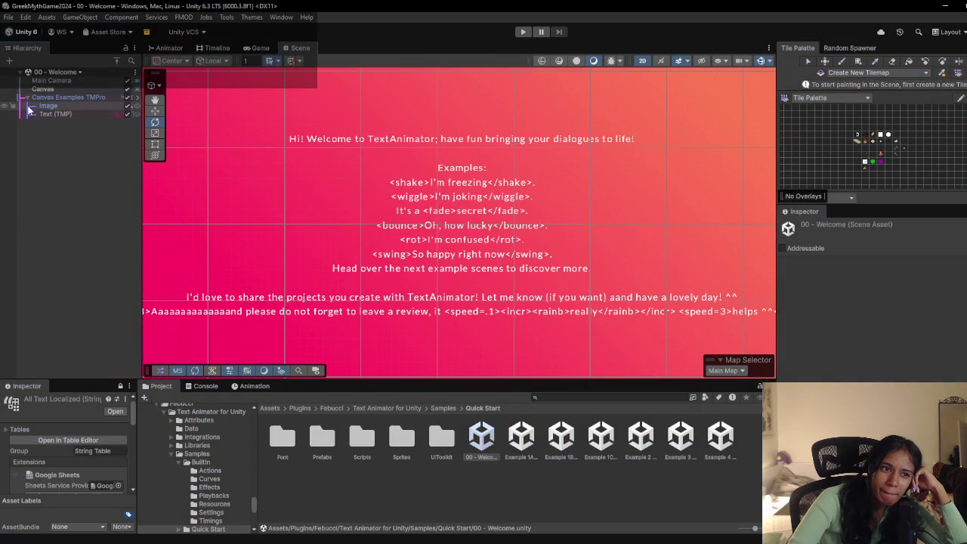
{"action": "left_click", "coordinate": [48, 114]}
{"action": "key", "text": "f"}
Step: Review the sample text's Inspector components, then switch back to the Level 1 scene
{"action": "scroll", "coordinate": [807, 332], "scroll_direction": "down", "scroll_amount": 2}
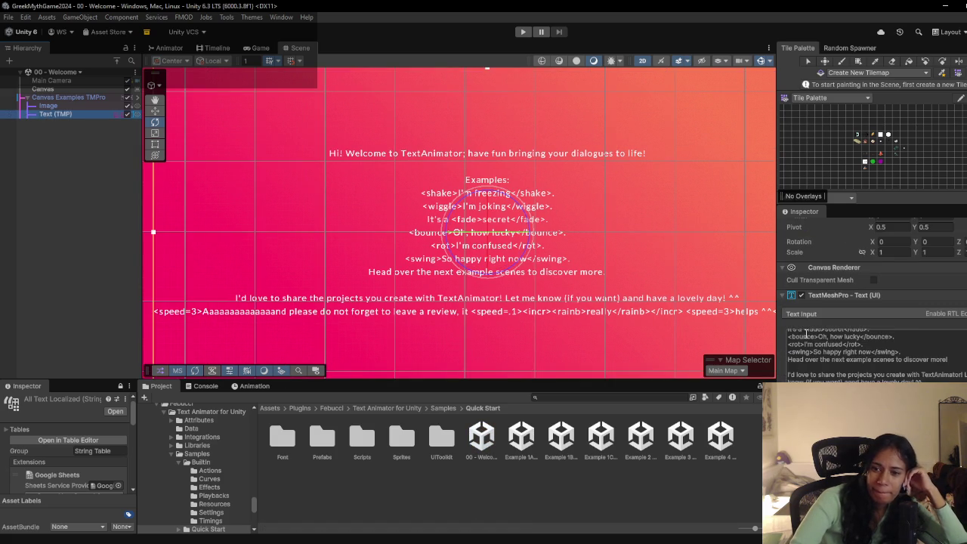
{"action": "scroll", "coordinate": [837, 345], "scroll_direction": "down", "scroll_amount": 5}
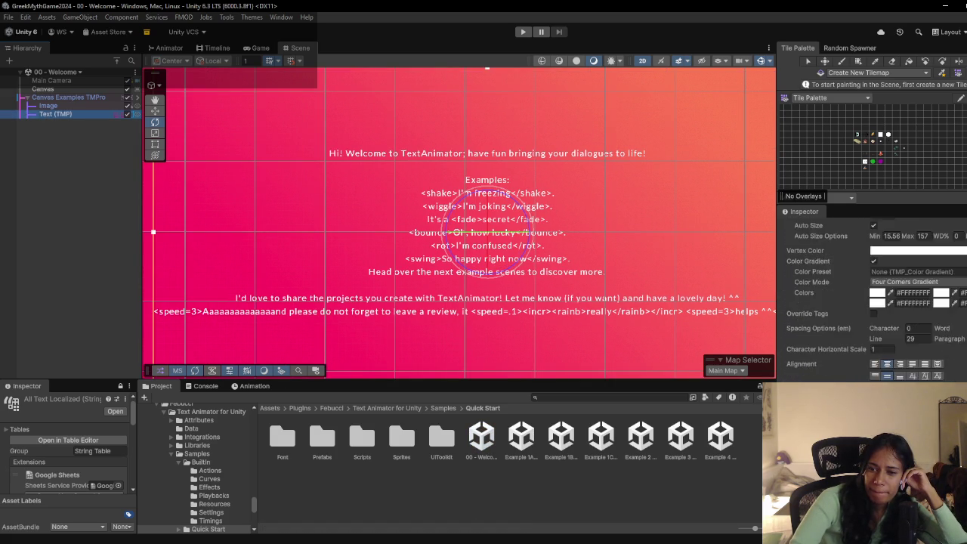
{"action": "scroll", "coordinate": [875, 302], "scroll_direction": "down", "scroll_amount": 5}
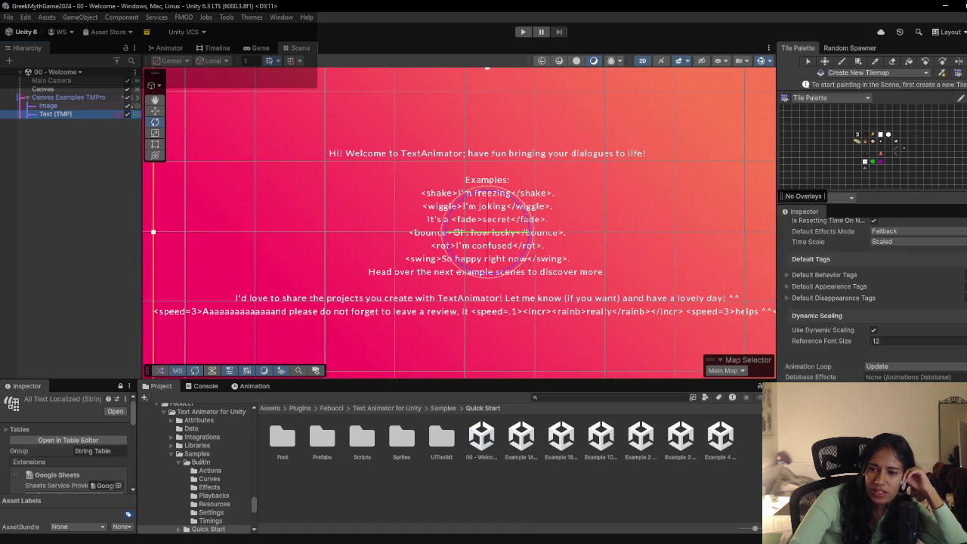
{"action": "scroll", "coordinate": [875, 302], "scroll_direction": "down", "scroll_amount": 8}
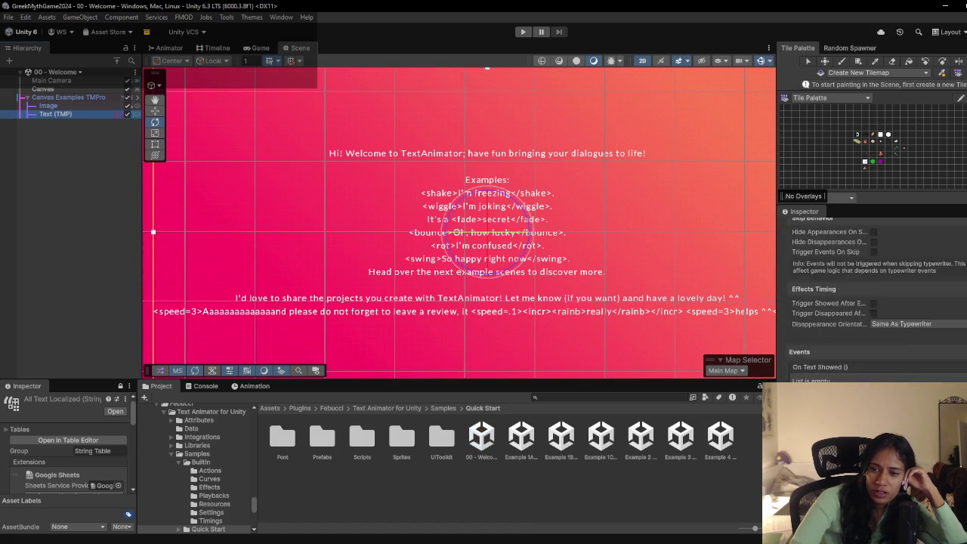
{"action": "left_click", "coordinate": [57, 72]}
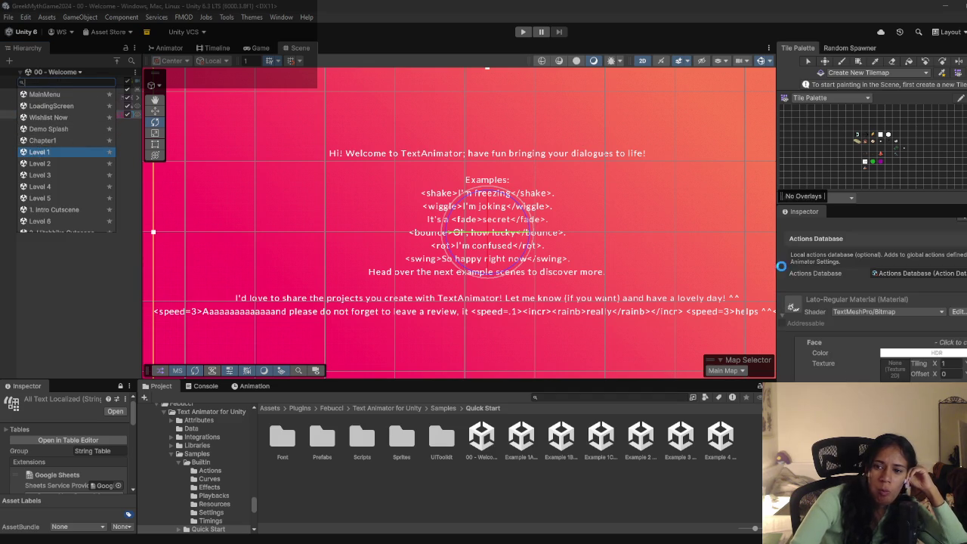
{"action": "left_click", "coordinate": [46, 152]}
Step: Select the Text (TMP) inside UI > World Canvas > flowers dialogue box
{"action": "left_click", "coordinate": [26, 98]}
{"action": "left_click", "coordinate": [34, 106]}
{"action": "left_click", "coordinate": [42, 114]}
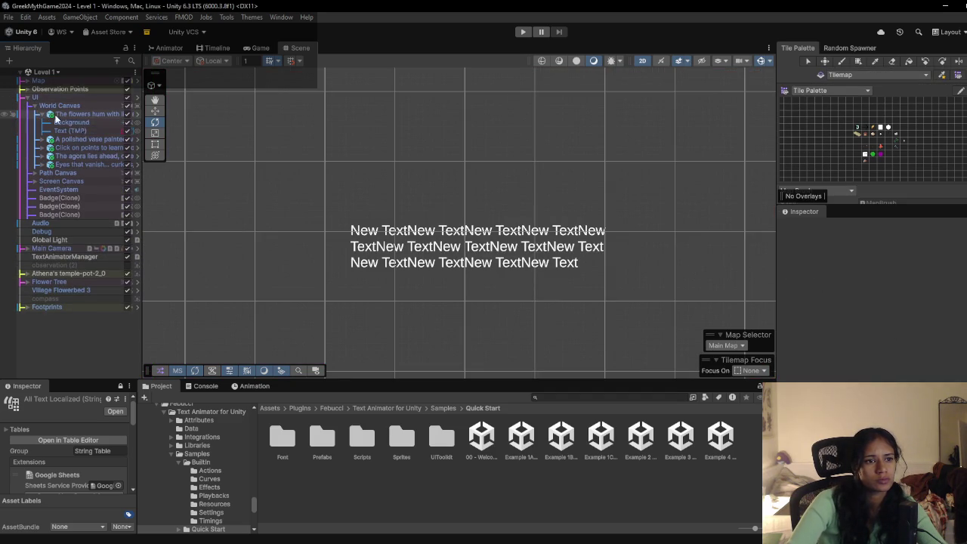
{"action": "left_click", "coordinate": [75, 114]}
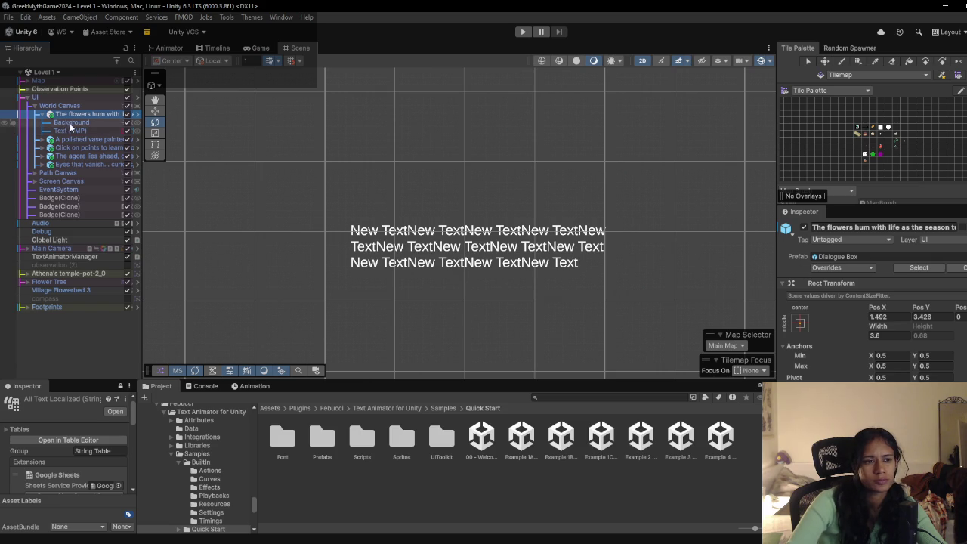
{"action": "left_click", "coordinate": [76, 130]}
Step: Set its Text Animator Shared Settings to Shared Animator Settings and playtest Level 1
{"action": "scroll", "coordinate": [845, 291], "scroll_direction": "down", "scroll_amount": 3}
{"action": "scroll", "coordinate": [846, 291], "scroll_direction": "down", "scroll_amount": 10}
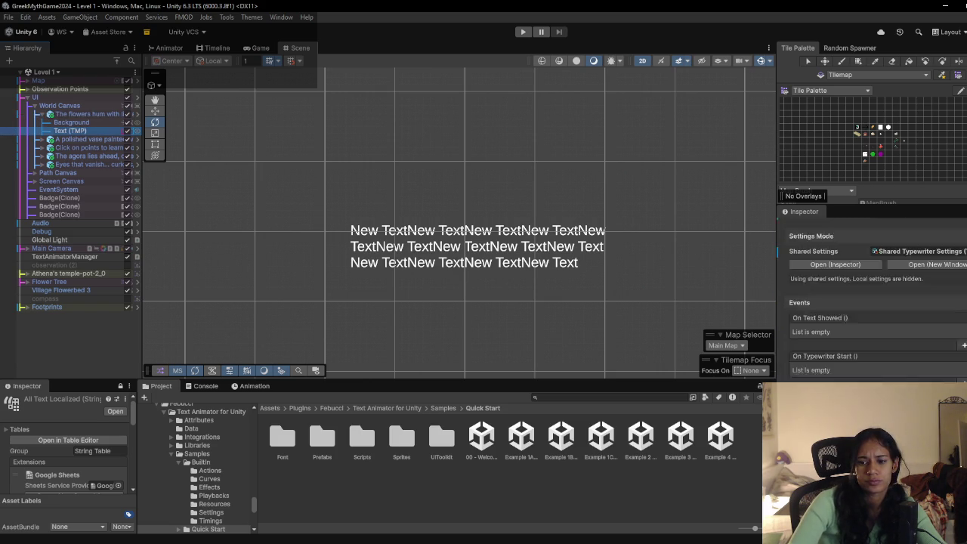
{"action": "scroll", "coordinate": [793, 282], "scroll_direction": "down", "scroll_amount": 4}
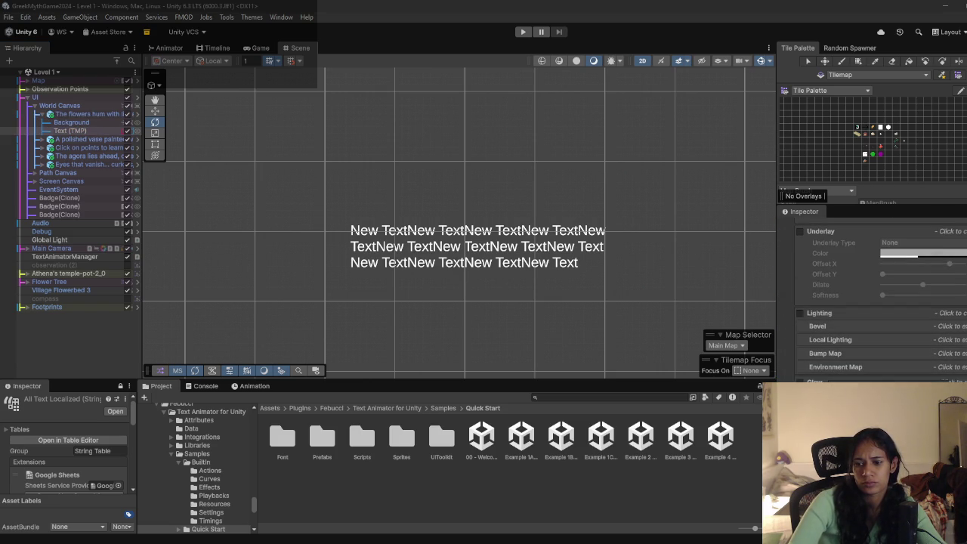
{"action": "scroll", "coordinate": [850, 337], "scroll_direction": "up", "scroll_amount": 3}
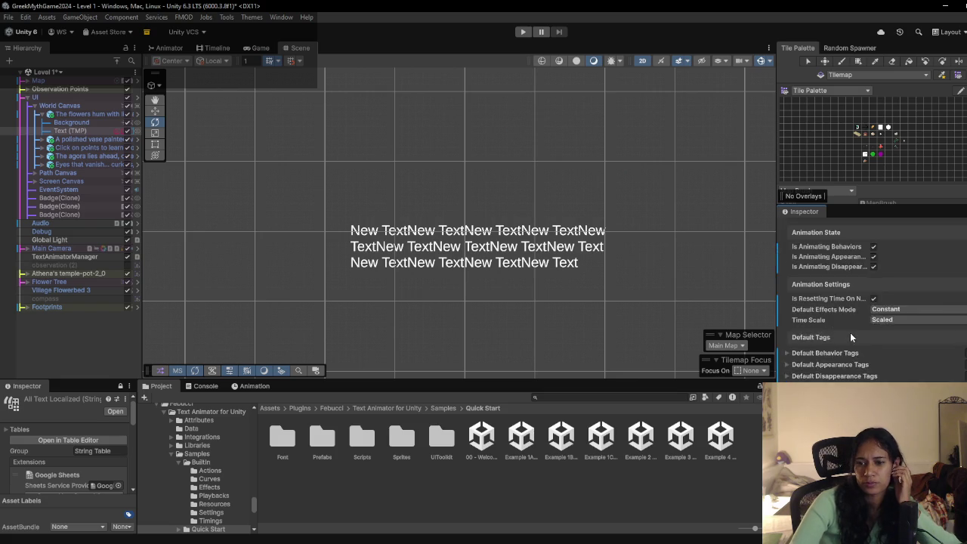
{"action": "scroll", "coordinate": [850, 337], "scroll_direction": "up", "scroll_amount": 3}
{"action": "left_click", "coordinate": [964, 316]}
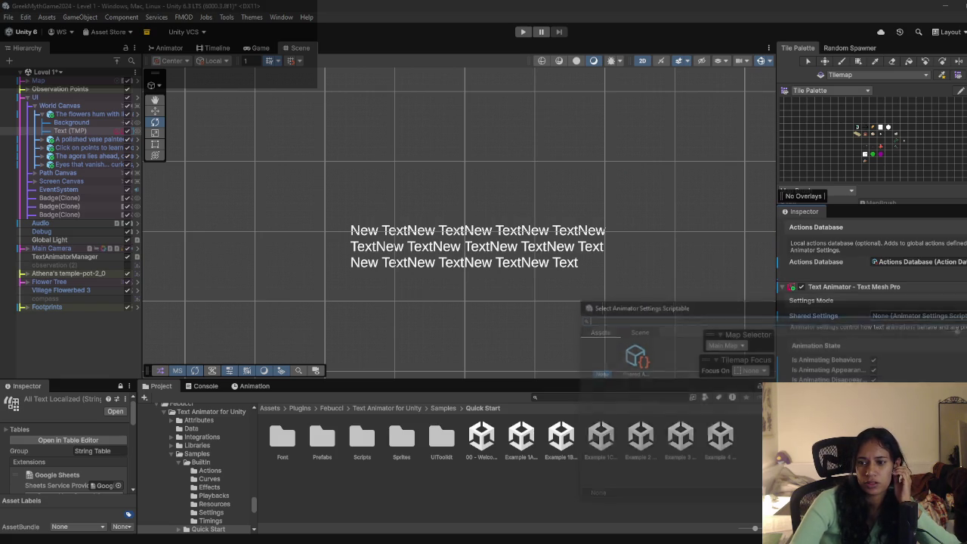
{"action": "left_click", "coordinate": [639, 363]}
{"action": "double_click", "coordinate": [640, 362]}
{"action": "scroll", "coordinate": [824, 353], "scroll_direction": "down", "scroll_amount": 1}
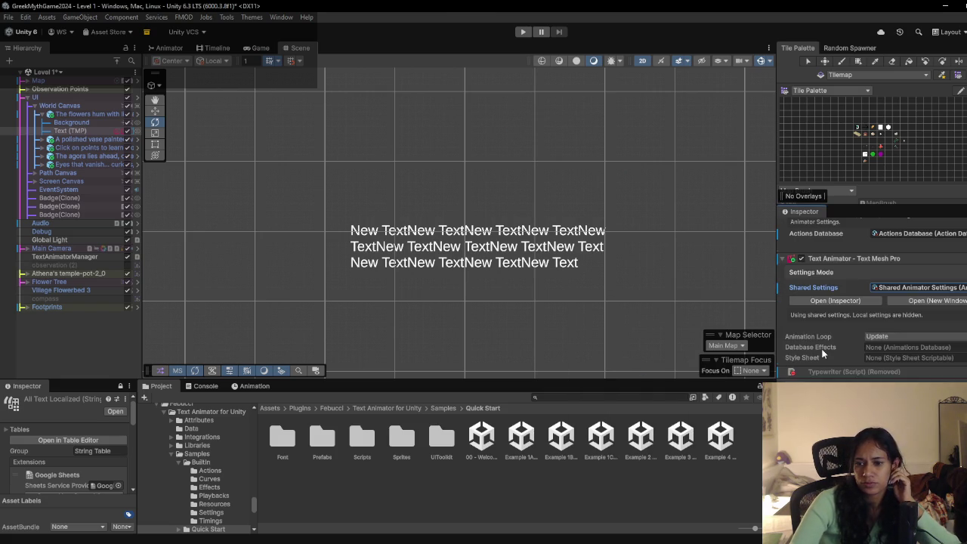
{"action": "left_click", "coordinate": [523, 32]}
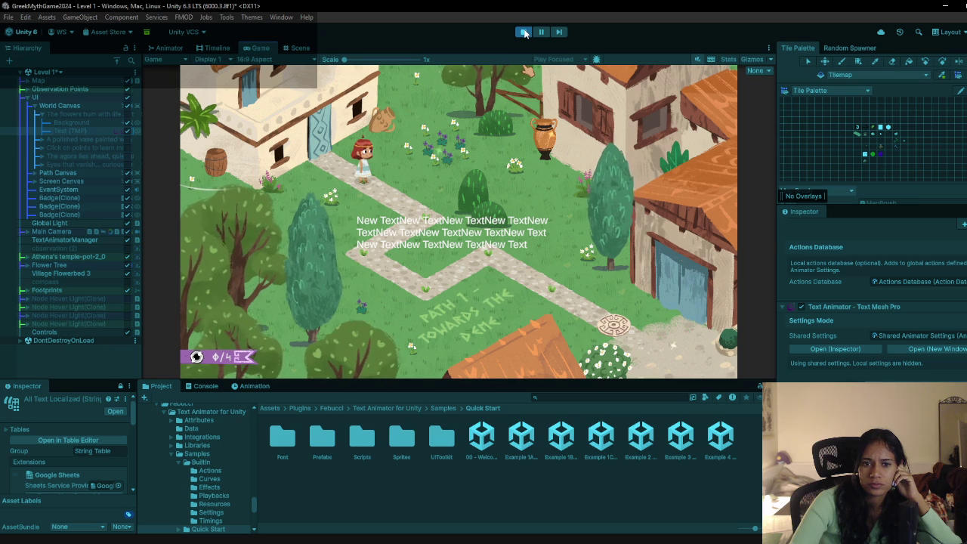
Step: Trigger the flowers dialogue in the running game, then stop the playtest
{"action": "left_click", "coordinate": [444, 151]}
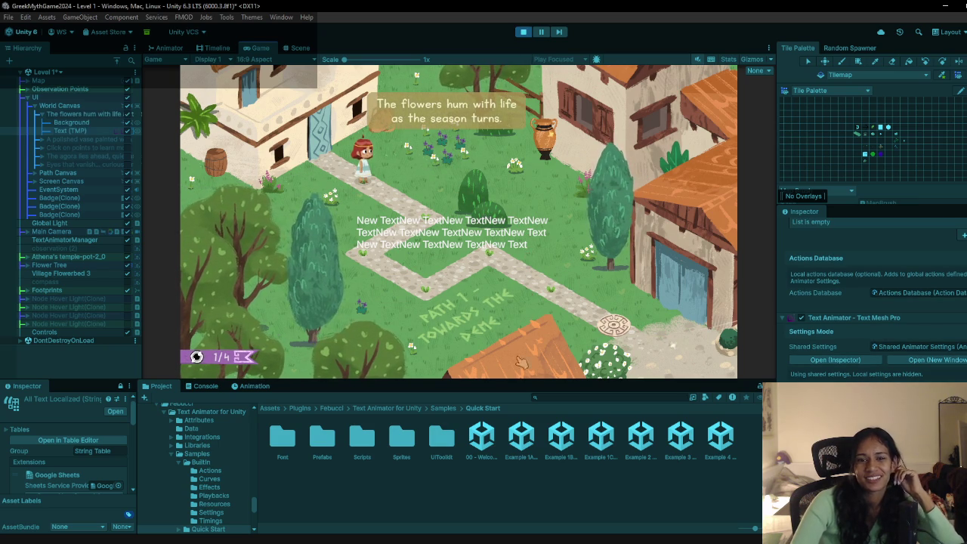
{"action": "left_click", "coordinate": [521, 437]}
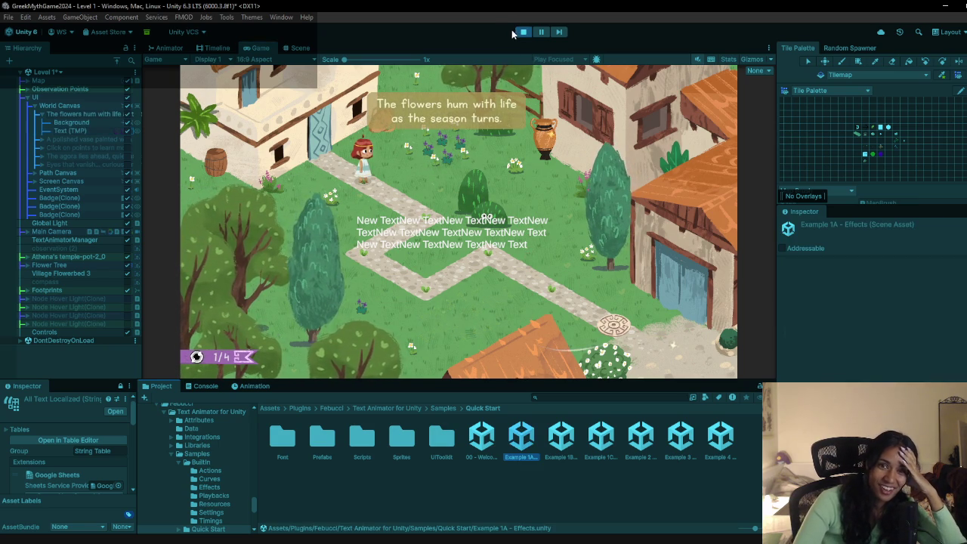
{"action": "left_click", "coordinate": [521, 32]}
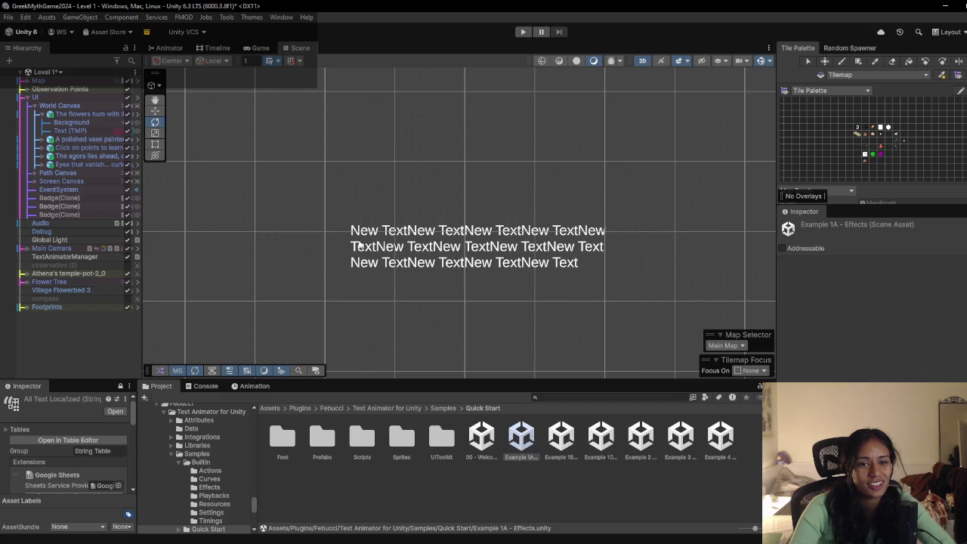
Step: Delete the stray placeholder Text (TMP) under Screen Canvas
{"action": "left_click", "coordinate": [35, 181]}
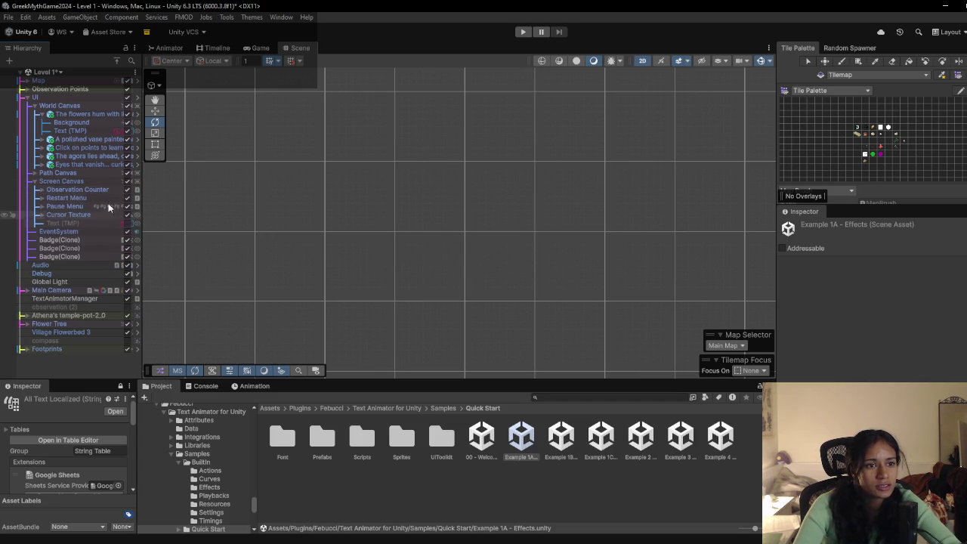
{"action": "left_click", "coordinate": [77, 223]}
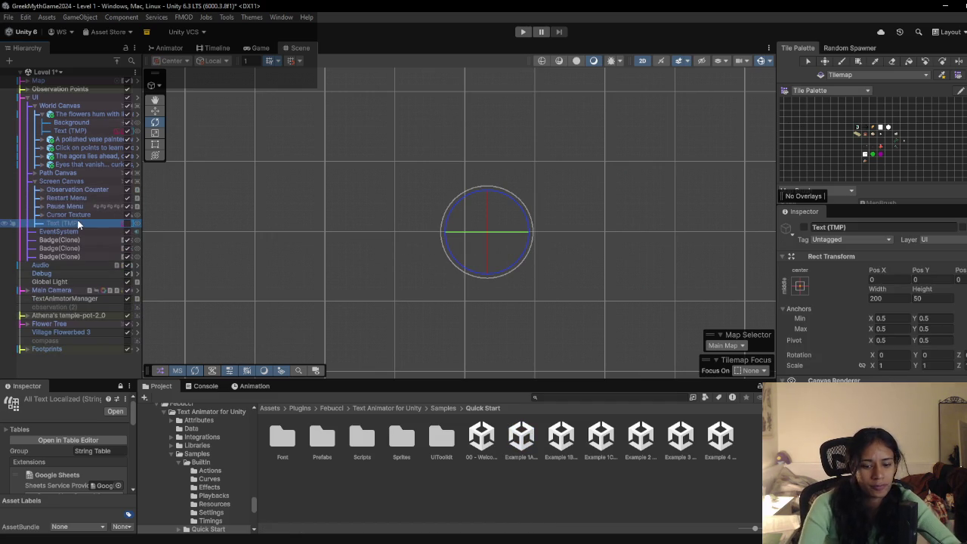
{"action": "key", "text": "Delete"}
Step: Select the dialogue Text (TMP) and locate its Shared Animator Settings asset in the project
{"action": "left_click", "coordinate": [77, 129]}
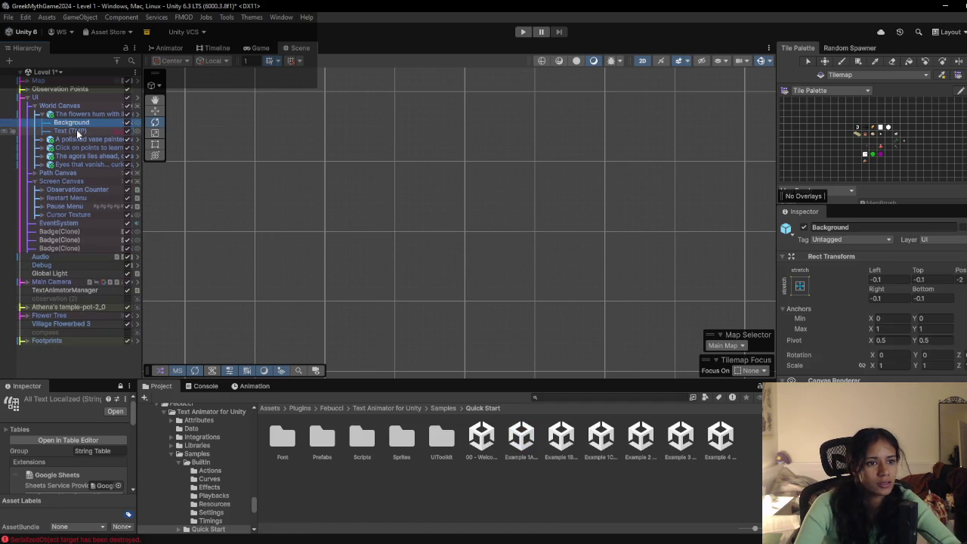
{"action": "scroll", "coordinate": [860, 359], "scroll_direction": "down", "scroll_amount": 10}
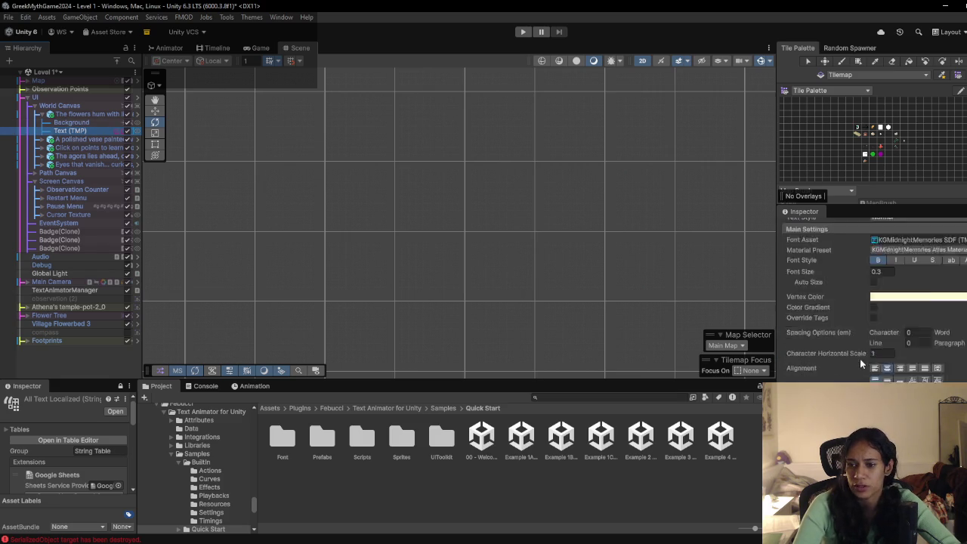
{"action": "scroll", "coordinate": [847, 355], "scroll_direction": "up", "scroll_amount": 5}
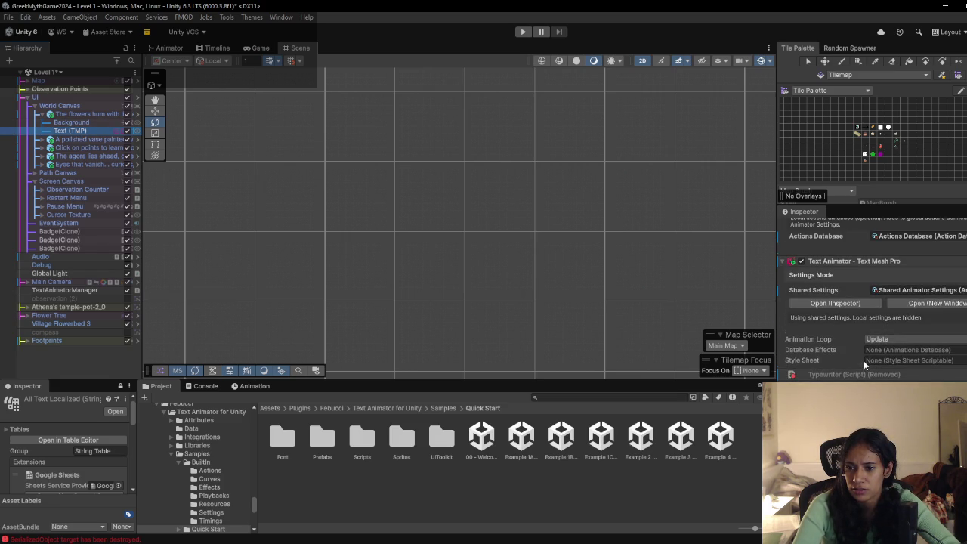
{"action": "left_click", "coordinate": [948, 291]}
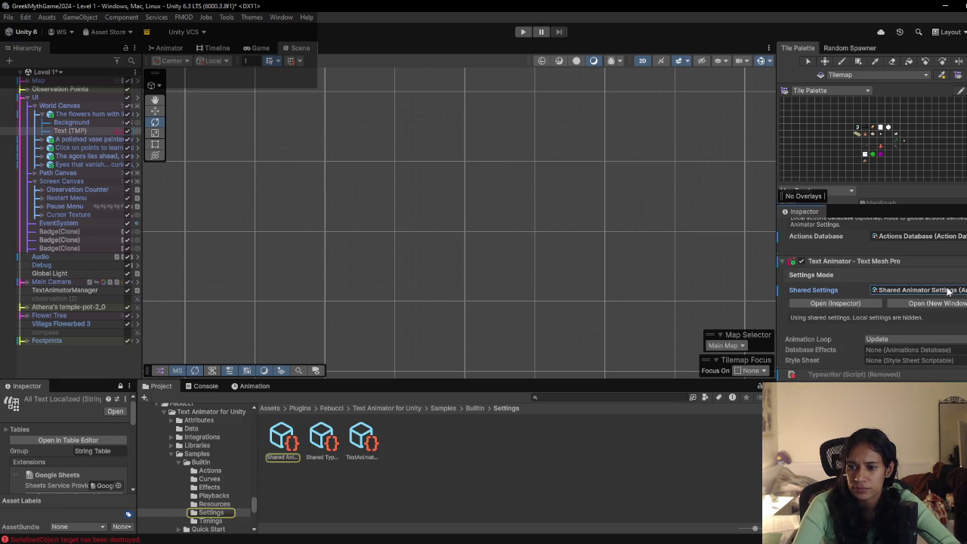
Step: Stop the playtest and change Shared Animator Settings Time Scale from Scaled to Unscaled
{"action": "left_click", "coordinate": [288, 441]}
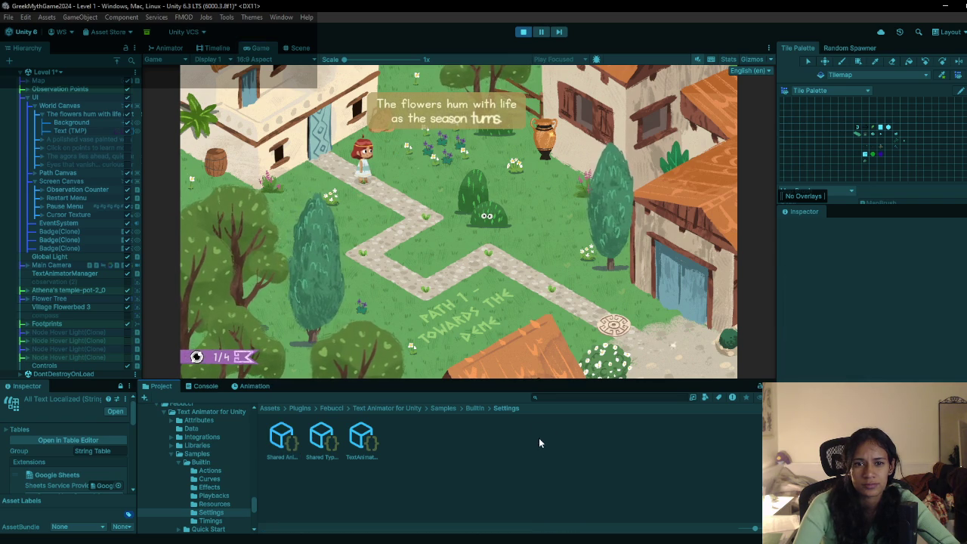
{"action": "left_click", "coordinate": [522, 33]}
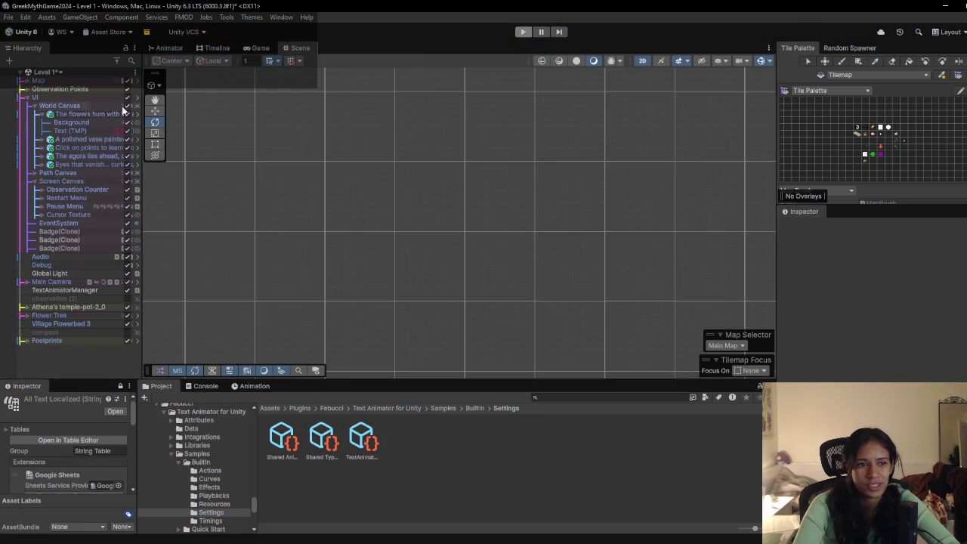
{"action": "left_click", "coordinate": [70, 131]}
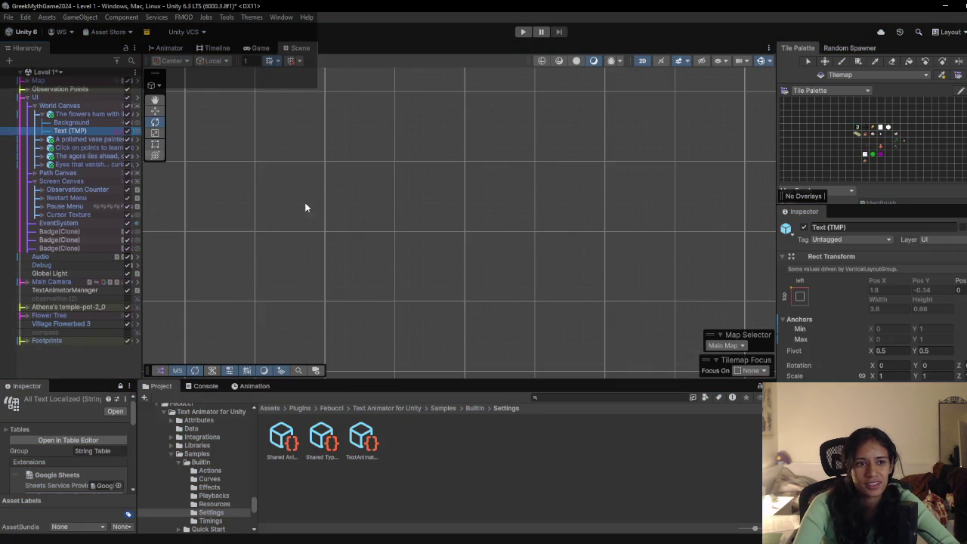
{"action": "scroll", "coordinate": [942, 337], "scroll_direction": "down", "scroll_amount": 10}
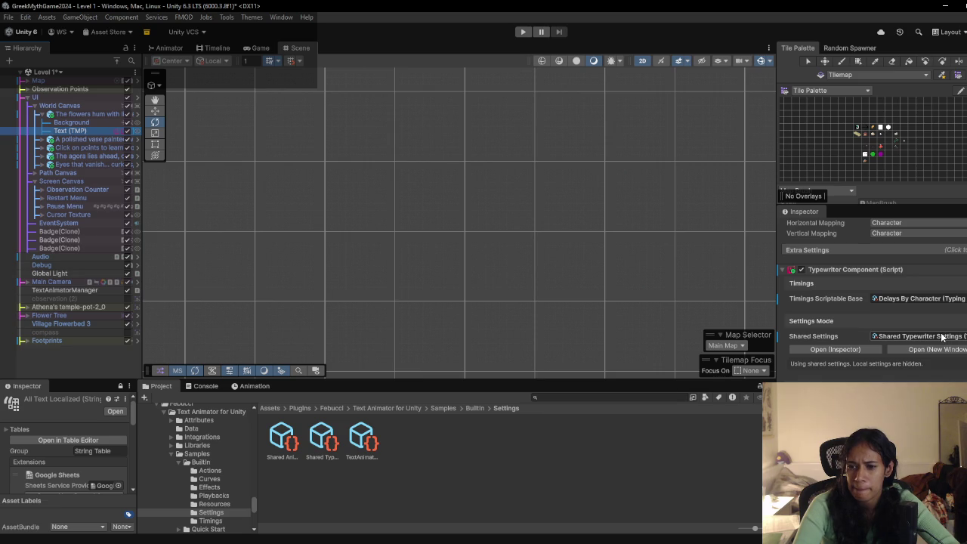
{"action": "scroll", "coordinate": [877, 328], "scroll_direction": "down", "scroll_amount": 10}
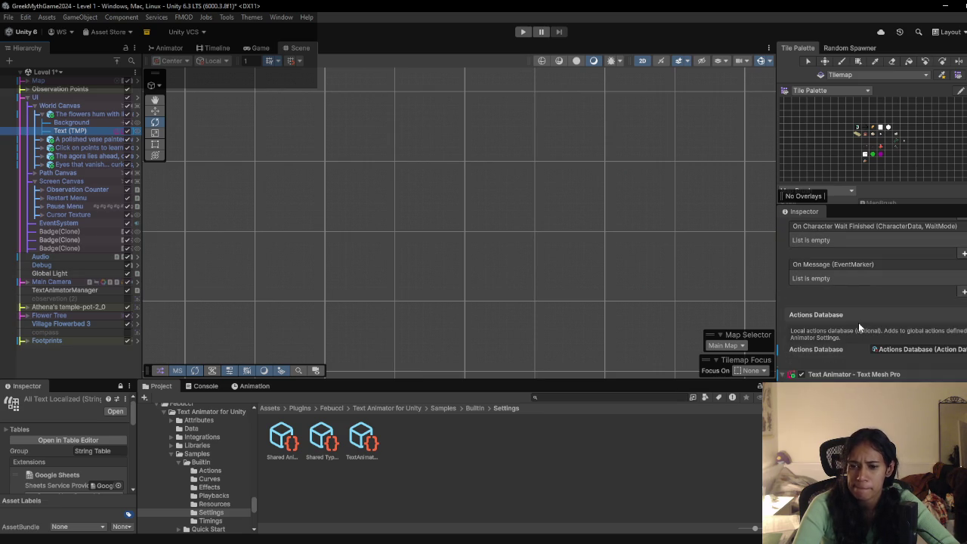
{"action": "scroll", "coordinate": [858, 326], "scroll_direction": "down", "scroll_amount": 2}
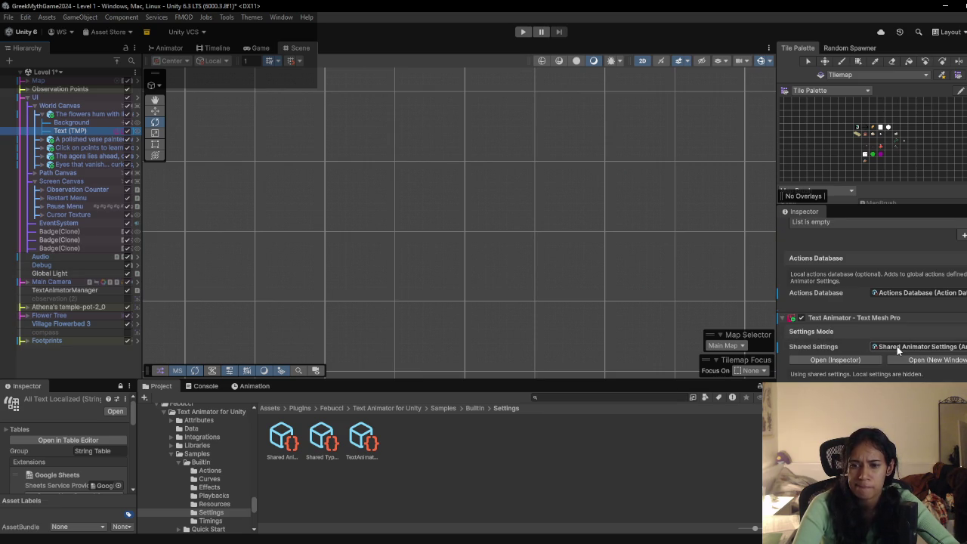
{"action": "right_click", "coordinate": [284, 447]}
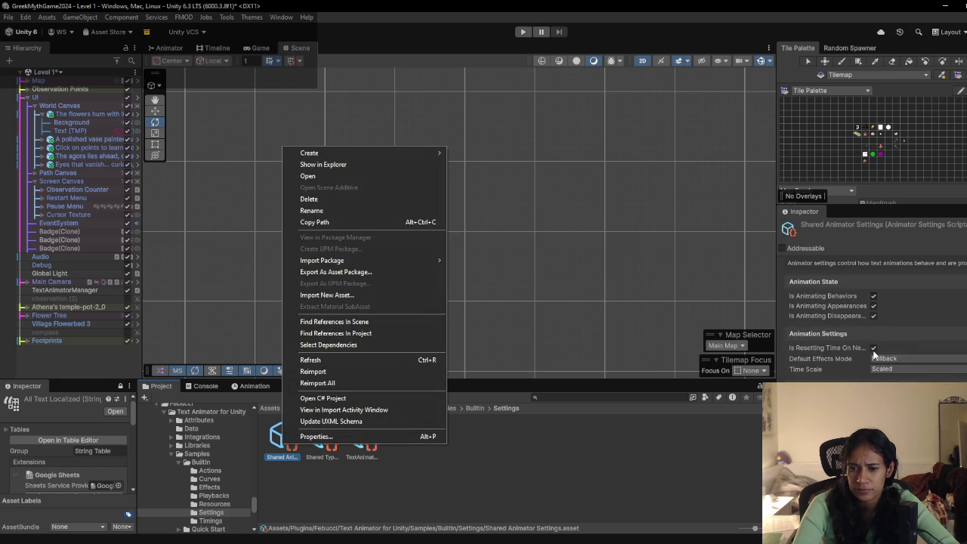
{"action": "left_click", "coordinate": [892, 367]}
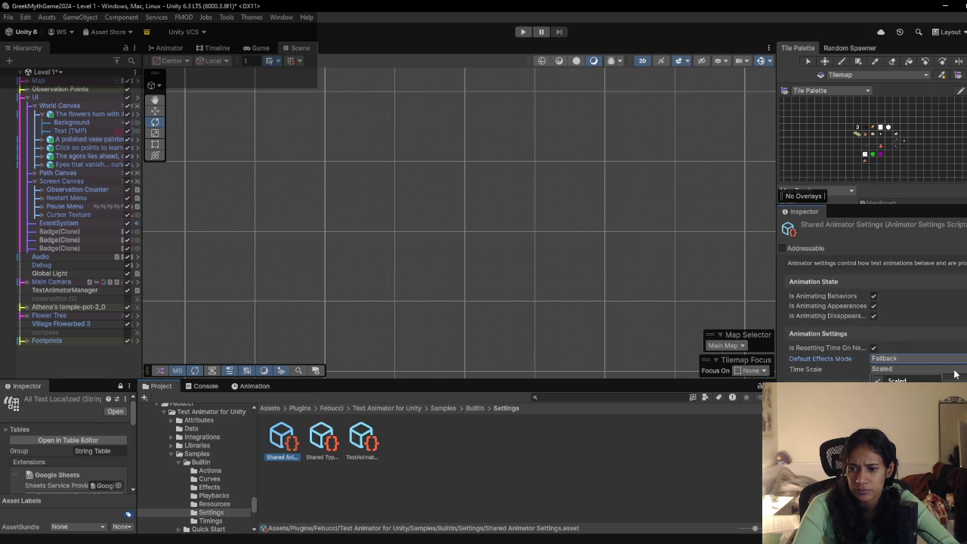
{"action": "left_click", "coordinate": [899, 390]}
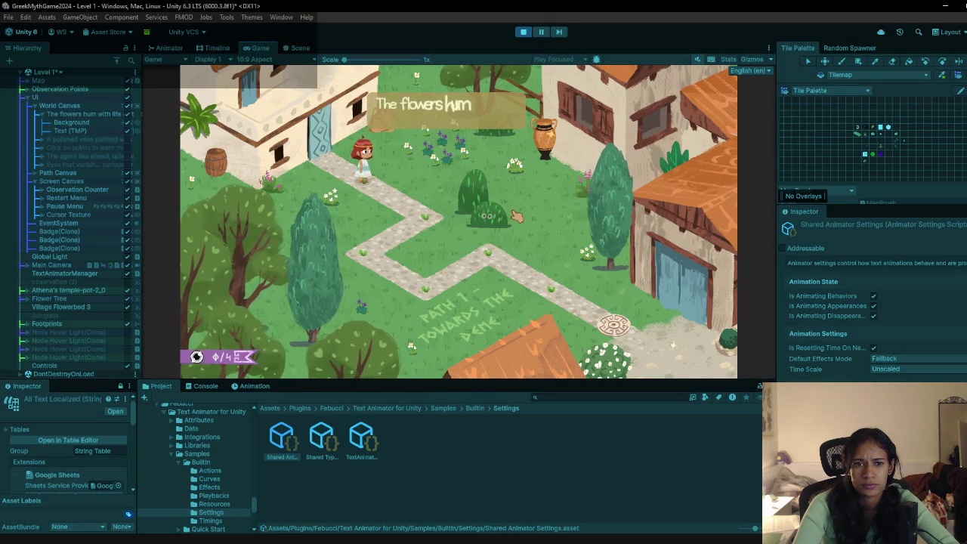
Step: Stop the next playtest and review the dialogue Text (TMP) settings in the Inspector
{"action": "key", "text": "ctrl+p"}
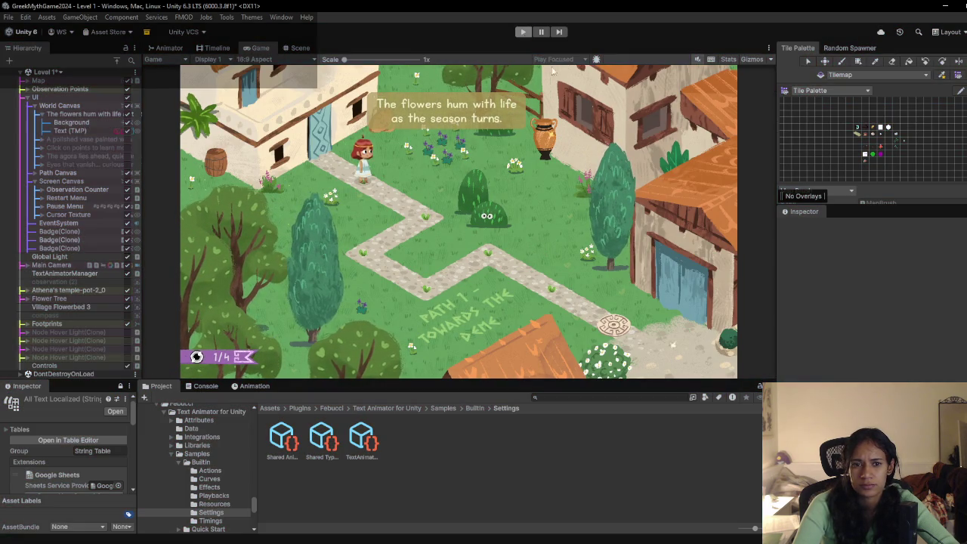
{"action": "left_click", "coordinate": [100, 130]}
{"action": "scroll", "coordinate": [869, 302], "scroll_direction": "down", "scroll_amount": 10}
{"action": "scroll", "coordinate": [880, 356], "scroll_direction": "down", "scroll_amount": 3}
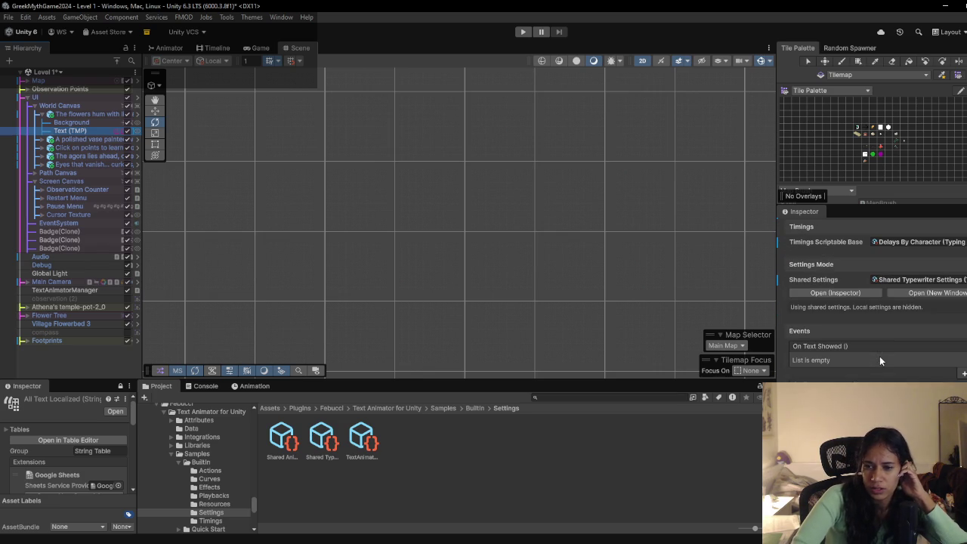
{"action": "scroll", "coordinate": [861, 347], "scroll_direction": "down", "scroll_amount": 5}
{"action": "scroll", "coordinate": [860, 344], "scroll_direction": "down", "scroll_amount": 5}
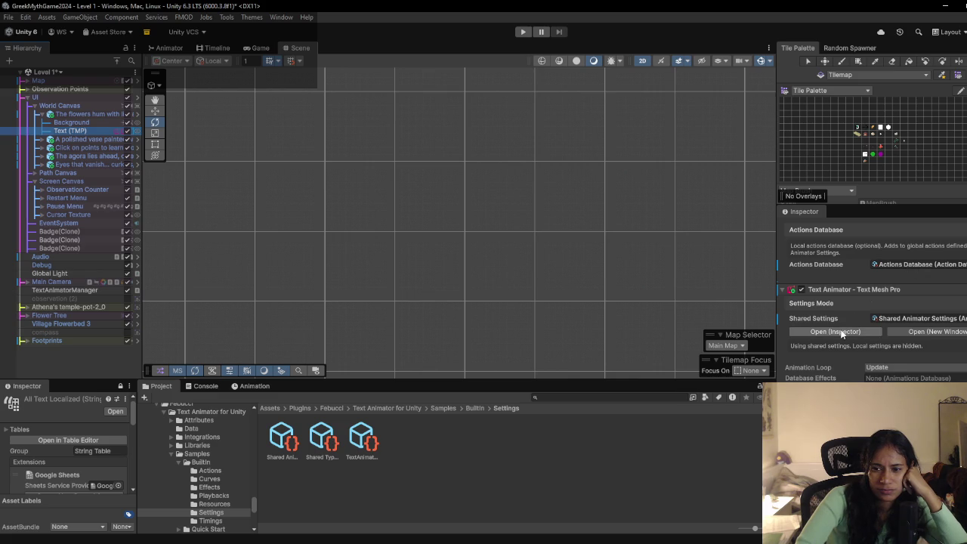
Step: Open Shared Animator Settings in a widened floating window and inspect its default tag lists
{"action": "left_click", "coordinate": [913, 331]}
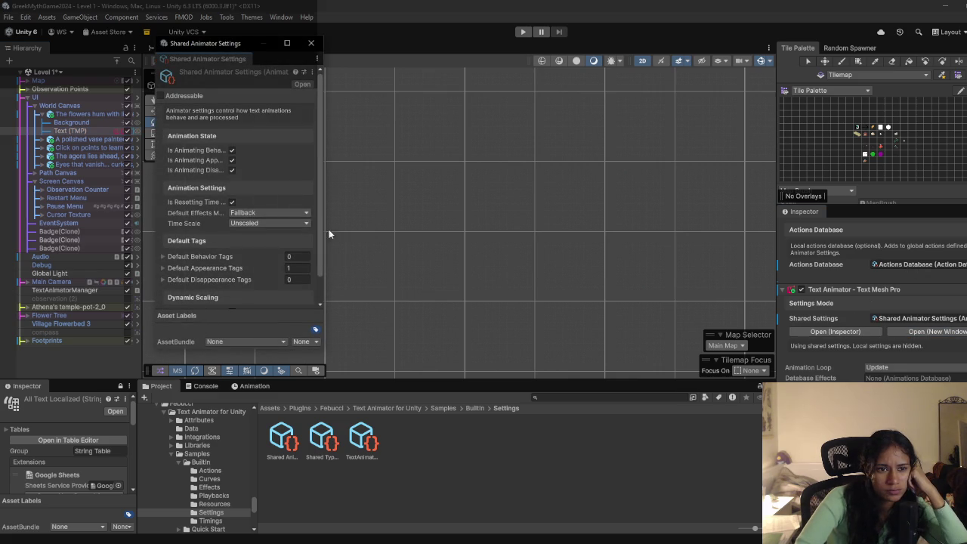
{"action": "left_click_drag", "start_coordinate": [325, 214], "coordinate": [541, 214]}
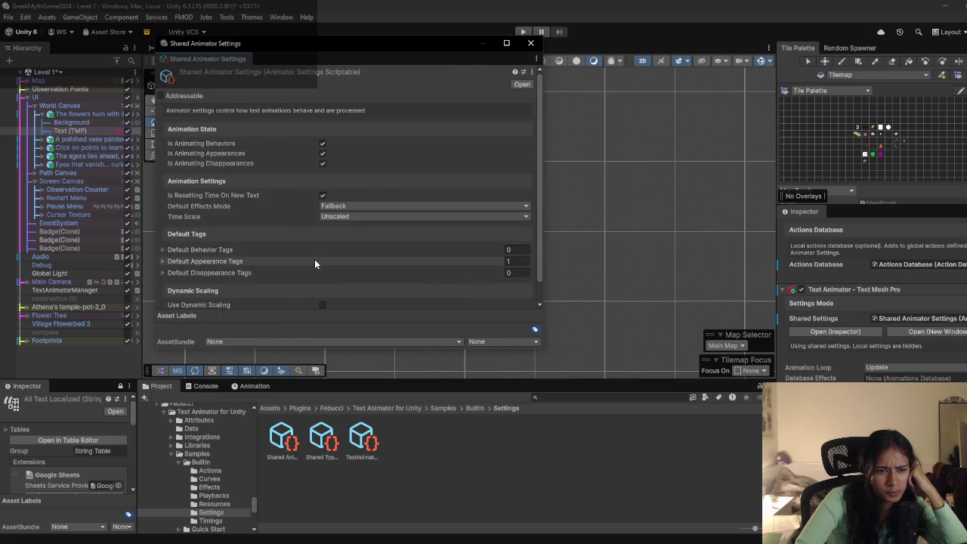
{"action": "left_click", "coordinate": [162, 236]}
{"action": "left_click", "coordinate": [162, 236]}
{"action": "left_click", "coordinate": [163, 226]}
{"action": "left_click", "coordinate": [163, 226]}
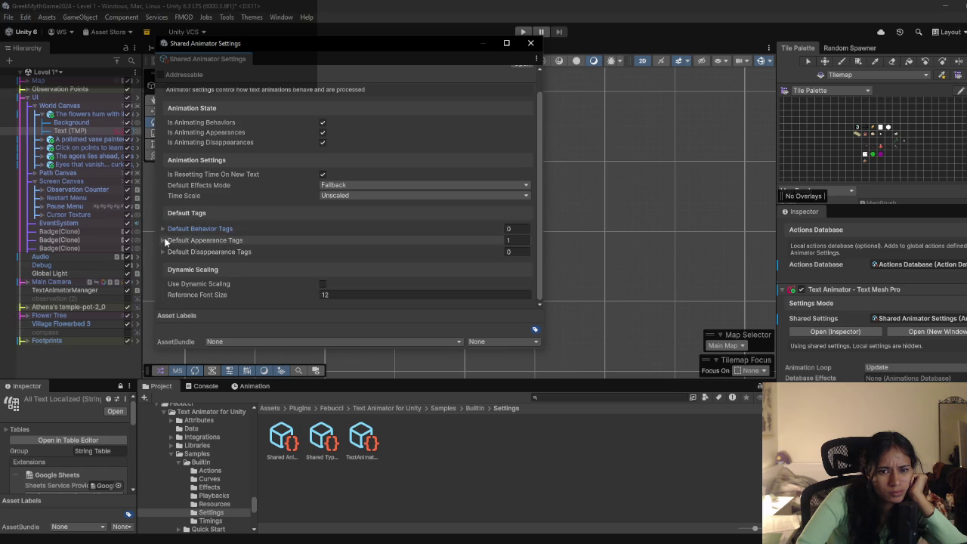
{"action": "left_click", "coordinate": [164, 251]}
{"action": "left_click", "coordinate": [164, 251]}
{"action": "left_click", "coordinate": [164, 241]}
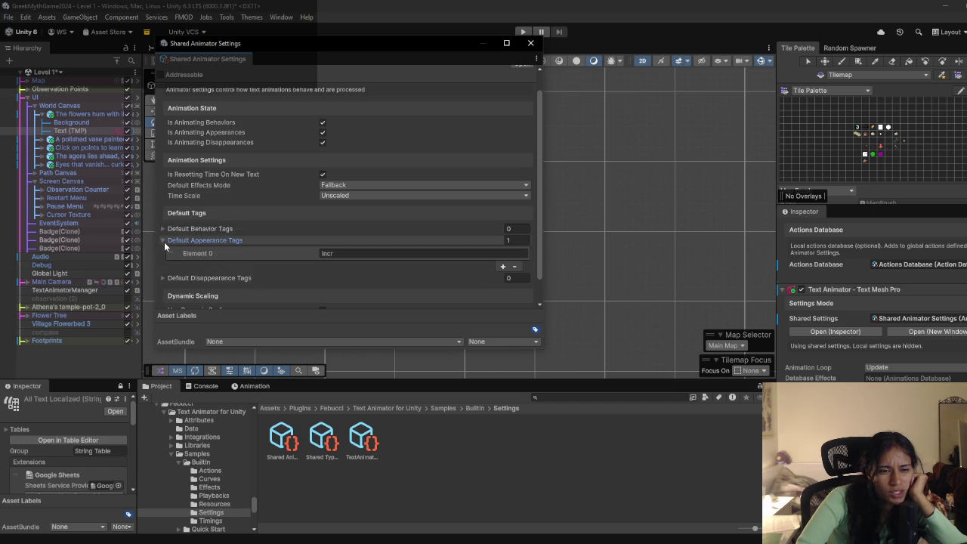
{"action": "left_click", "coordinate": [164, 242]}
{"action": "scroll", "coordinate": [306, 299], "scroll_direction": "up", "scroll_amount": 1}
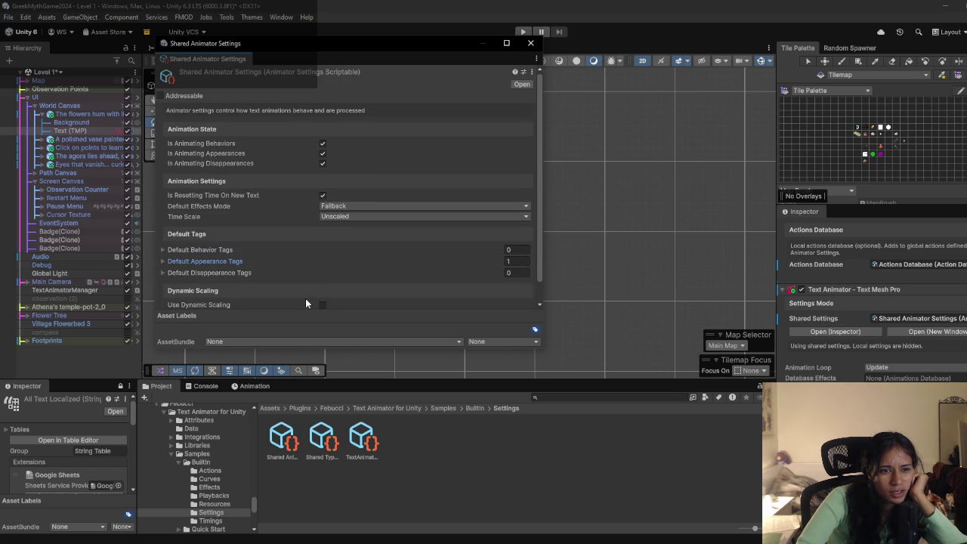
Step: Set Default Effects Mode to Constant, close the window, and playtest Level 1
{"action": "left_click", "coordinate": [336, 205]}
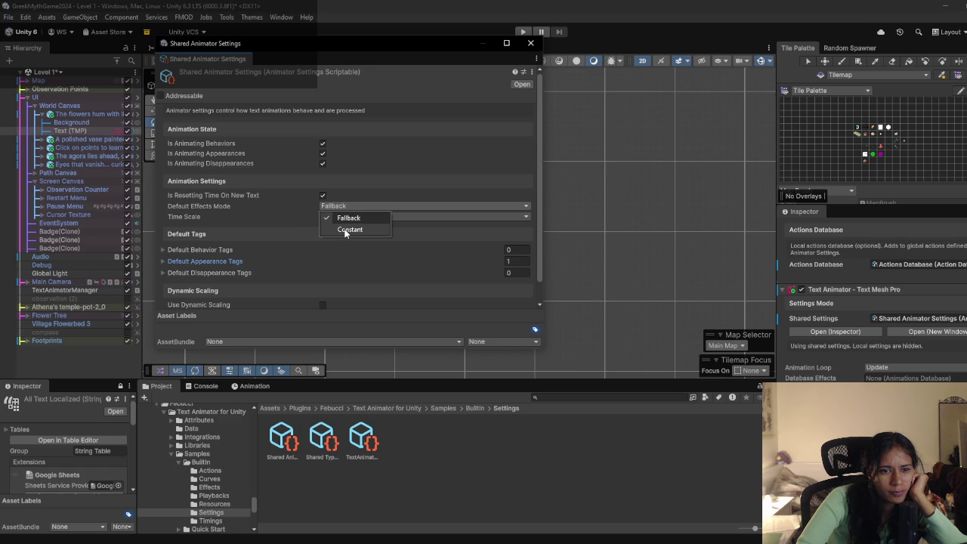
{"action": "left_click", "coordinate": [349, 230]}
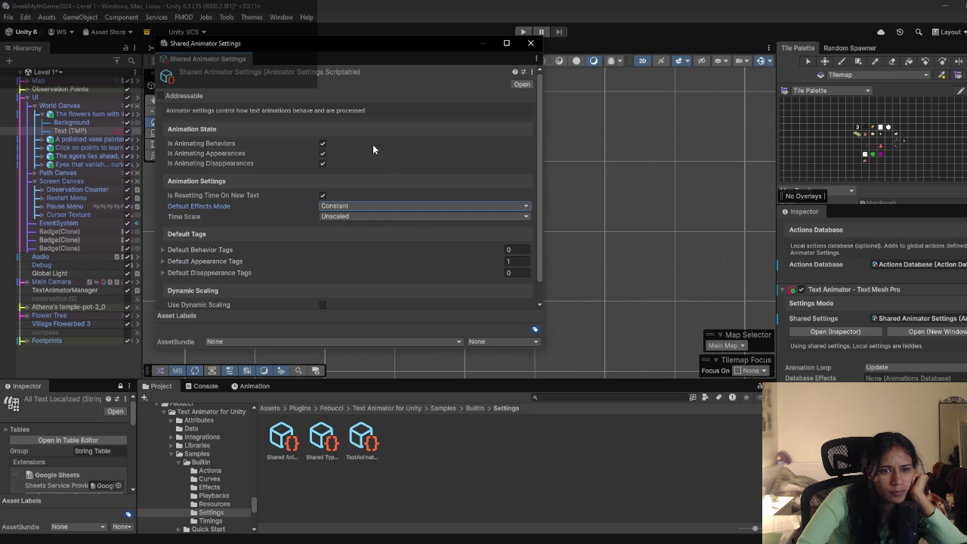
{"action": "key", "text": "ctrl+w"}
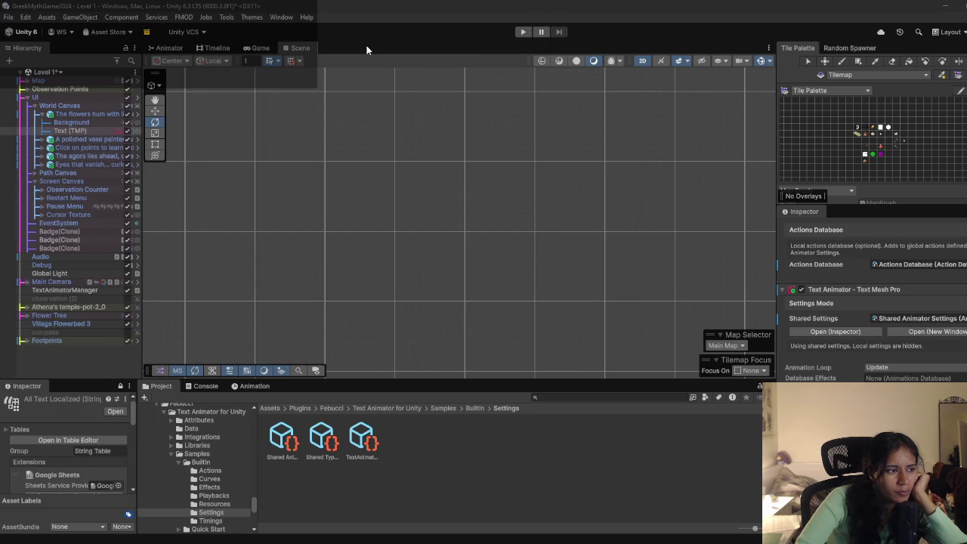
{"action": "left_click", "coordinate": [521, 34]}
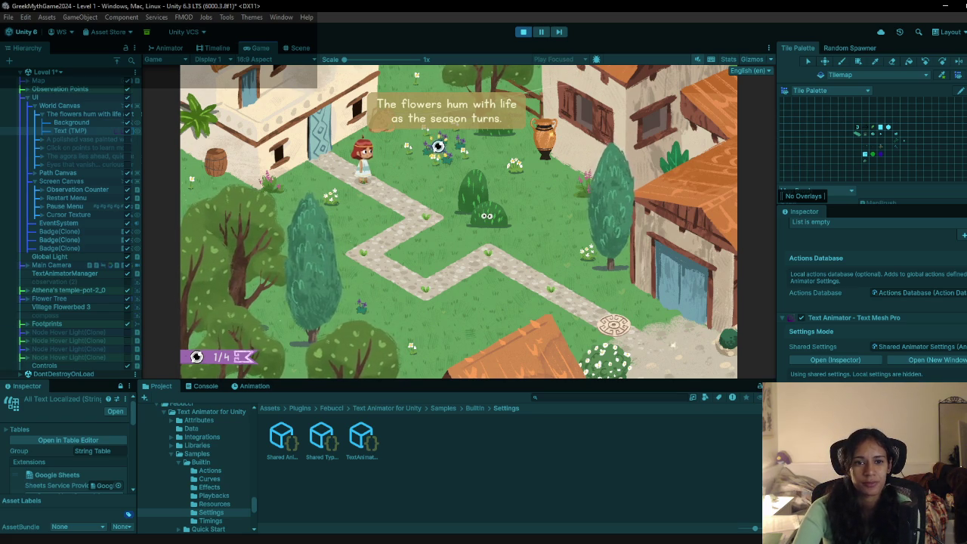
{"action": "left_click", "coordinate": [480, 221]}
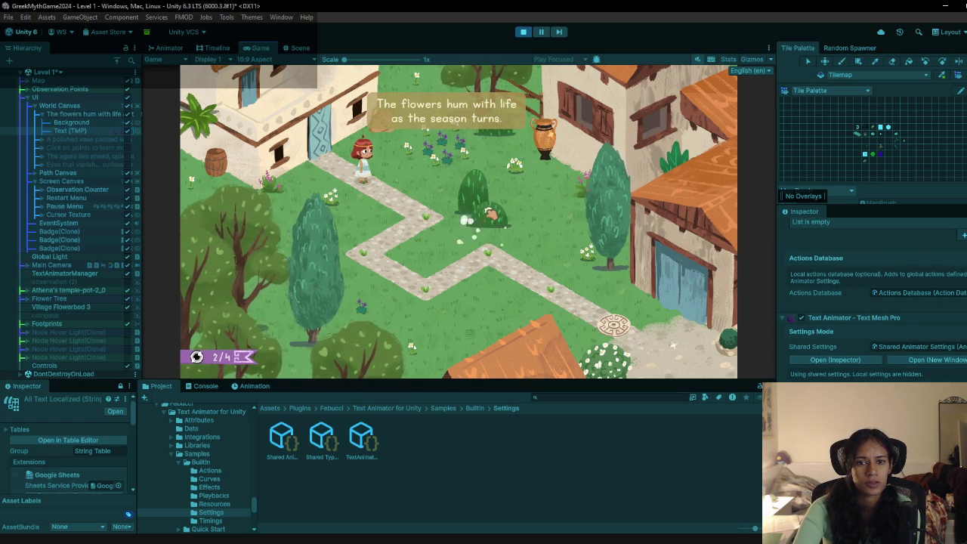
{"action": "left_click", "coordinate": [546, 144]}
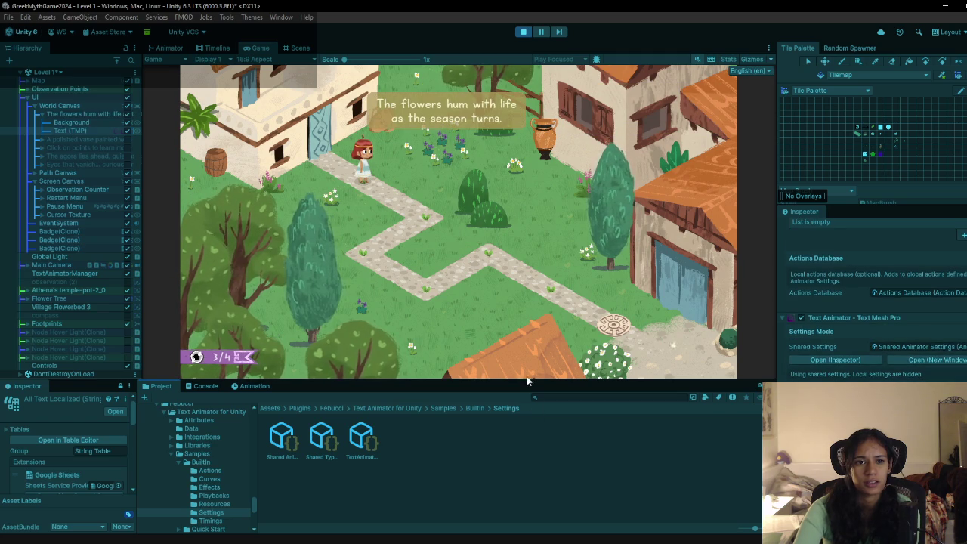
{"action": "left_click", "coordinate": [524, 33]}
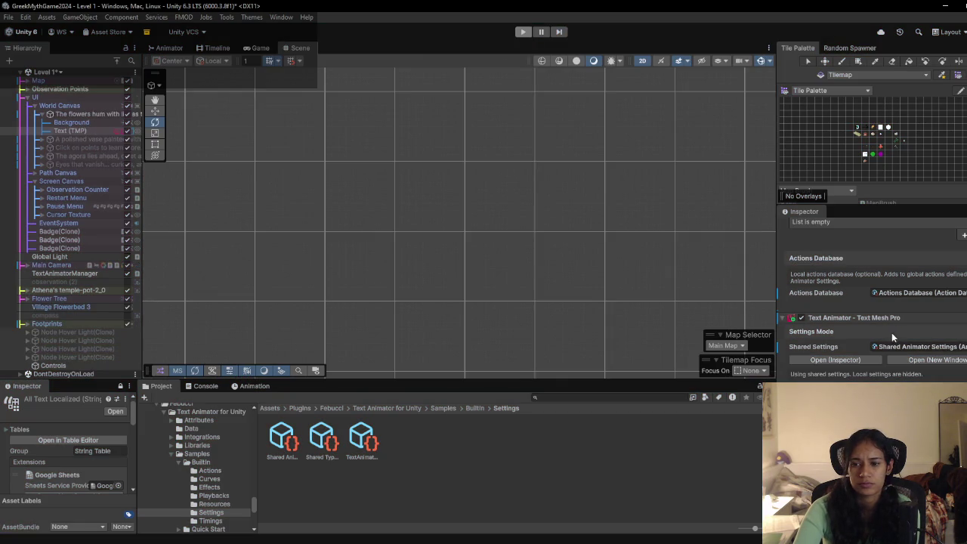
{"action": "scroll", "coordinate": [884, 341], "scroll_direction": "down", "scroll_amount": 2}
{"action": "left_click", "coordinate": [885, 340]}
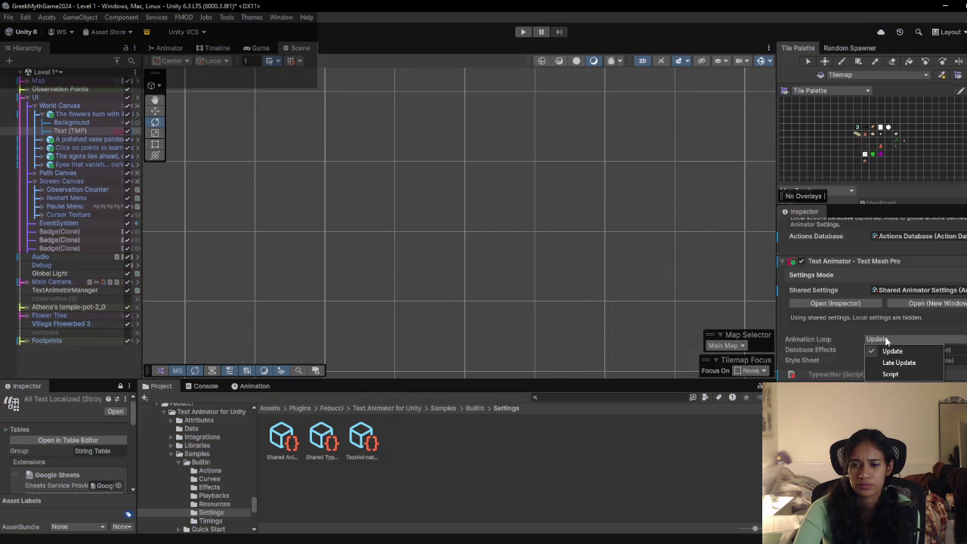
{"action": "left_click", "coordinate": [891, 374]}
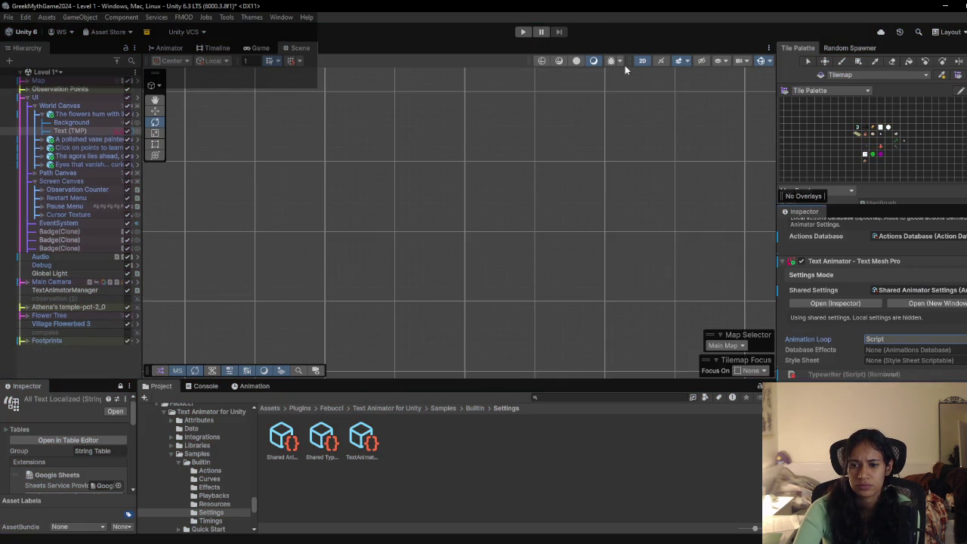
{"action": "left_click", "coordinate": [524, 31]}
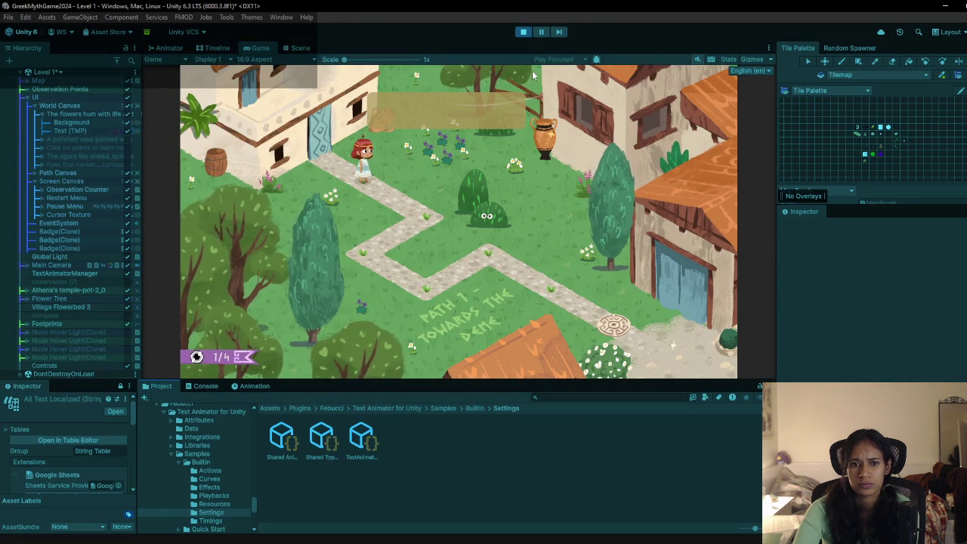
{"action": "key", "text": "ctrl+p"}
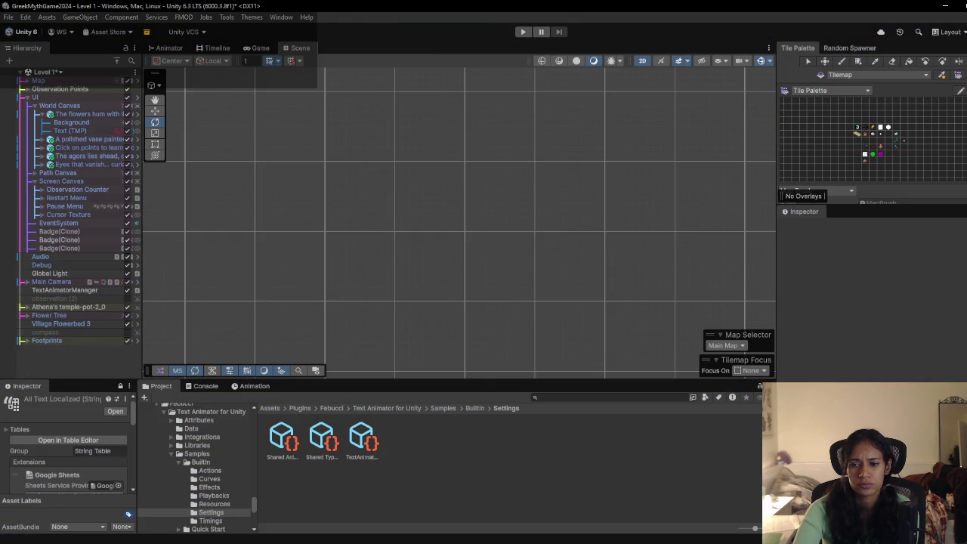
{"action": "left_click", "coordinate": [70, 130]}
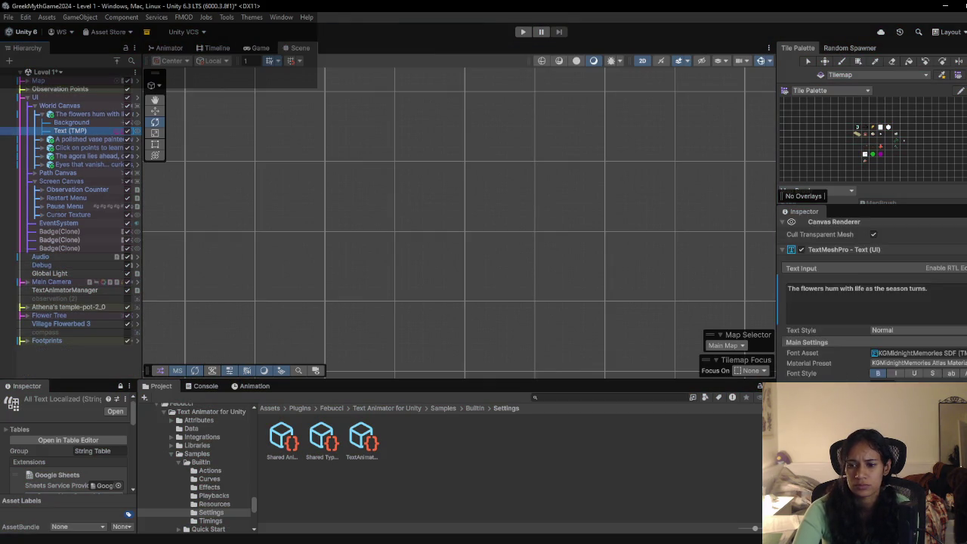
{"action": "scroll", "coordinate": [891, 335], "scroll_direction": "down", "scroll_amount": 8}
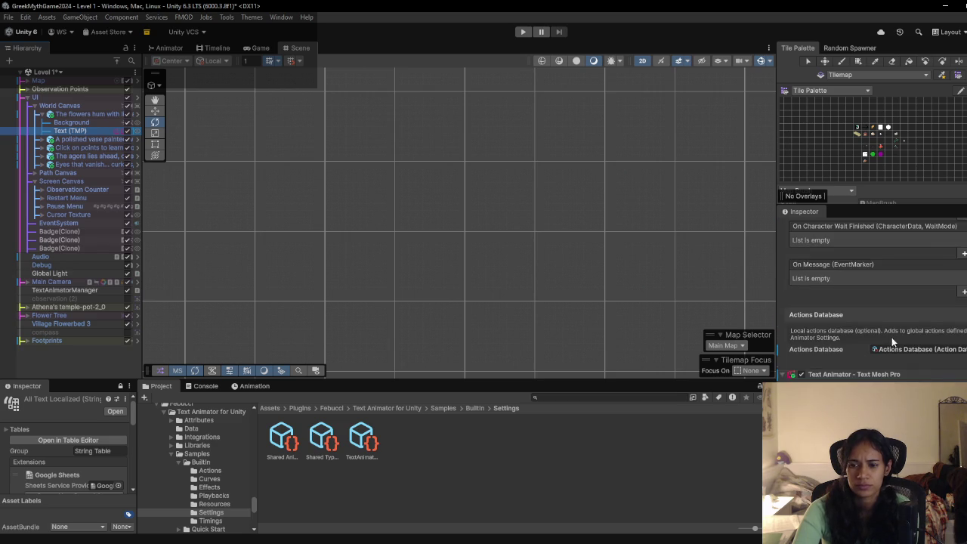
{"action": "left_click", "coordinate": [895, 310]}
{"action": "left_click", "coordinate": [894, 323]}
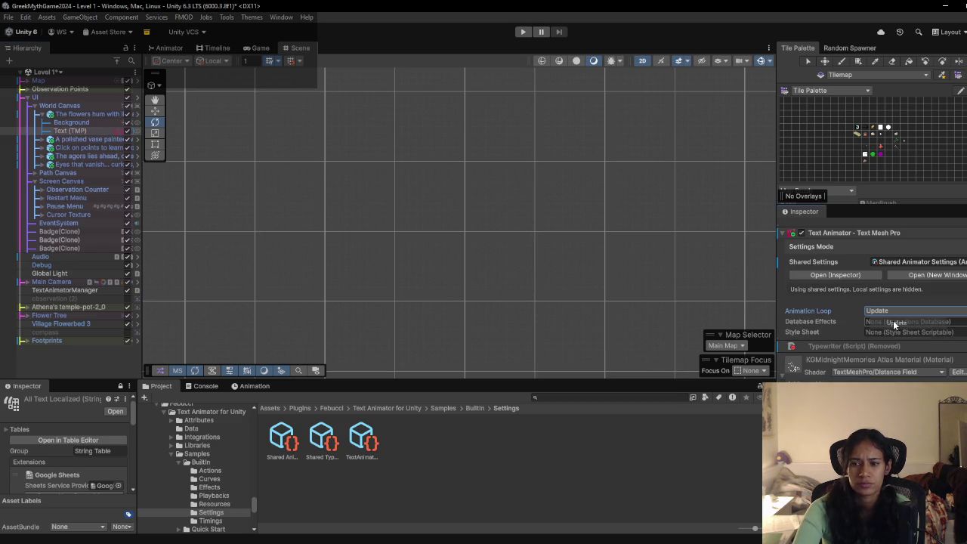
Step: Assign the Effects Database to the Text Animator's Database Effects field
{"action": "left_click", "coordinate": [961, 322]}
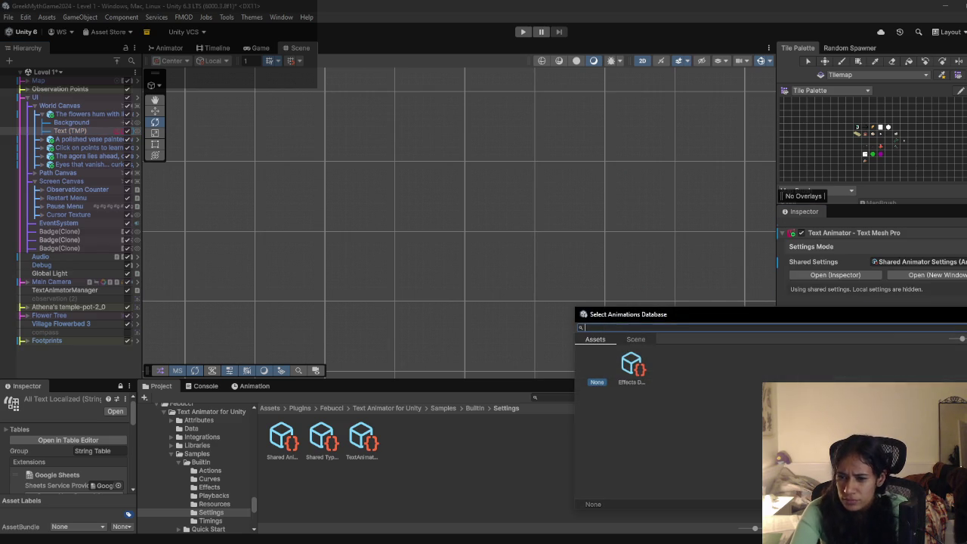
{"action": "left_click", "coordinate": [635, 370]}
{"action": "double_click", "coordinate": [637, 376]}
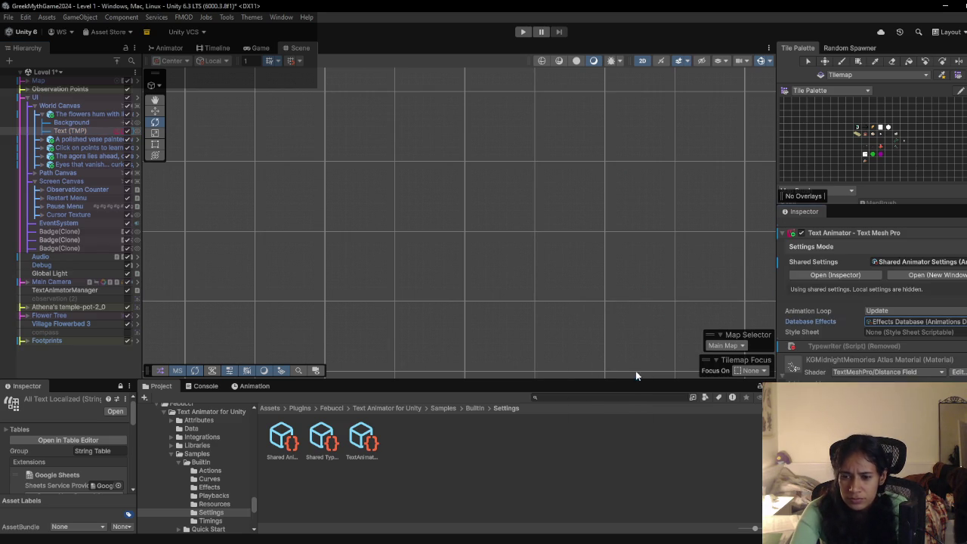
{"action": "left_click", "coordinate": [927, 322]}
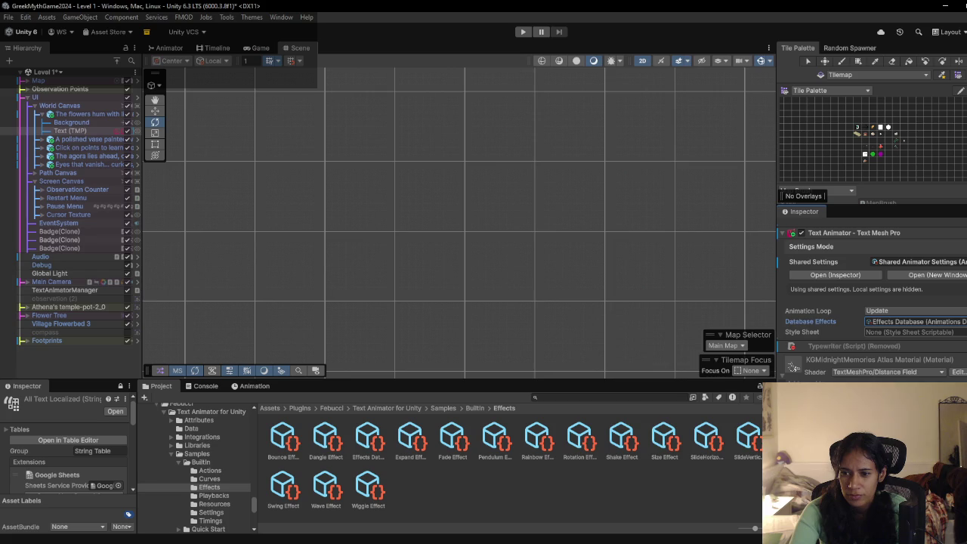
{"action": "left_click", "coordinate": [964, 321]}
{"action": "key", "text": "Escape"}
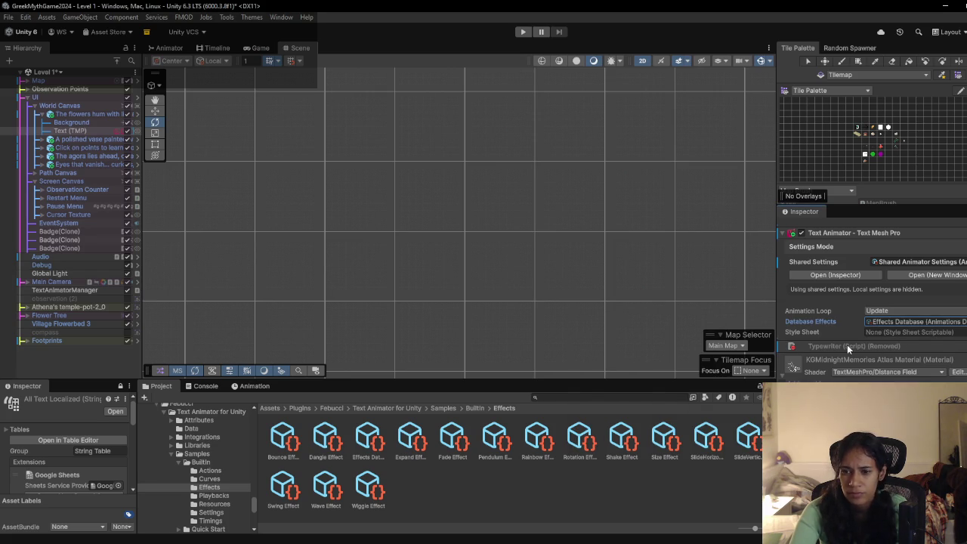
{"action": "scroll", "coordinate": [847, 345], "scroll_direction": "down", "scroll_amount": 2}
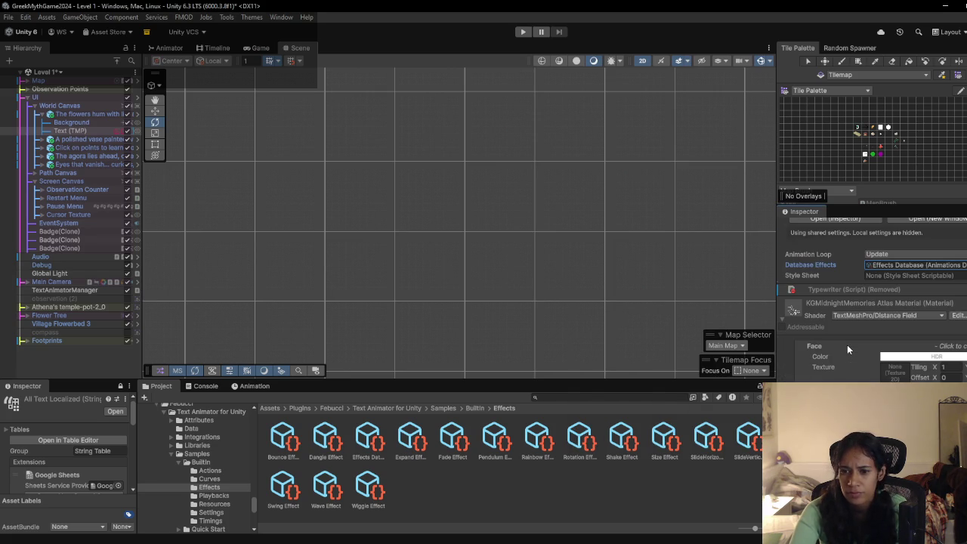
Step: Assign TextAnimator StyleSheet as the Style Sheet and open that asset
{"action": "left_click", "coordinate": [961, 275]}
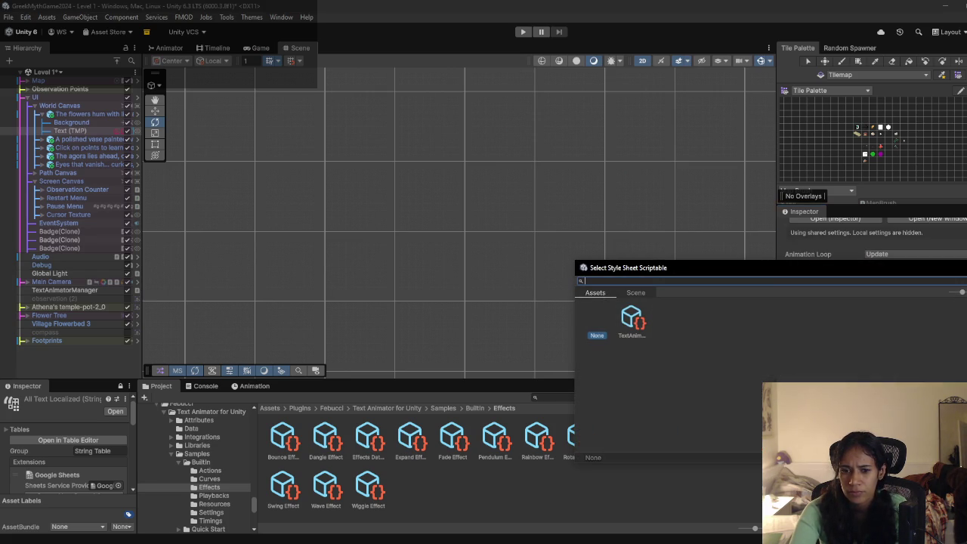
{"action": "double_click", "coordinate": [631, 319]}
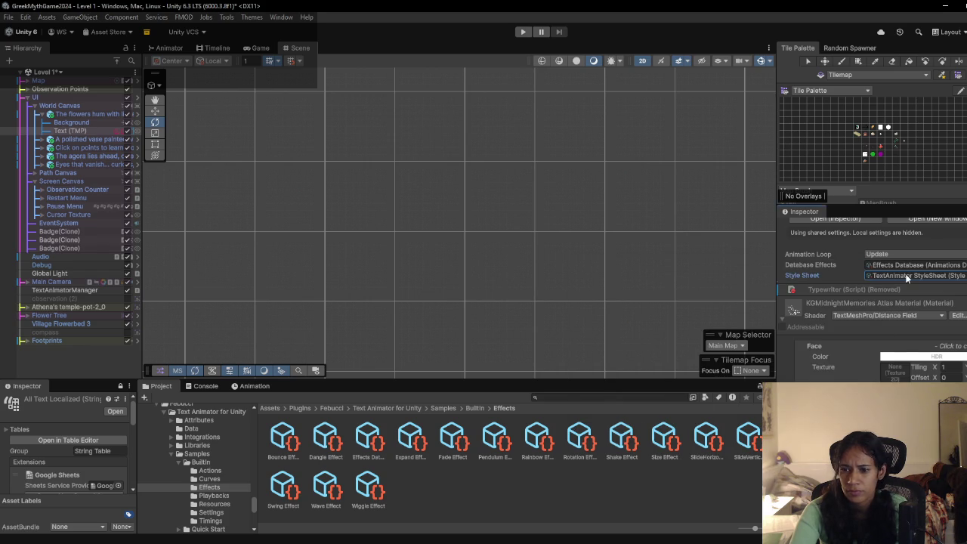
{"action": "double_click", "coordinate": [905, 275]}
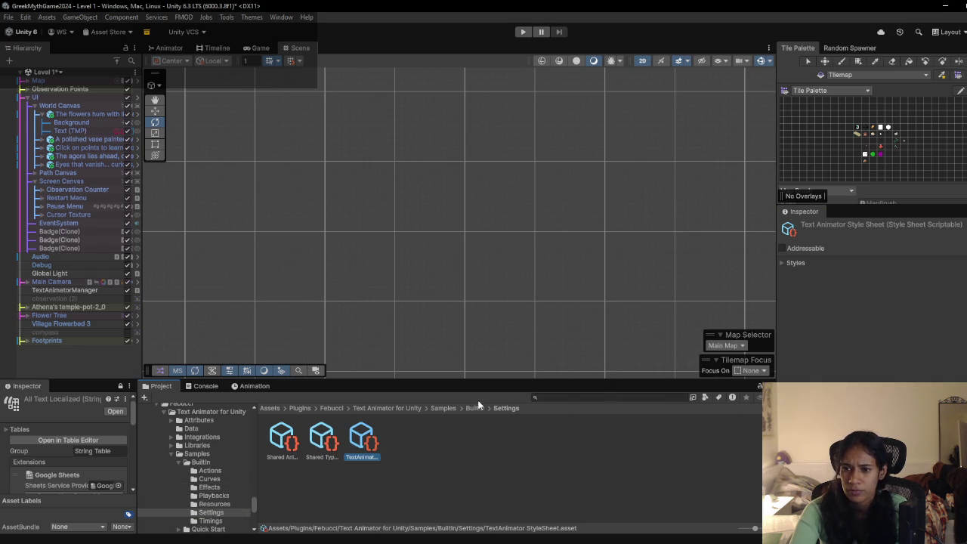
Step: Check style1's tags, then open the dialogue text's Shared Typewriter Settings asset
{"action": "left_click", "coordinate": [781, 262]}
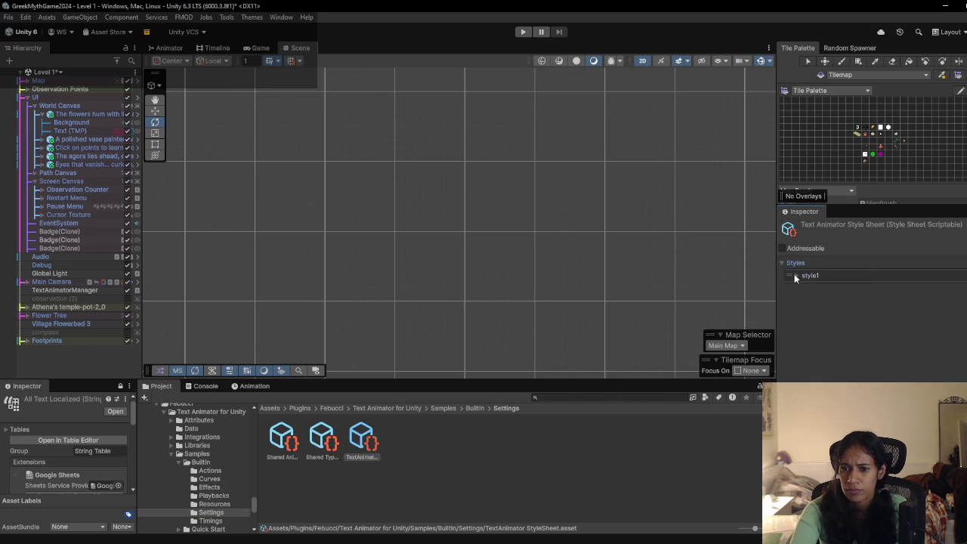
{"action": "left_click", "coordinate": [798, 276]}
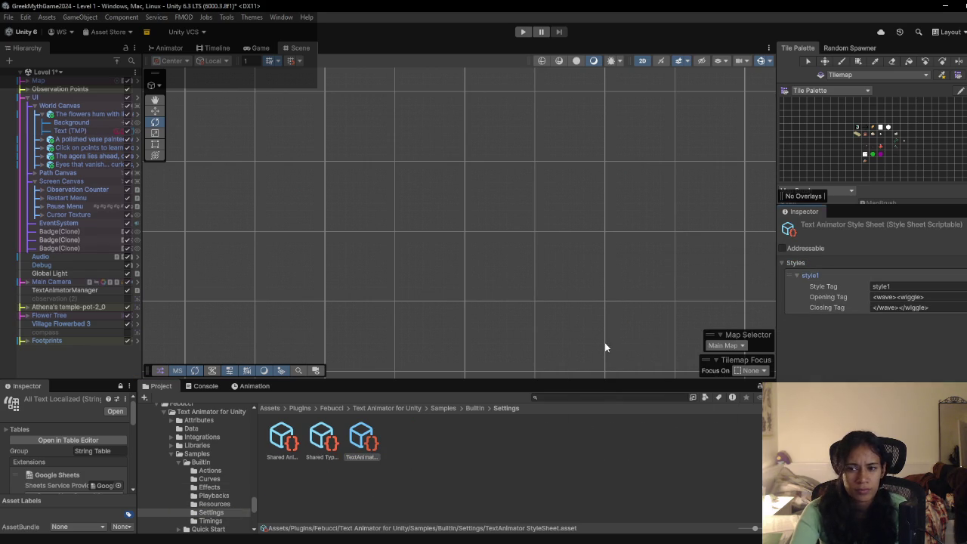
{"action": "left_click", "coordinate": [90, 130]}
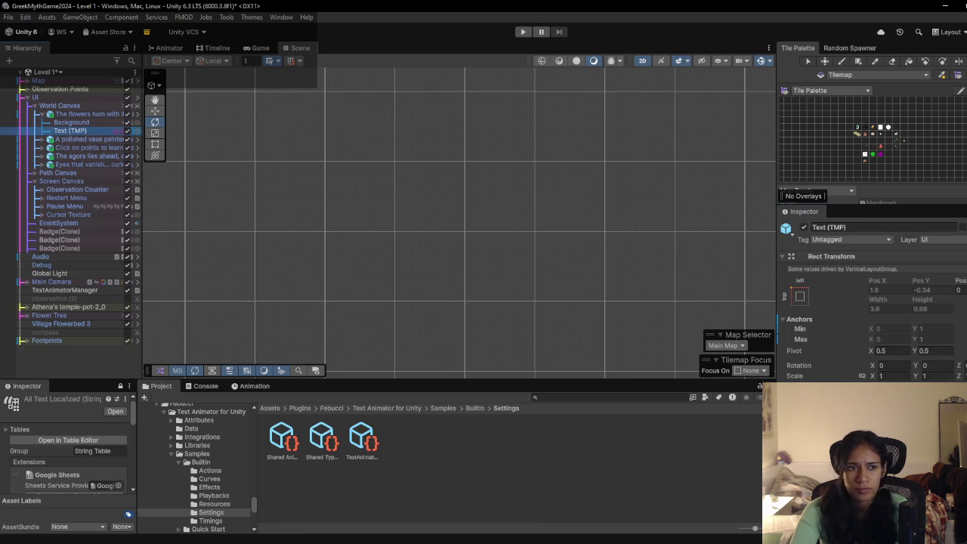
{"action": "scroll", "coordinate": [835, 343], "scroll_direction": "down", "scroll_amount": 10}
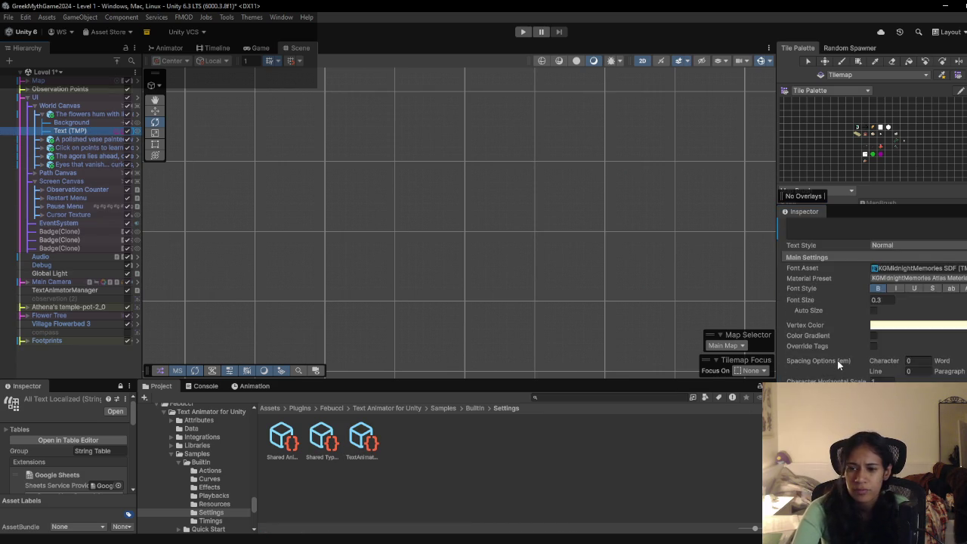
{"action": "scroll", "coordinate": [839, 362], "scroll_direction": "down", "scroll_amount": 3}
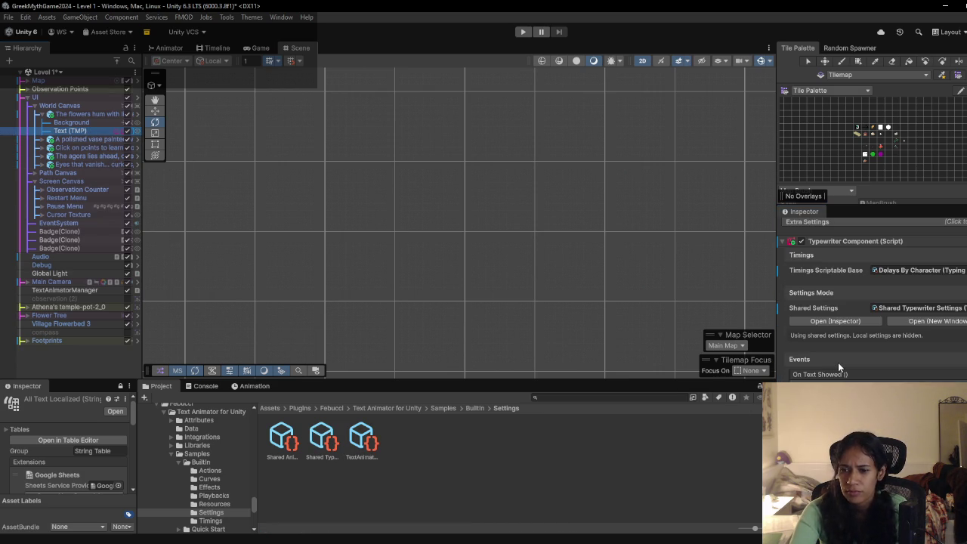
{"action": "left_click", "coordinate": [911, 280]}
{"action": "left_click", "coordinate": [327, 448]}
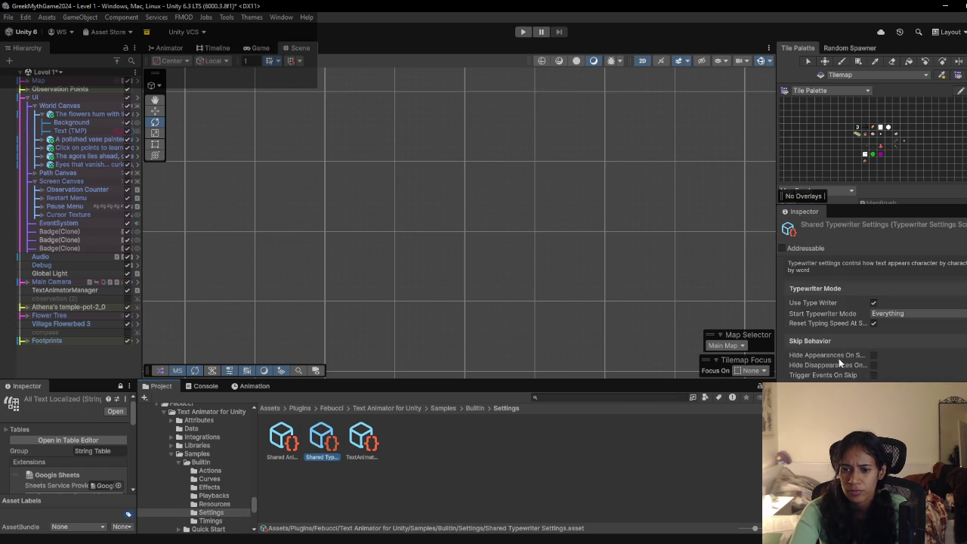
Step: Open the dialogue text's Effects Database and inspect the fade effect's settings
{"action": "left_click", "coordinate": [86, 132]}
{"action": "scroll", "coordinate": [799, 380], "scroll_direction": "down", "scroll_amount": 10}
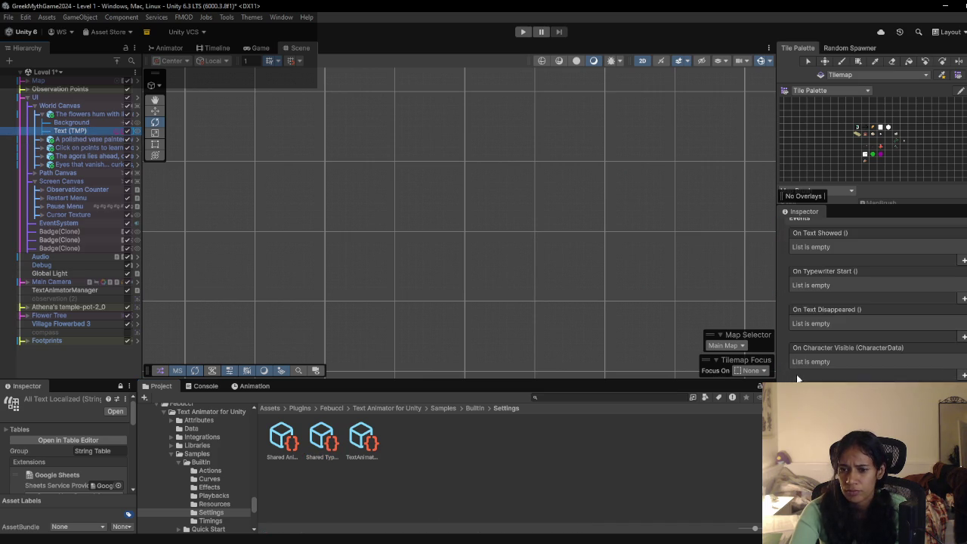
{"action": "scroll", "coordinate": [798, 380], "scroll_direction": "down", "scroll_amount": 5}
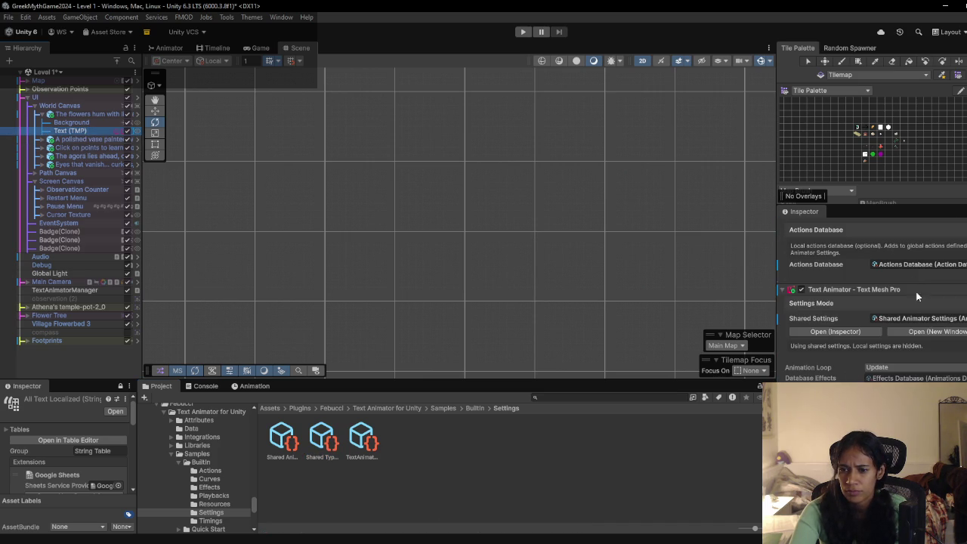
{"action": "scroll", "coordinate": [914, 318], "scroll_direction": "down", "scroll_amount": 1}
{"action": "double_click", "coordinate": [903, 355]}
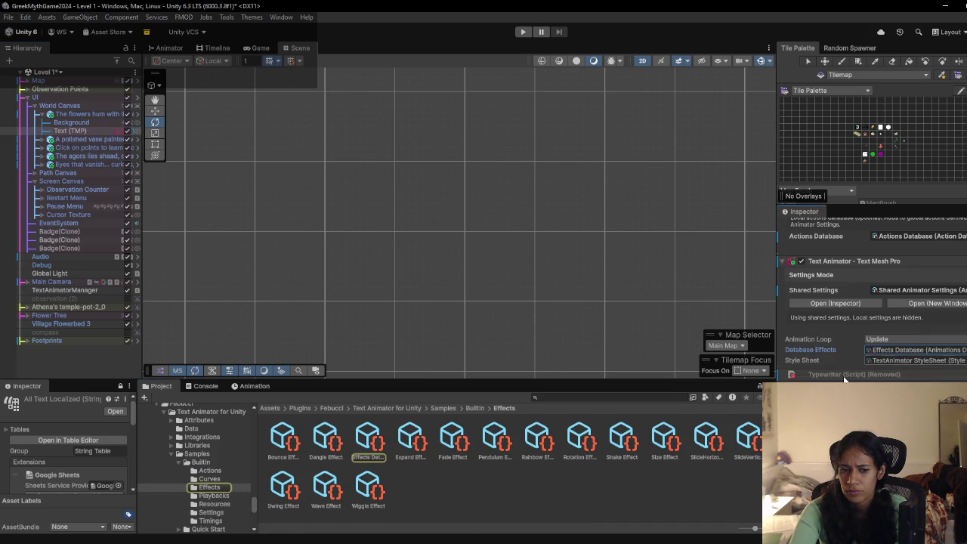
{"action": "scroll", "coordinate": [843, 361], "scroll_direction": "up", "scroll_amount": 3}
{"action": "scroll", "coordinate": [842, 361], "scroll_direction": "down", "scroll_amount": 3}
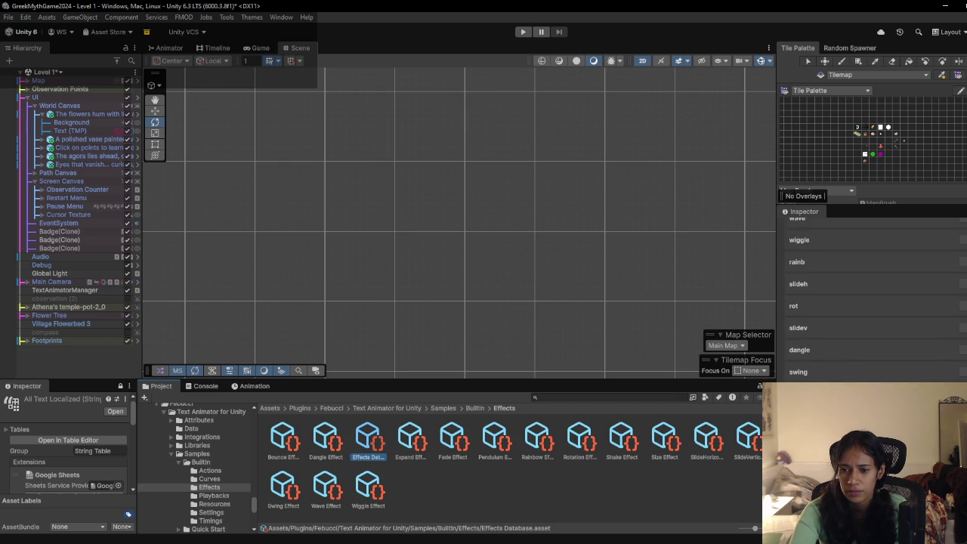
{"action": "left_click", "coordinate": [869, 355]}
{"action": "scroll", "coordinate": [869, 302], "scroll_direction": "down", "scroll_amount": 5}
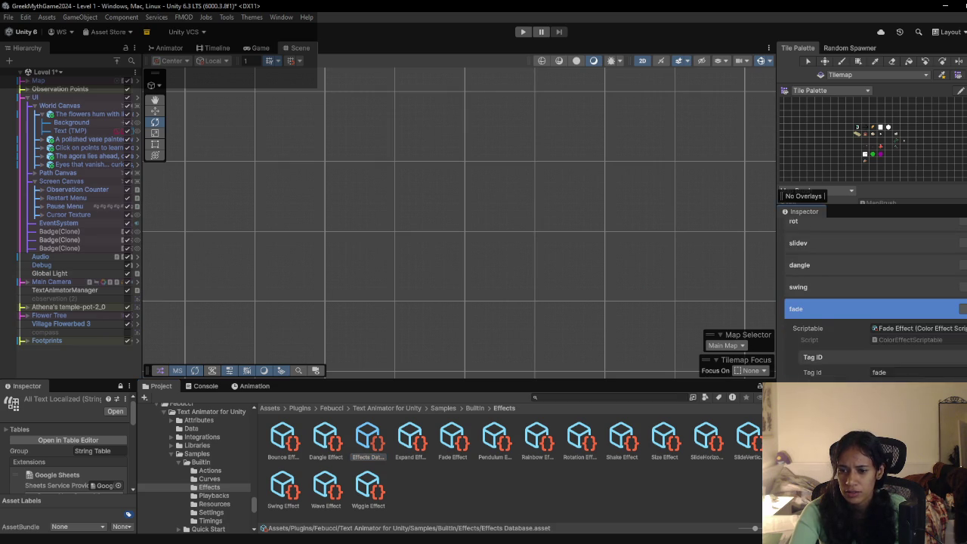
{"action": "scroll", "coordinate": [876, 302], "scroll_direction": "down", "scroll_amount": 8}
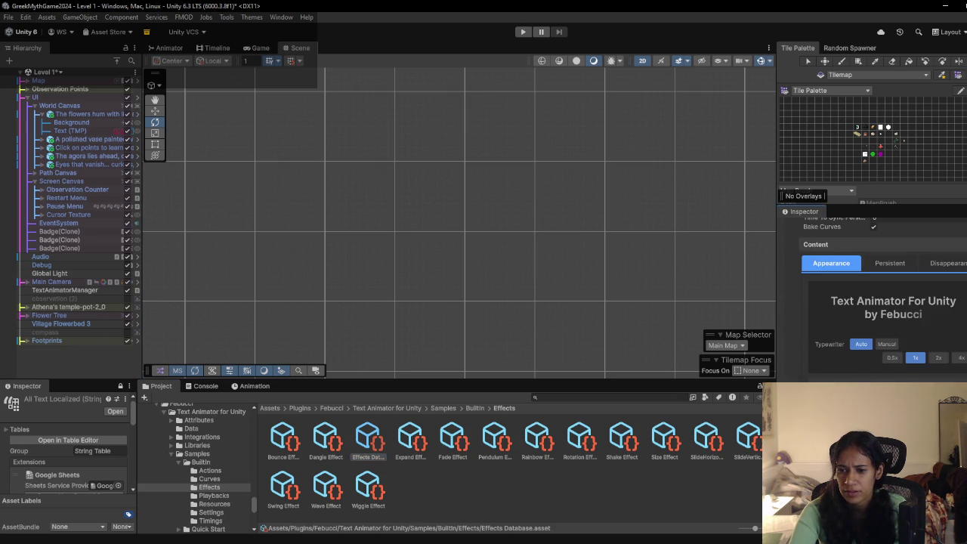
{"action": "scroll", "coordinate": [876, 303], "scroll_direction": "up", "scroll_amount": 10}
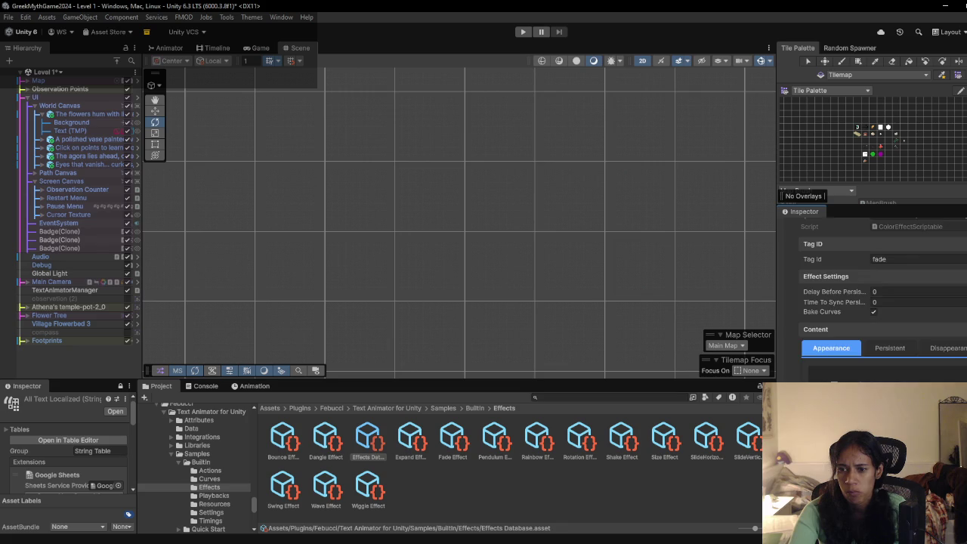
{"action": "scroll", "coordinate": [876, 302], "scroll_direction": "up", "scroll_amount": 5}
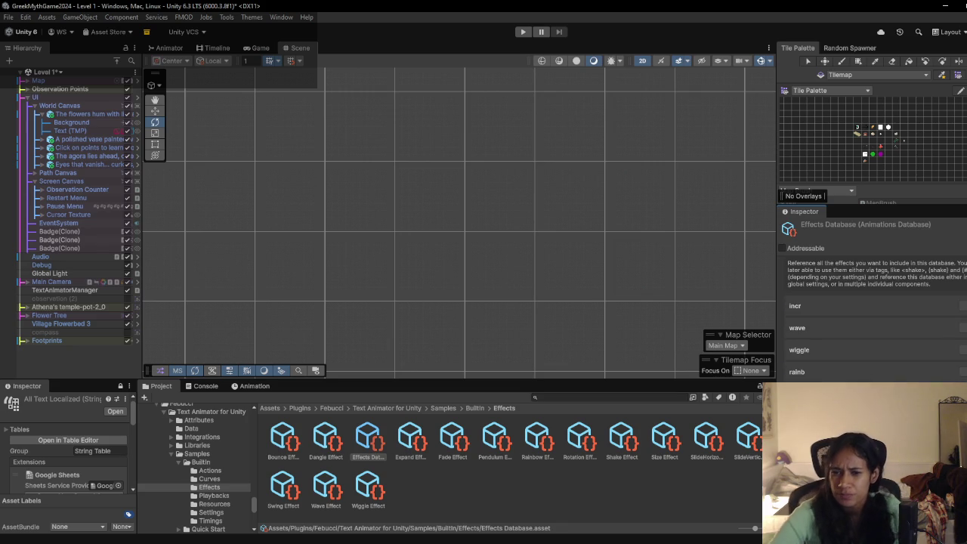
Step: Return to the Text (TMP) animator settings and bring up the Text Animator quick start docs
{"action": "left_click", "coordinate": [69, 130]}
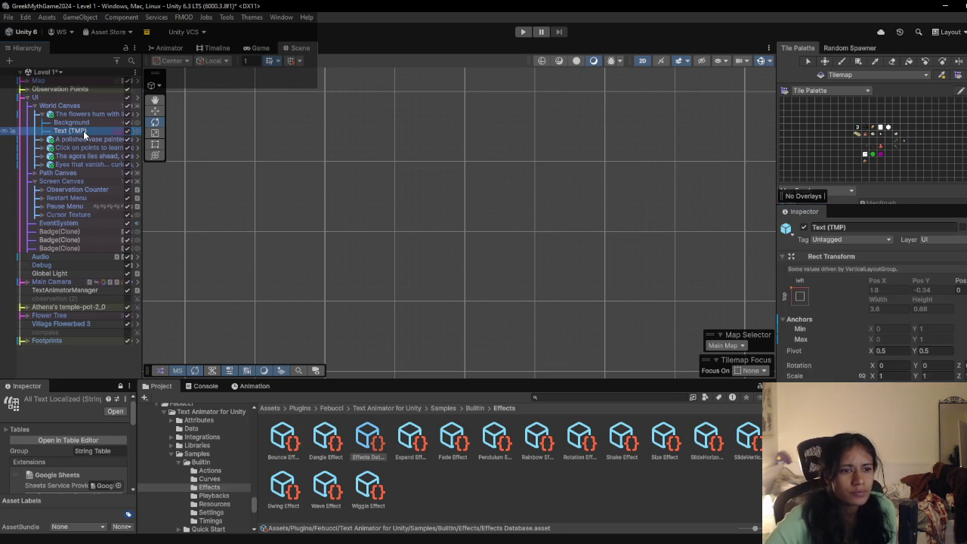
{"action": "scroll", "coordinate": [795, 361], "scroll_direction": "down", "scroll_amount": 5}
{"action": "scroll", "coordinate": [801, 360], "scroll_direction": "down", "scroll_amount": 10}
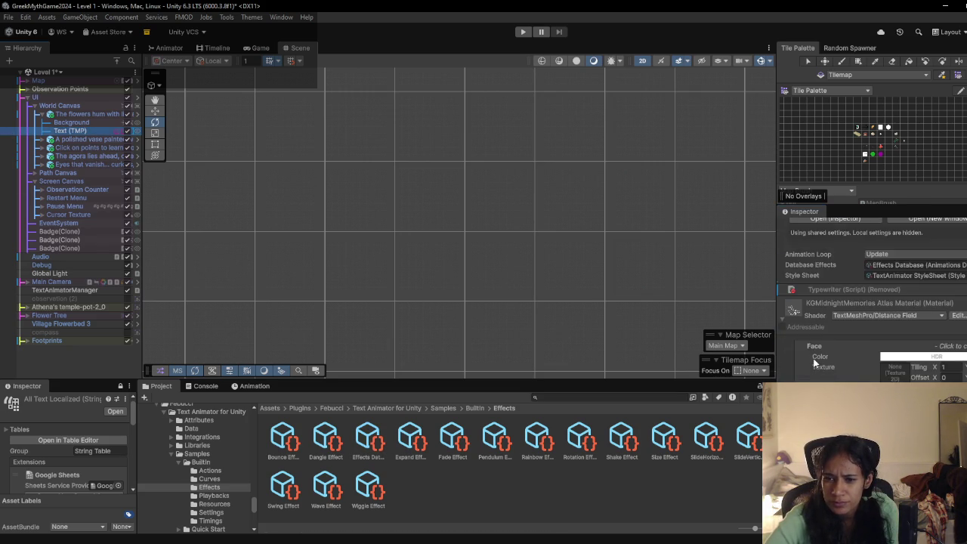
{"action": "scroll", "coordinate": [814, 363], "scroll_direction": "up", "scroll_amount": 3}
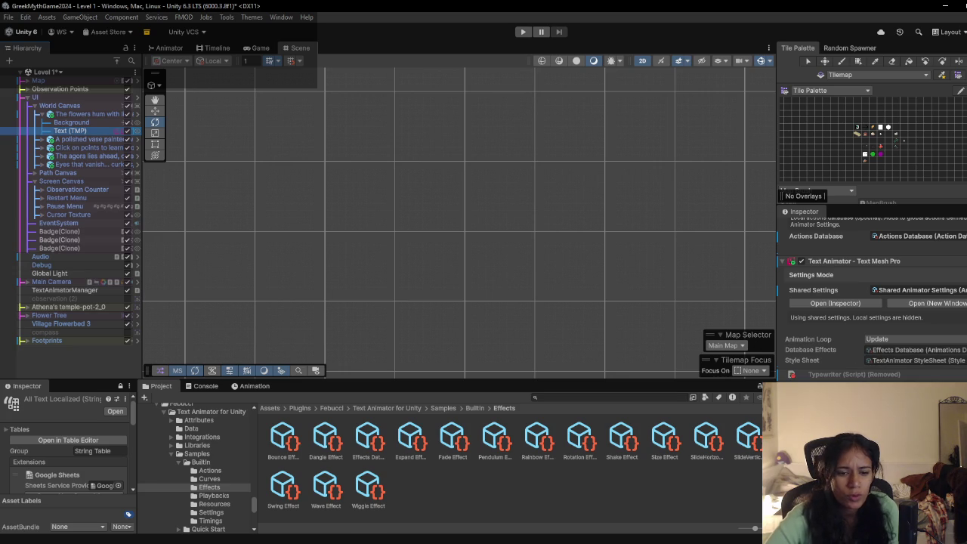
{"action": "left_click", "coordinate": [404, 503]}
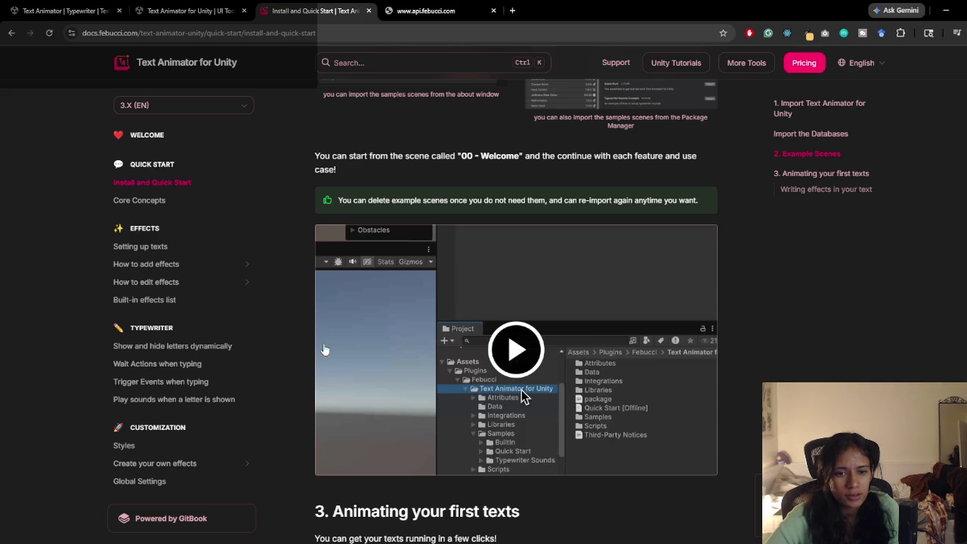
Step: Read the Quick Start page and the Built-in effects list with its tags
{"action": "scroll", "coordinate": [316, 360], "scroll_direction": "down", "scroll_amount": 4}
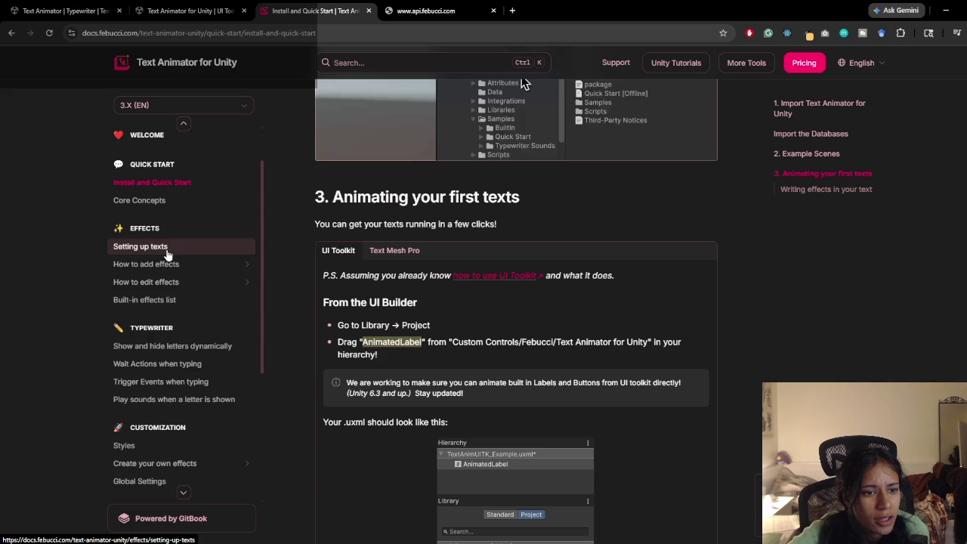
{"action": "left_click", "coordinate": [155, 300]}
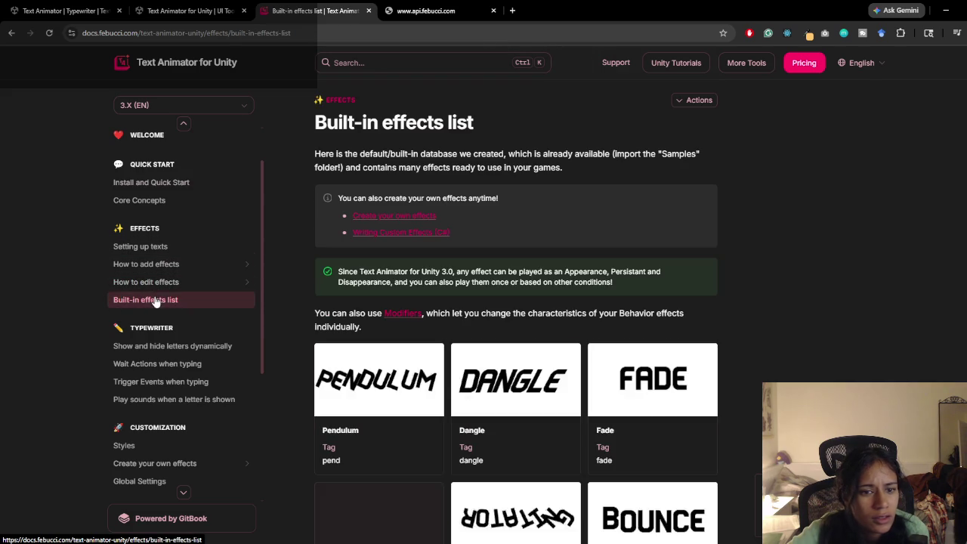
{"action": "scroll", "coordinate": [597, 310], "scroll_direction": "down", "scroll_amount": 2}
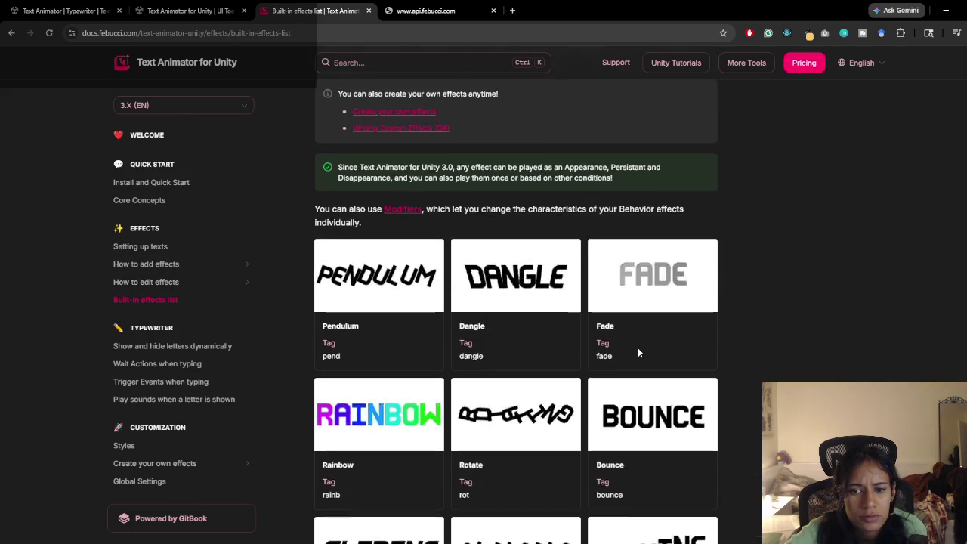
{"action": "scroll", "coordinate": [638, 349], "scroll_direction": "up", "scroll_amount": 2}
{"action": "scroll", "coordinate": [486, 309], "scroll_direction": "down", "scroll_amount": 8}
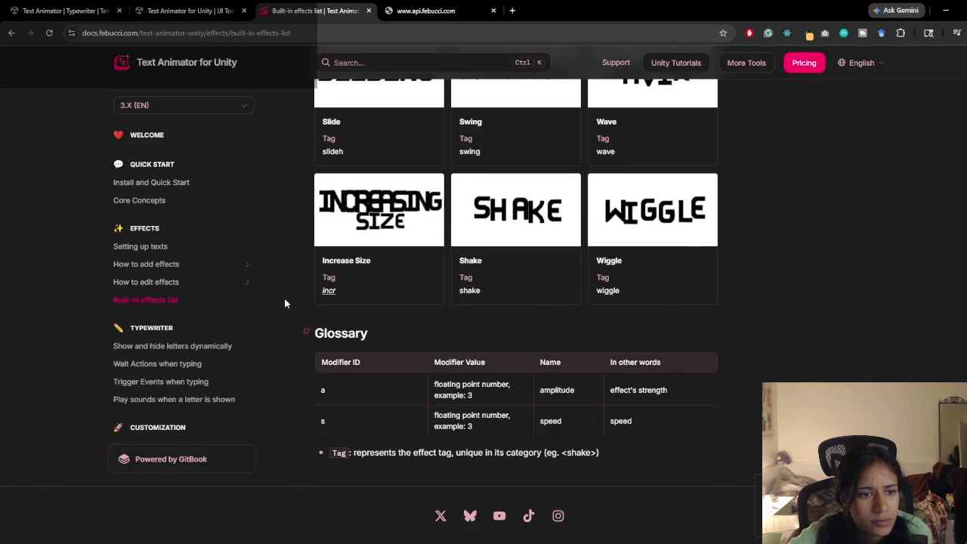
Step: Read the Setting up texts and How to add effects pages, then minimize Chrome
{"action": "left_click", "coordinate": [164, 248]}
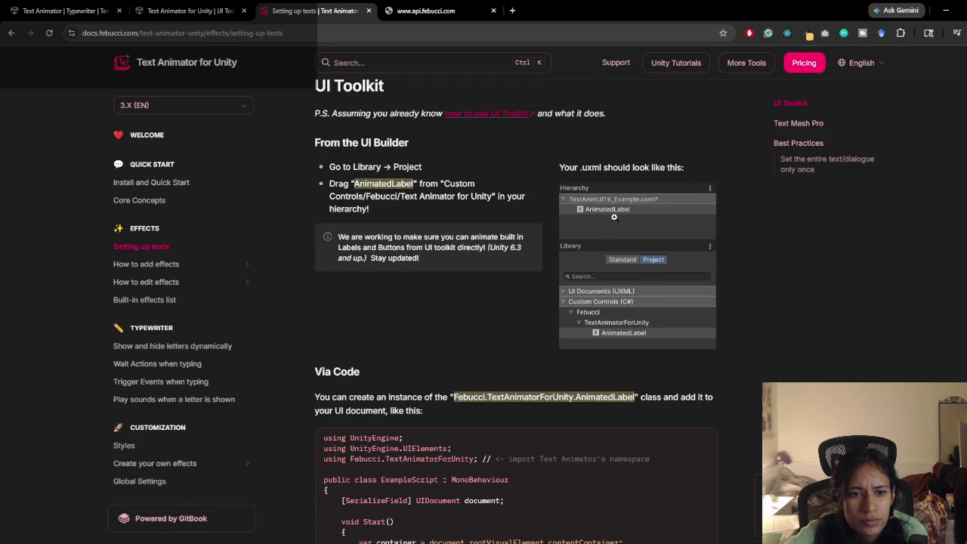
{"action": "scroll", "coordinate": [519, 225], "scroll_direction": "down", "scroll_amount": 3}
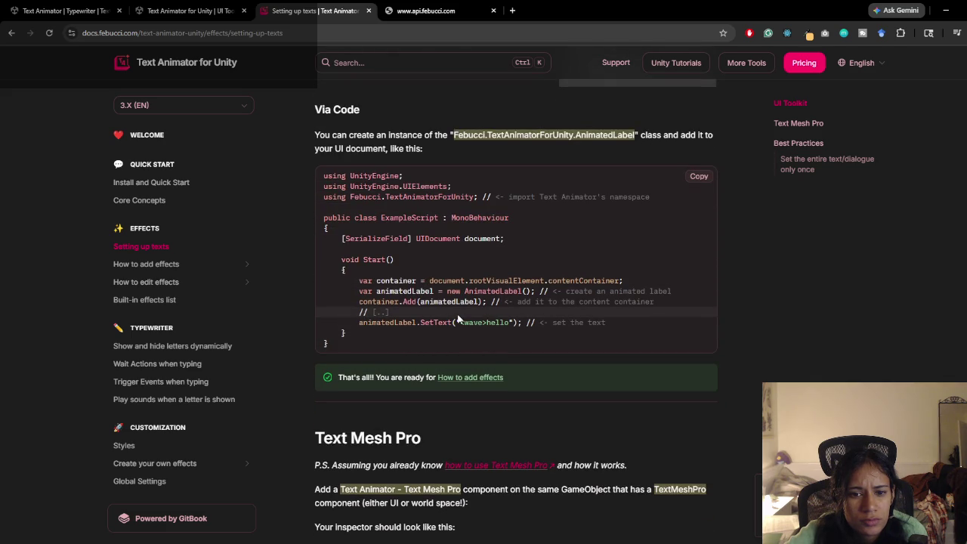
{"action": "scroll", "coordinate": [470, 346], "scroll_direction": "down", "scroll_amount": 3}
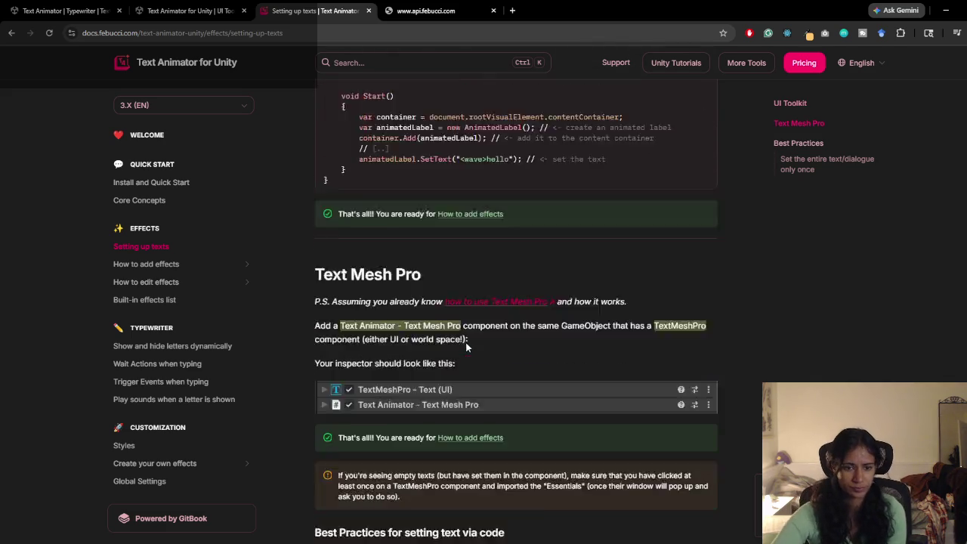
{"action": "scroll", "coordinate": [467, 346], "scroll_direction": "down", "scroll_amount": 3}
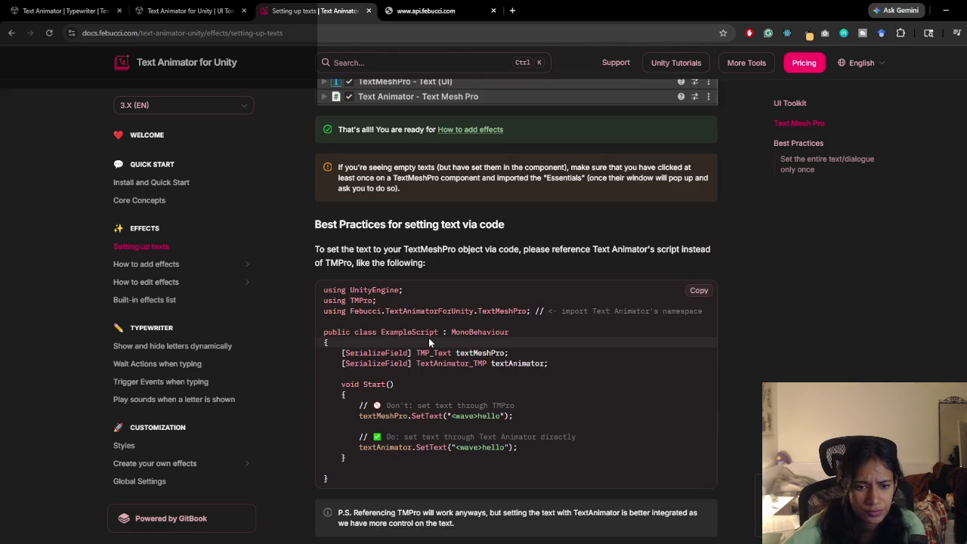
{"action": "scroll", "coordinate": [612, 396], "scroll_direction": "down", "scroll_amount": 3}
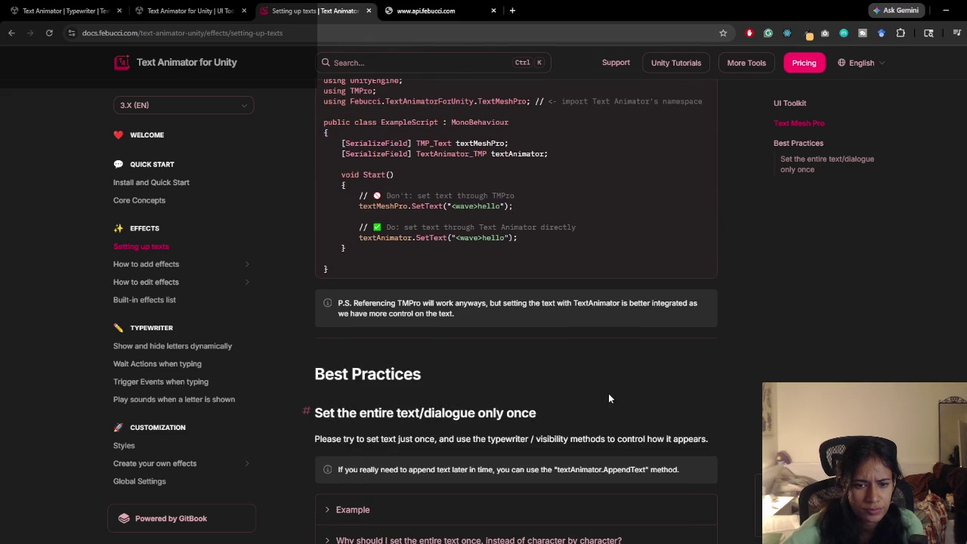
{"action": "scroll", "coordinate": [540, 385], "scroll_direction": "down", "scroll_amount": 2}
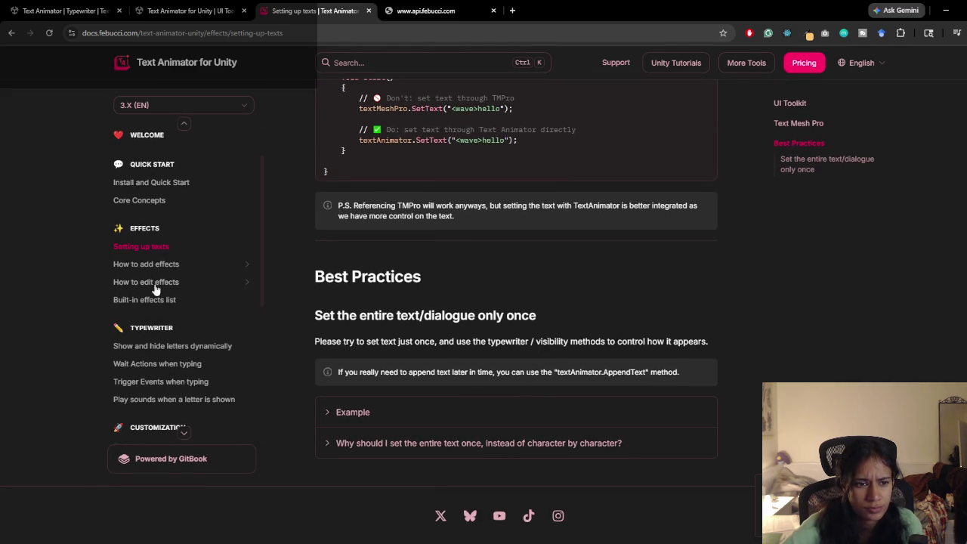
{"action": "left_click", "coordinate": [151, 265]}
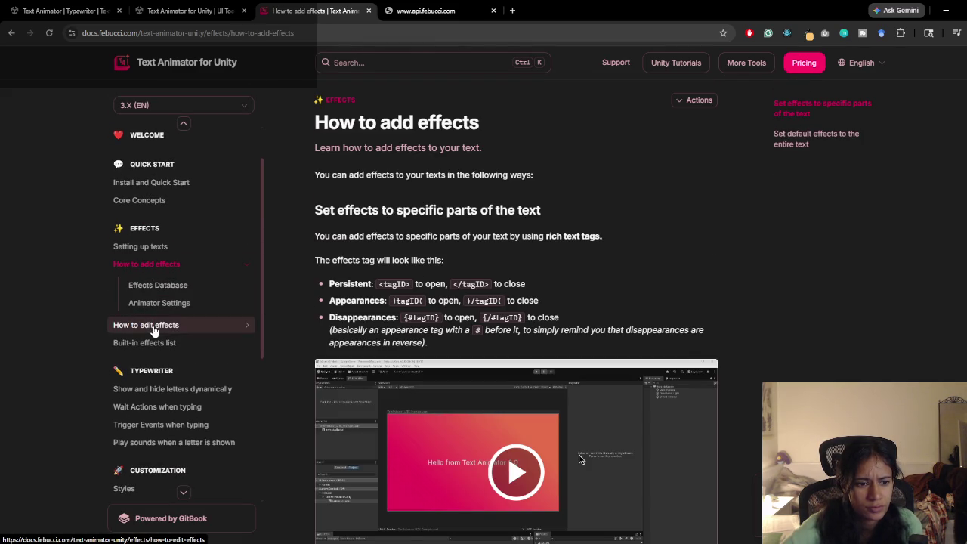
{"action": "left_click", "coordinate": [154, 342]}
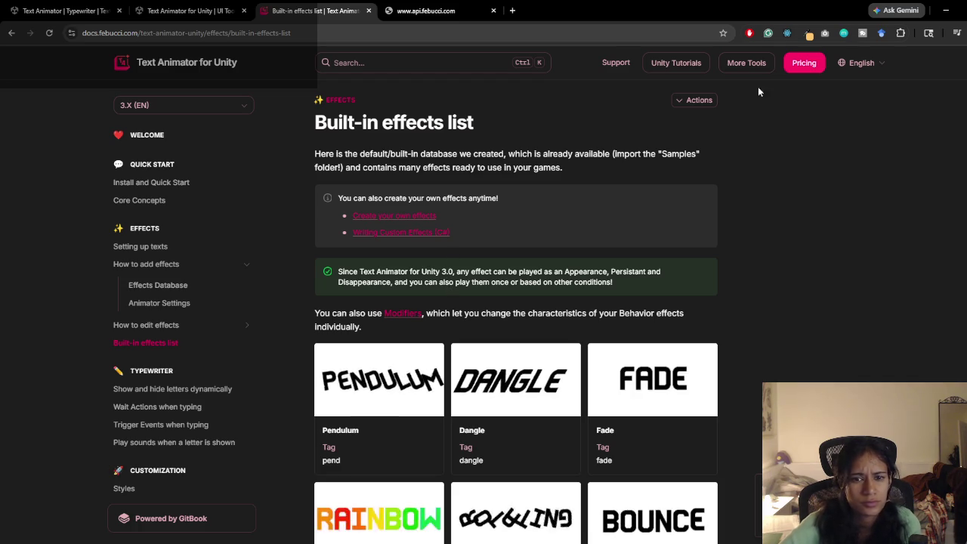
{"action": "left_click", "coordinate": [947, 11]}
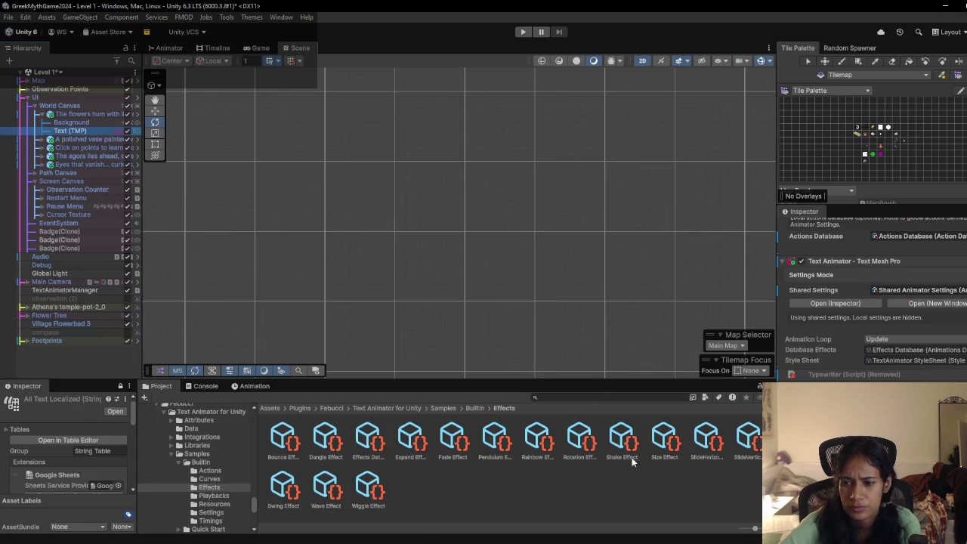
{"action": "left_click", "coordinate": [453, 442]}
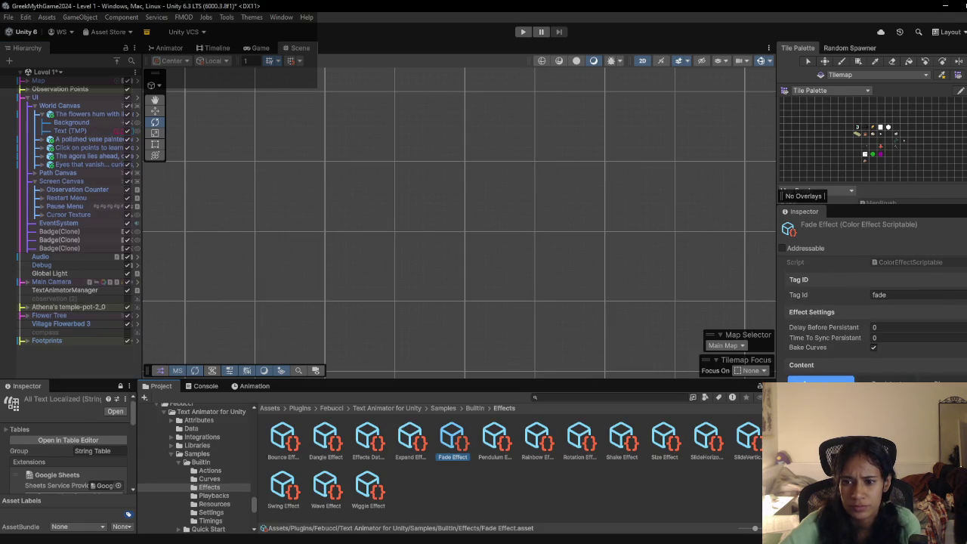
{"action": "left_click", "coordinate": [408, 446]}
{"action": "left_click", "coordinate": [369, 446]}
{"action": "left_click", "coordinate": [329, 448]}
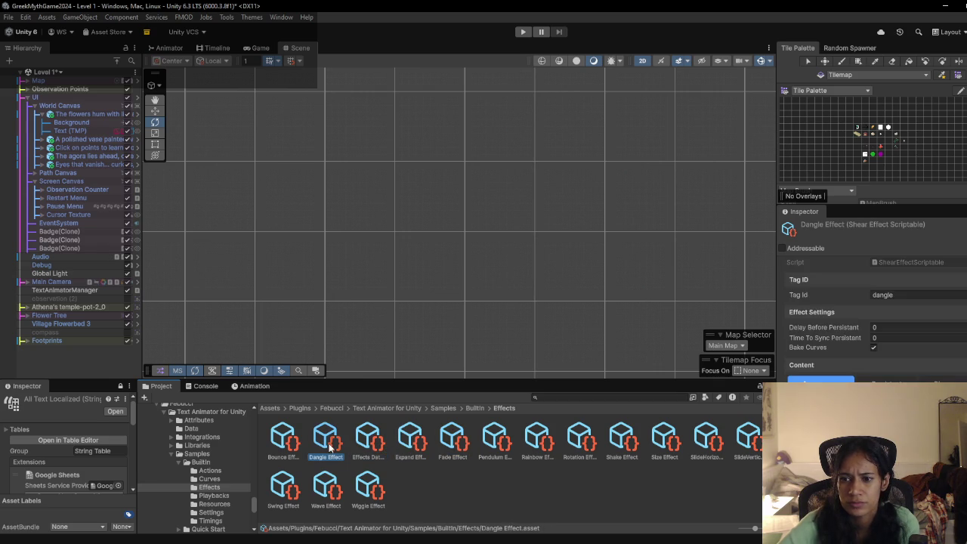
{"action": "left_click", "coordinate": [380, 450]}
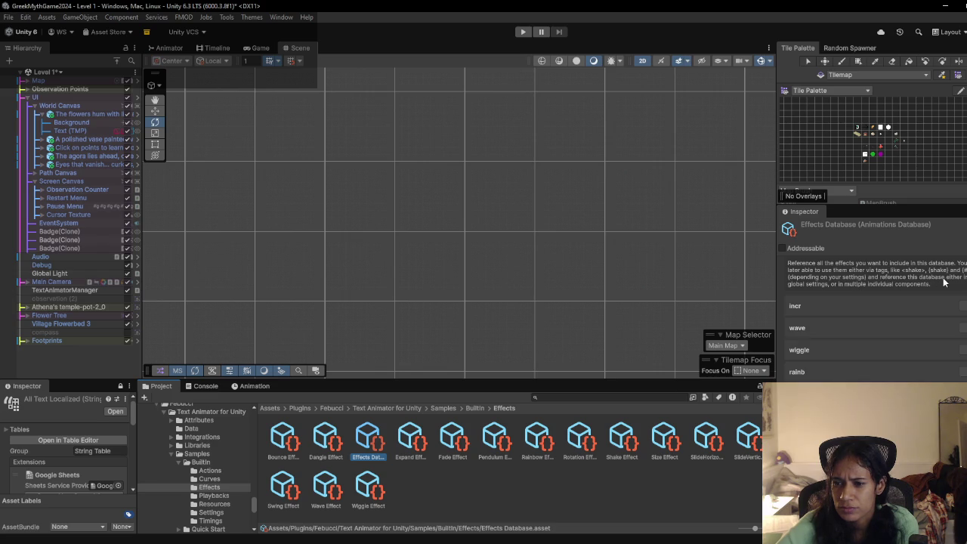
{"action": "scroll", "coordinate": [853, 378], "scroll_direction": "down", "scroll_amount": 4}
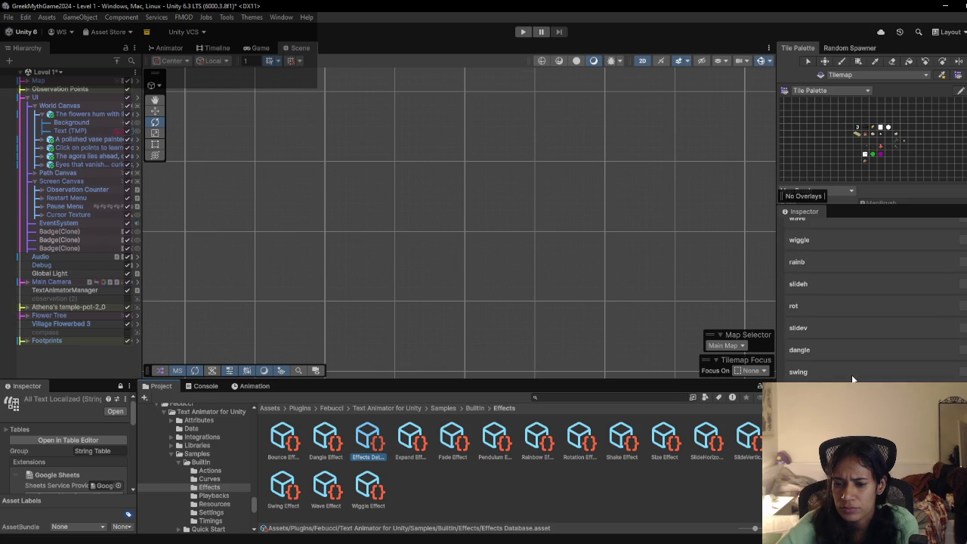
{"action": "left_click", "coordinate": [88, 129]}
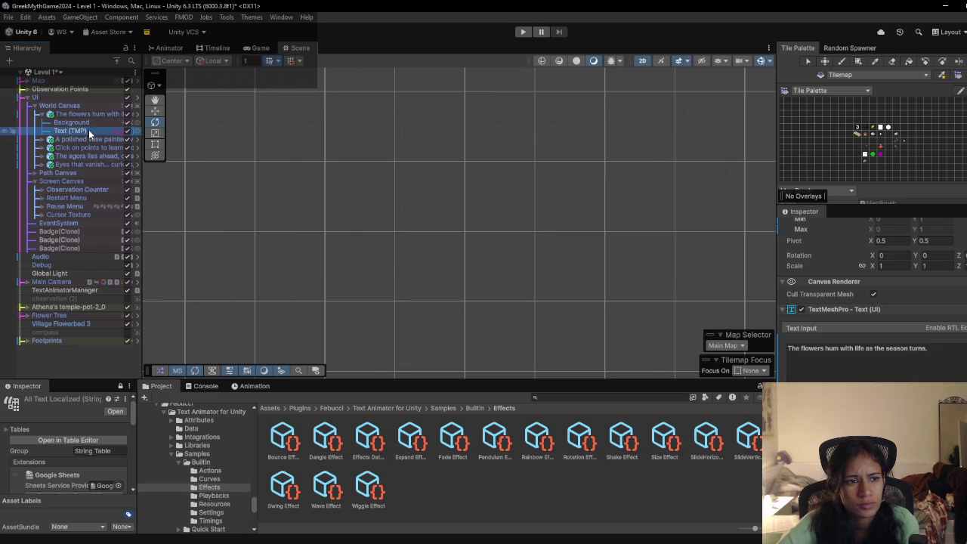
Step: Review the dialogue text's Text Animator settings and its Effects Database
{"action": "left_click_drag", "start_coordinate": [927, 349], "coordinate": [852, 354]}
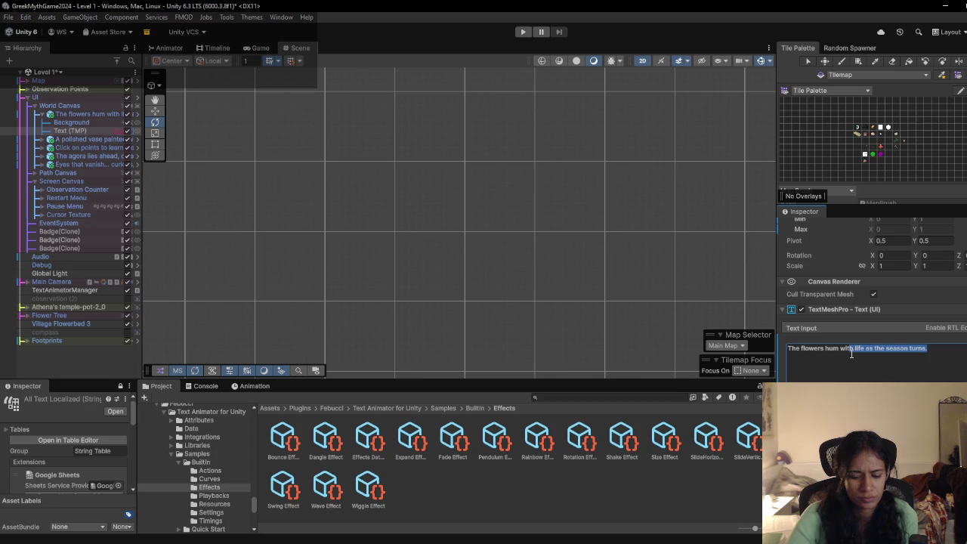
{"action": "scroll", "coordinate": [862, 340], "scroll_direction": "down", "scroll_amount": 6}
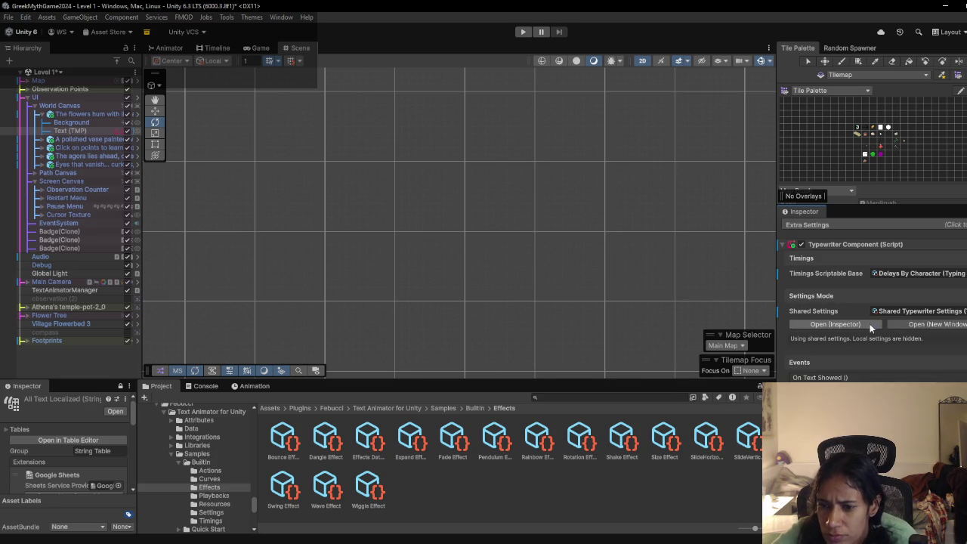
{"action": "scroll", "coordinate": [870, 324], "scroll_direction": "down", "scroll_amount": 3}
{"action": "scroll", "coordinate": [870, 324], "scroll_direction": "down", "scroll_amount": 4}
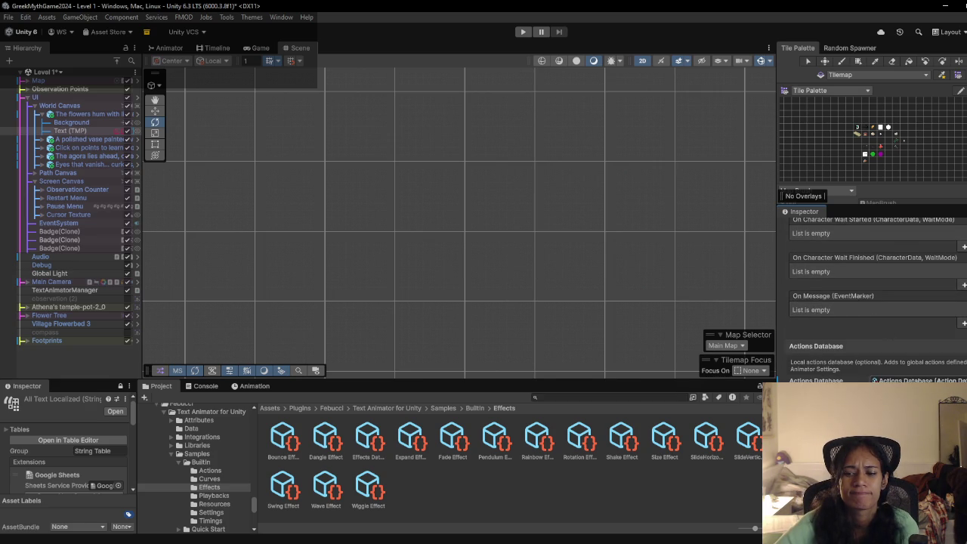
{"action": "scroll", "coordinate": [870, 302], "scroll_direction": "down", "scroll_amount": 3}
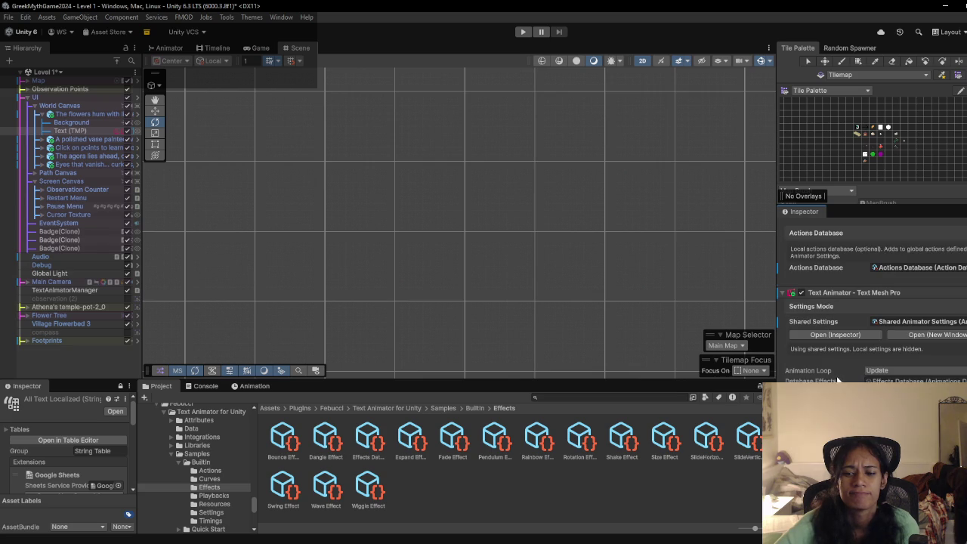
{"action": "left_click", "coordinate": [915, 381]}
{"action": "scroll", "coordinate": [870, 303], "scroll_direction": "down", "scroll_amount": 4}
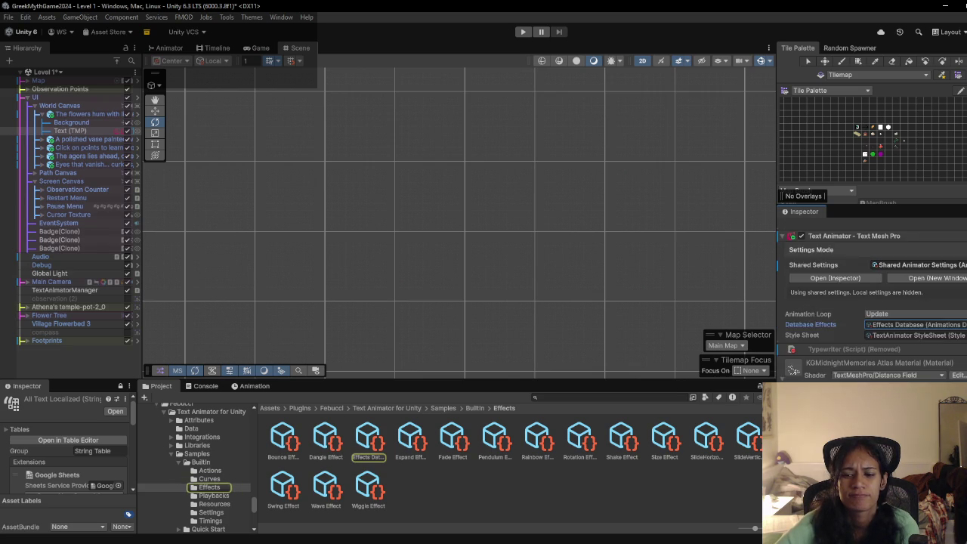
{"action": "scroll", "coordinate": [837, 365], "scroll_direction": "up", "scroll_amount": 15}
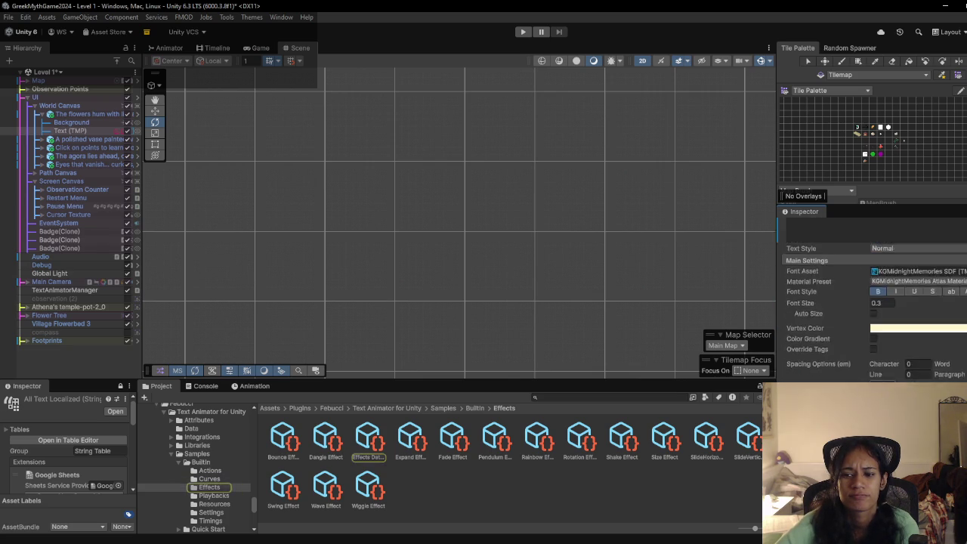
Step: Prefix the flowers dialogue text with <fade>, then play Level 1 and trigger it
{"action": "left_click", "coordinate": [838, 365]}
{"action": "key", "text": "Home"}
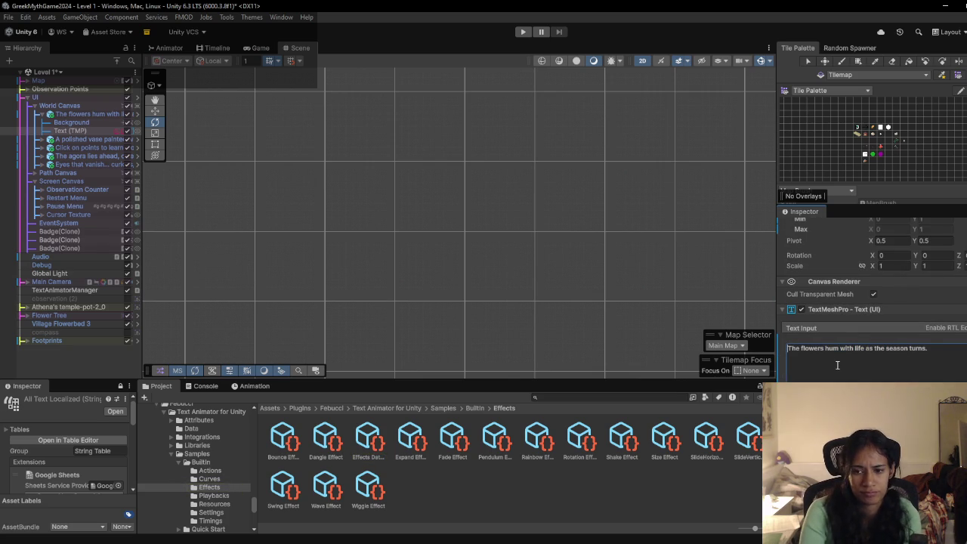
{"action": "type", "text": "<fade>"}
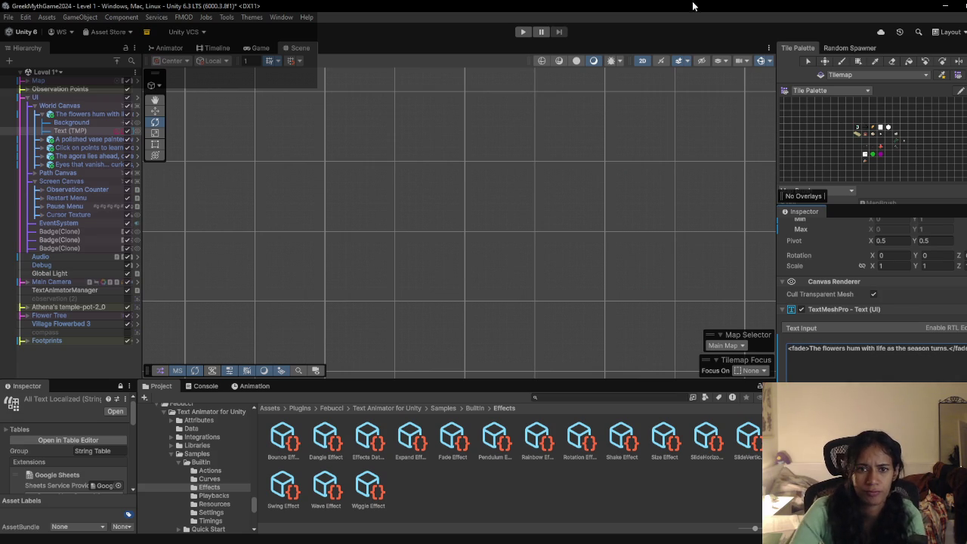
{"action": "left_click", "coordinate": [524, 31]}
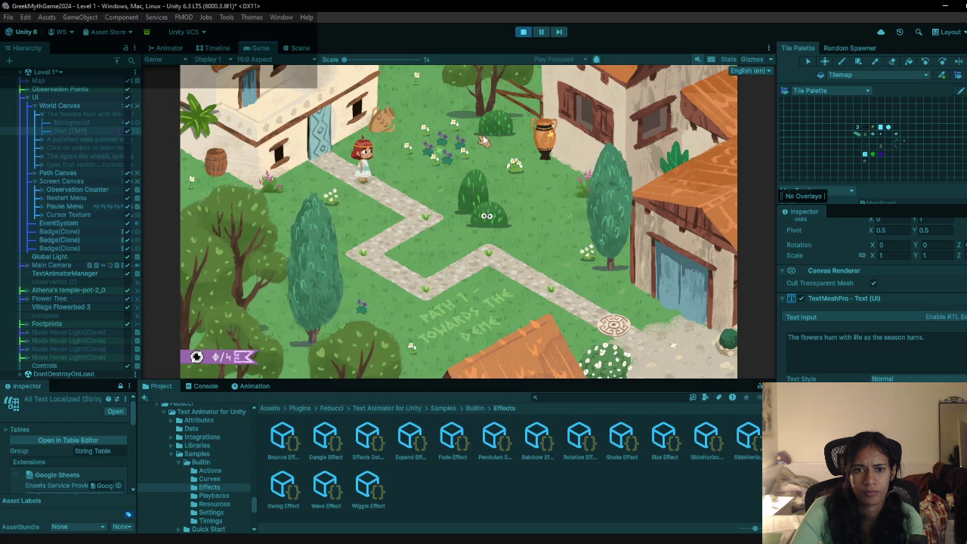
{"action": "left_click", "coordinate": [452, 155]}
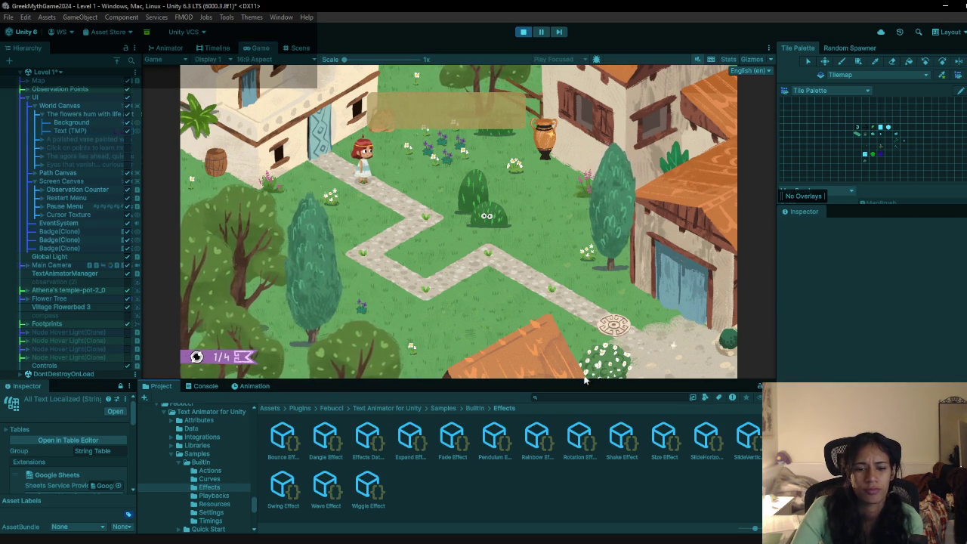
Step: Exit Play mode after the flowers dialogue and reselect the dialogue Text (TMP) object
{"action": "left_click", "coordinate": [523, 32]}
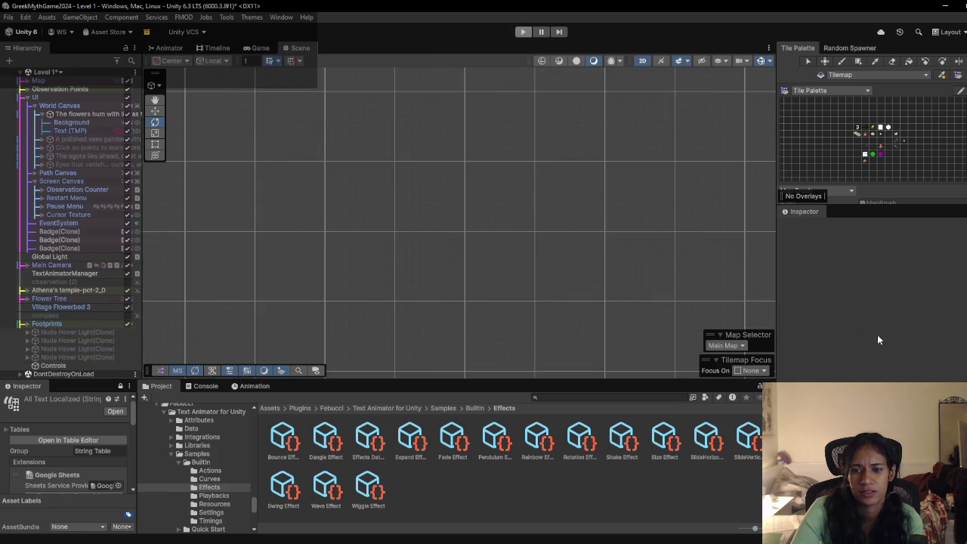
{"action": "left_click", "coordinate": [86, 122]}
{"action": "left_click", "coordinate": [84, 131]}
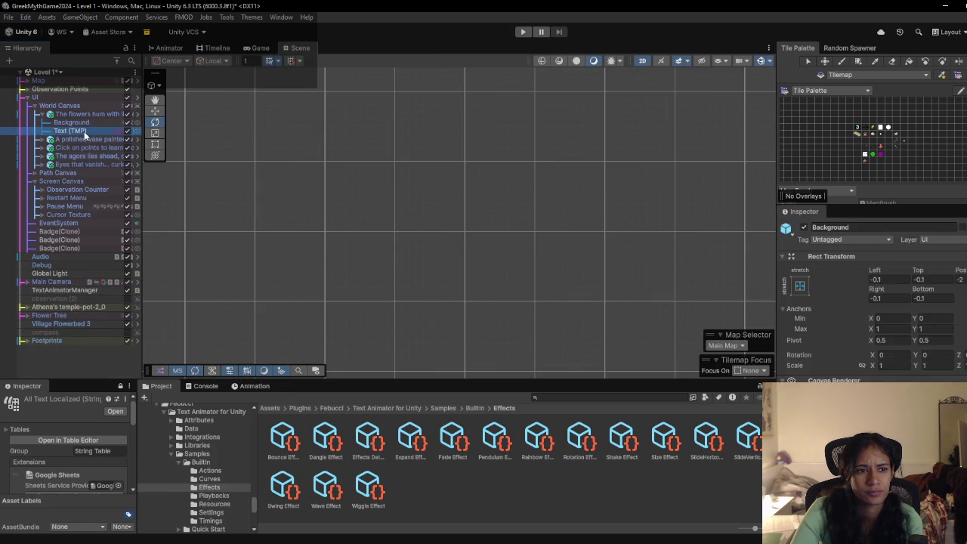
{"action": "scroll", "coordinate": [876, 302], "scroll_direction": "down", "scroll_amount": 5}
{"action": "left_click", "coordinate": [880, 308]}
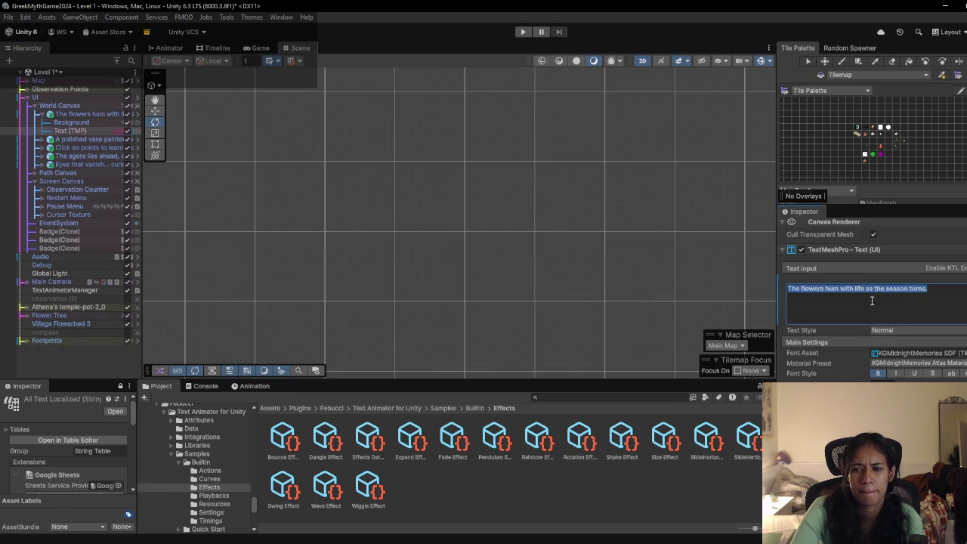
{"action": "left_click", "coordinate": [523, 31]}
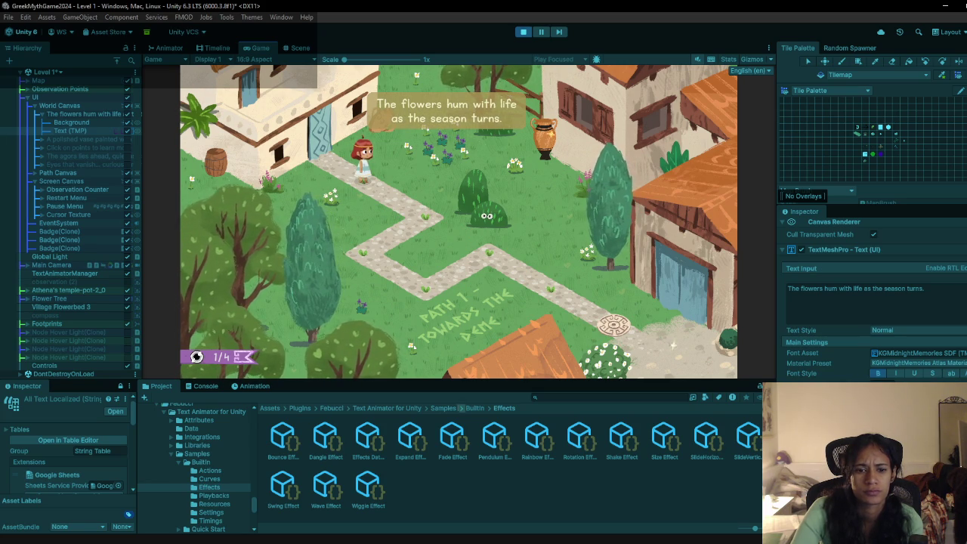
{"action": "left_click", "coordinate": [475, 408]}
{"action": "left_click", "coordinate": [523, 32]}
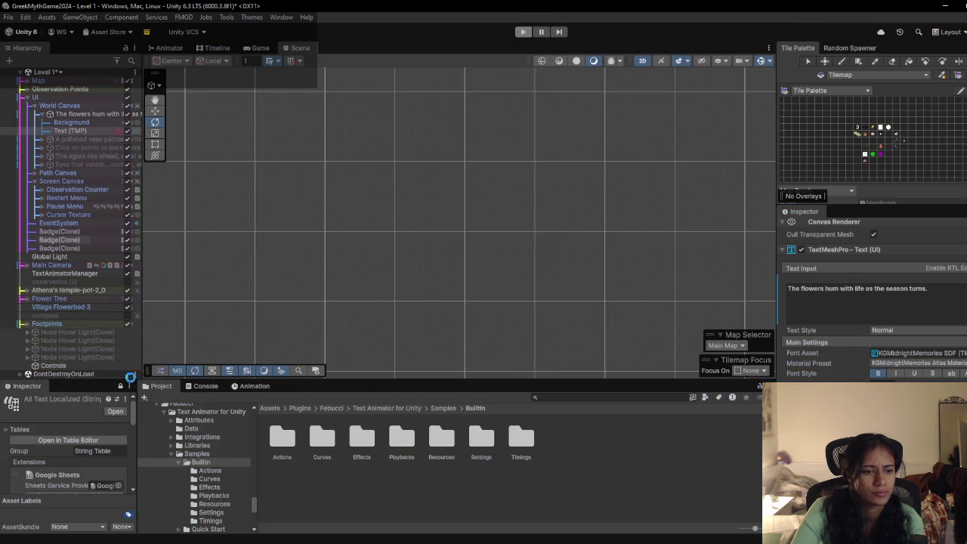
Step: Browse to Plugins/Febucci/Text Animator for Unity/Samples, dismissing the Builtin package import
{"action": "left_click", "coordinate": [270, 409]}
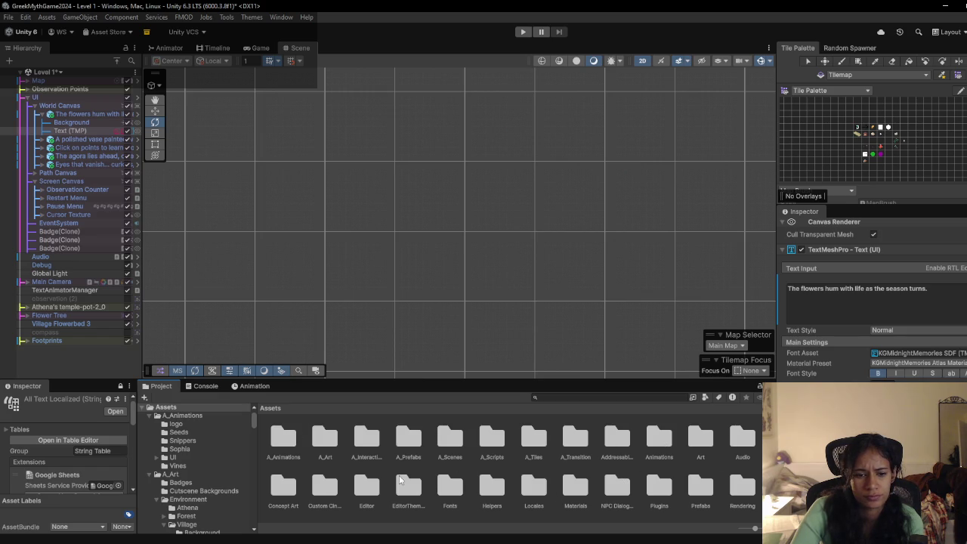
{"action": "double_click", "coordinate": [660, 491]}
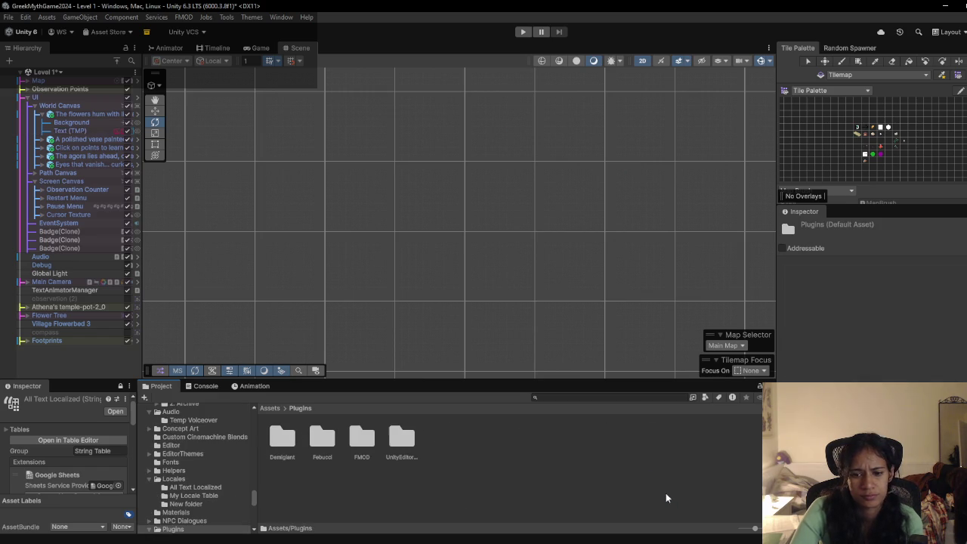
{"action": "left_click", "coordinate": [325, 444]}
{"action": "double_click", "coordinate": [325, 444]}
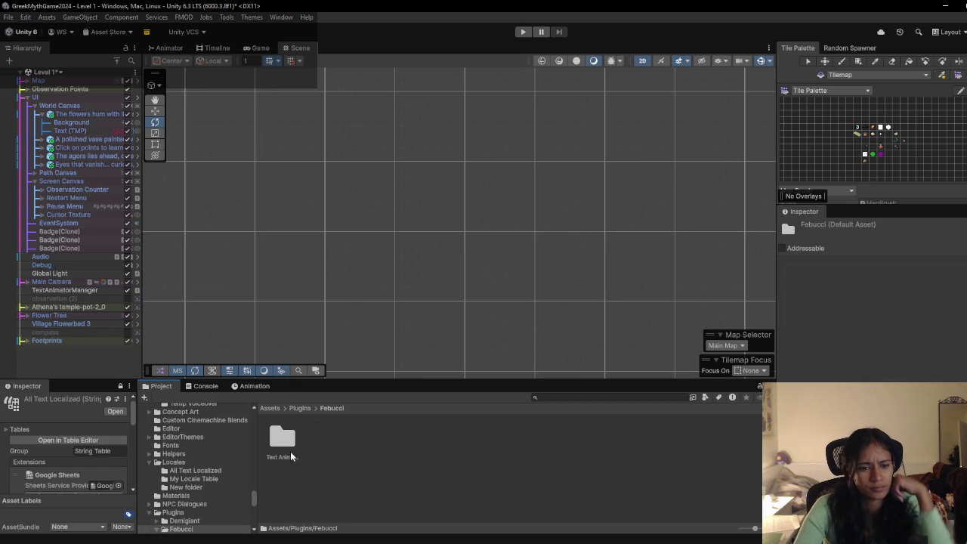
{"action": "double_click", "coordinate": [287, 448]}
{"action": "double_click", "coordinate": [443, 452]}
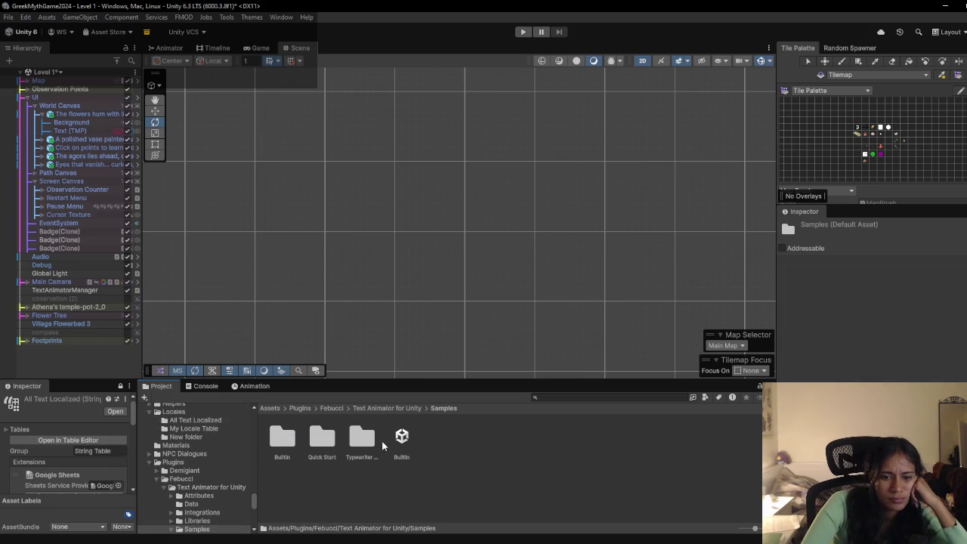
{"action": "double_click", "coordinate": [401, 445]}
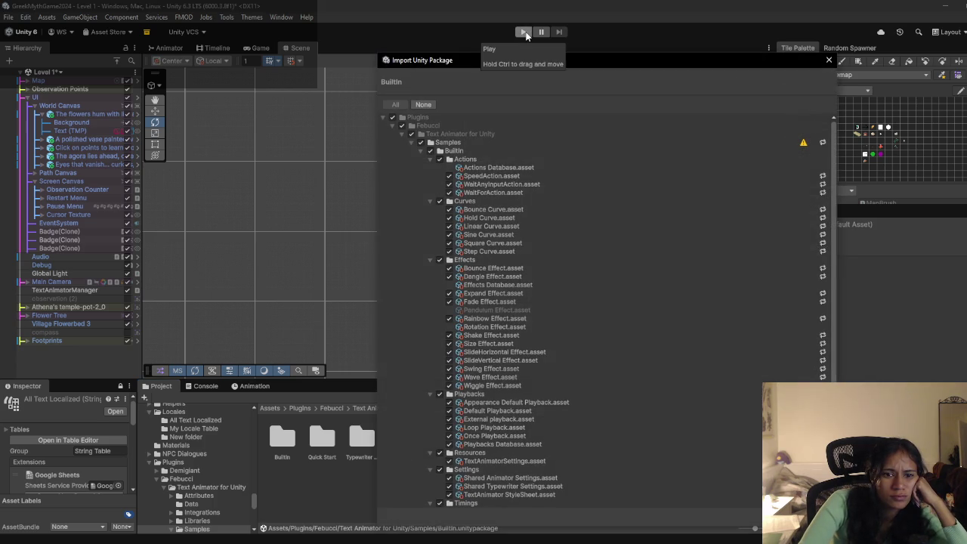
{"action": "left_click", "coordinate": [829, 59]}
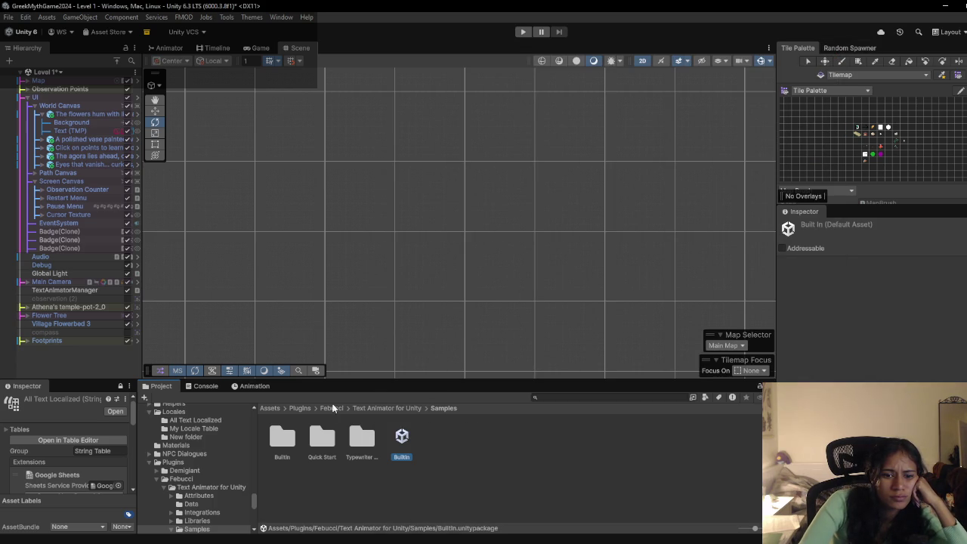
Step: Open the Typewriter Sound Scene sample from Typewriter Sounds and run it
{"action": "left_click", "coordinate": [320, 438]}
{"action": "double_click", "coordinate": [321, 438]}
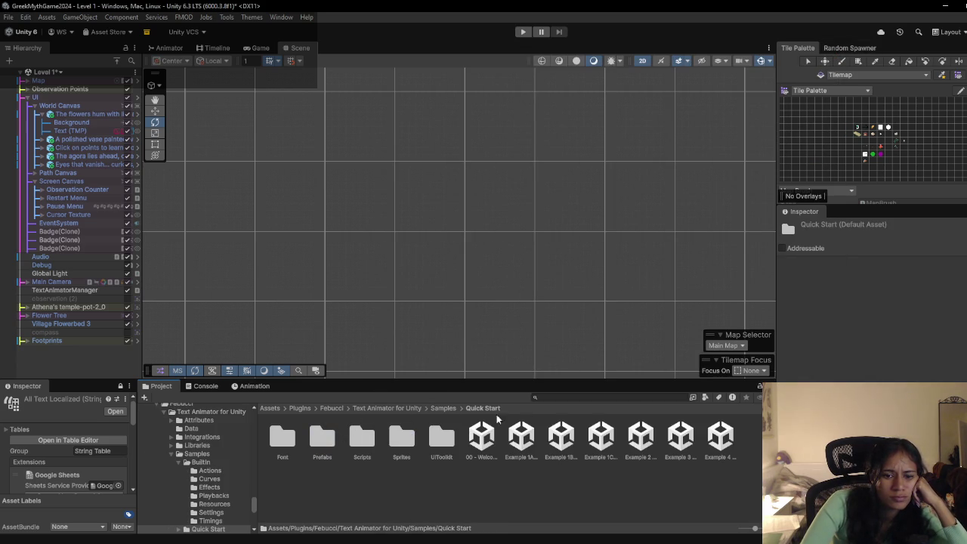
{"action": "left_click", "coordinate": [443, 408]}
{"action": "double_click", "coordinate": [363, 436]}
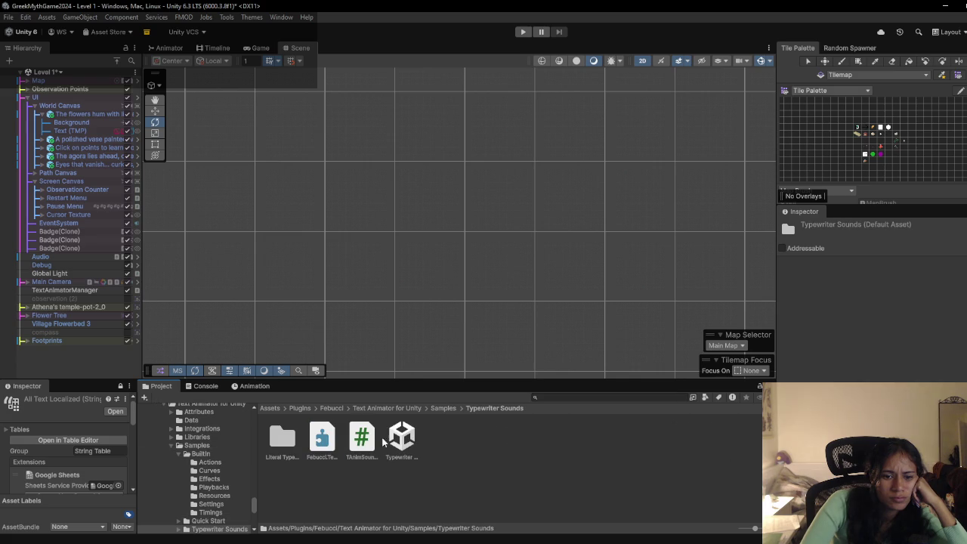
{"action": "double_click", "coordinate": [402, 438]}
{"action": "left_click", "coordinate": [487, 303]}
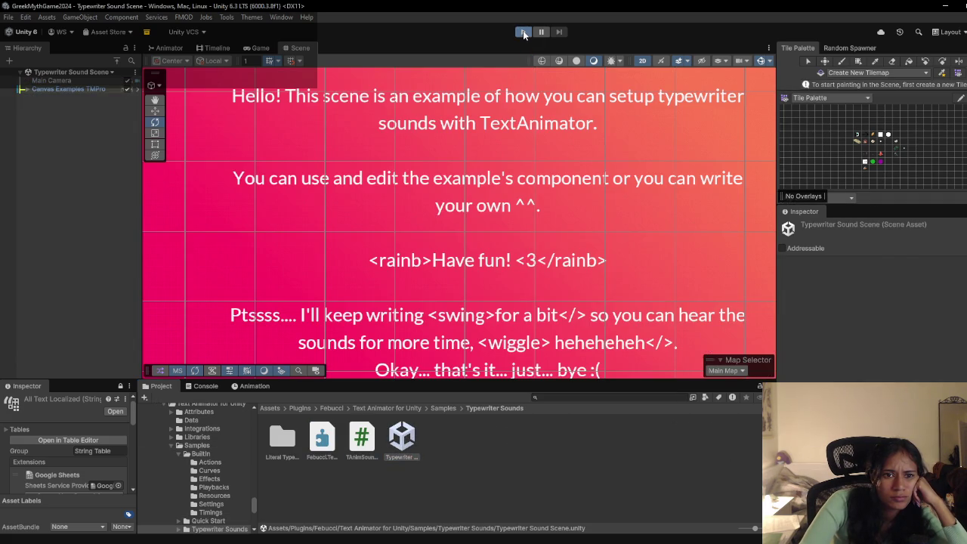
{"action": "left_click", "coordinate": [524, 33]}
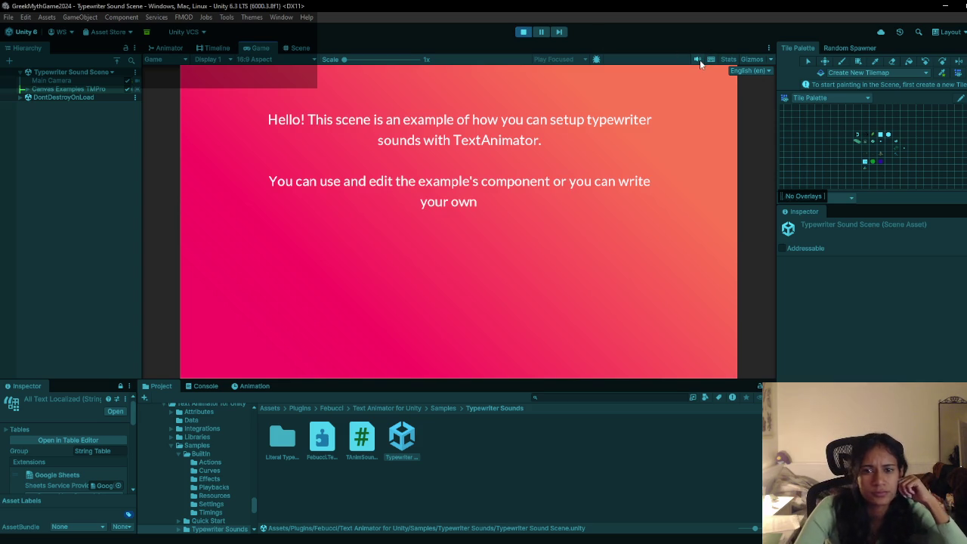
{"action": "left_click", "coordinate": [30, 89]}
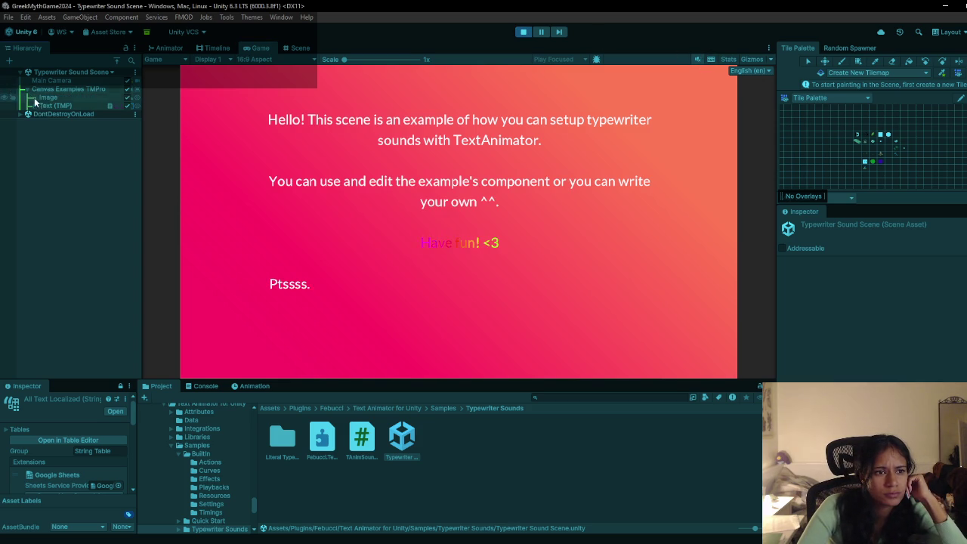
{"action": "left_click", "coordinate": [33, 106]}
{"action": "left_click", "coordinate": [66, 106]}
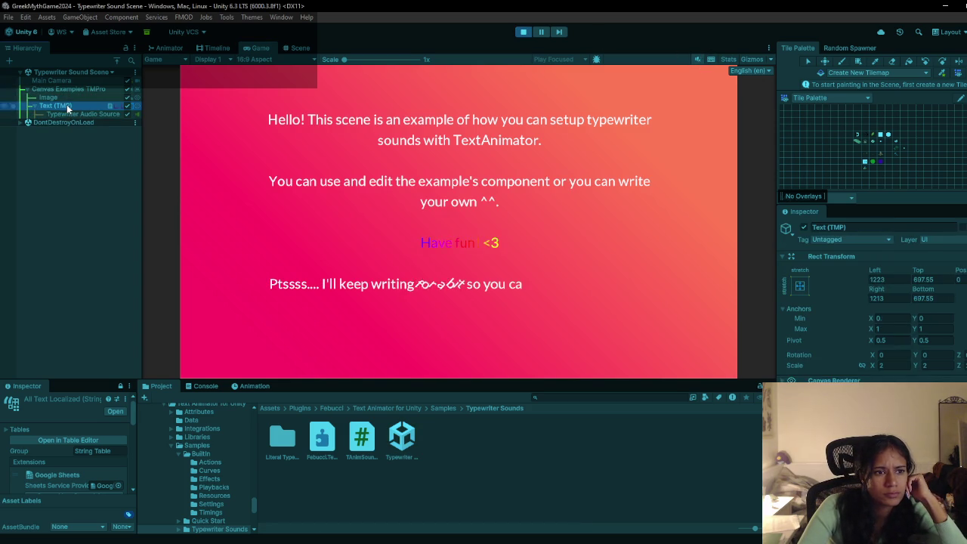
{"action": "scroll", "coordinate": [836, 318], "scroll_direction": "down", "scroll_amount": 4}
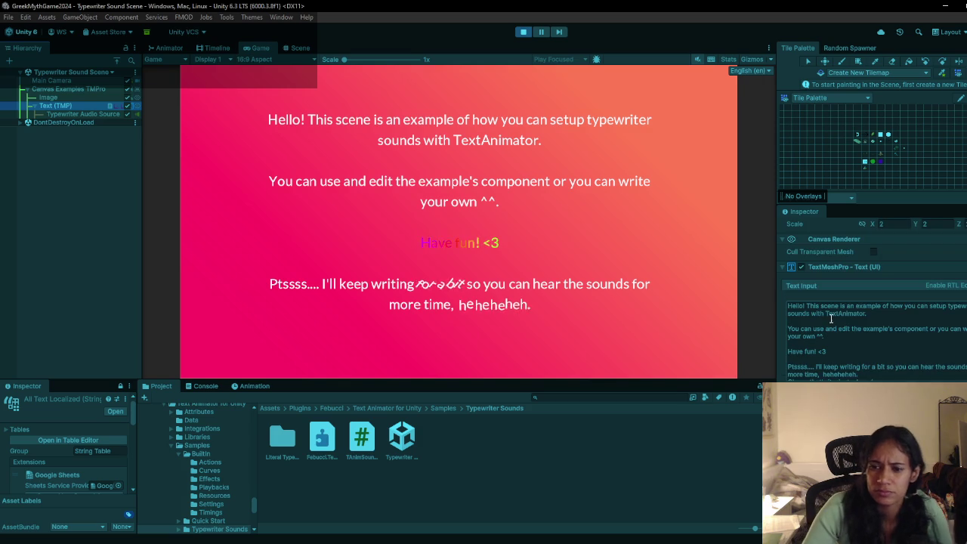
{"action": "scroll", "coordinate": [821, 346], "scroll_direction": "down", "scroll_amount": 10}
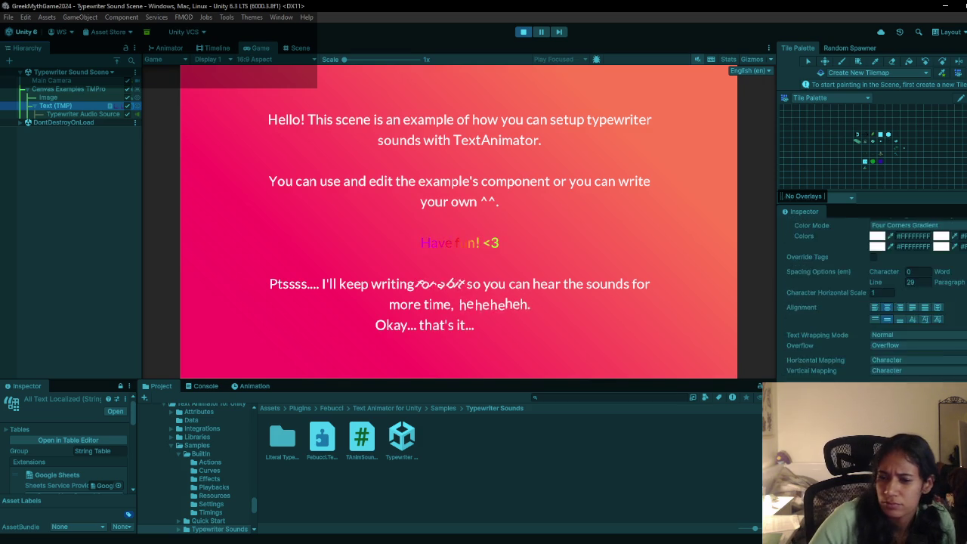
{"action": "scroll", "coordinate": [869, 302], "scroll_direction": "down", "scroll_amount": 5}
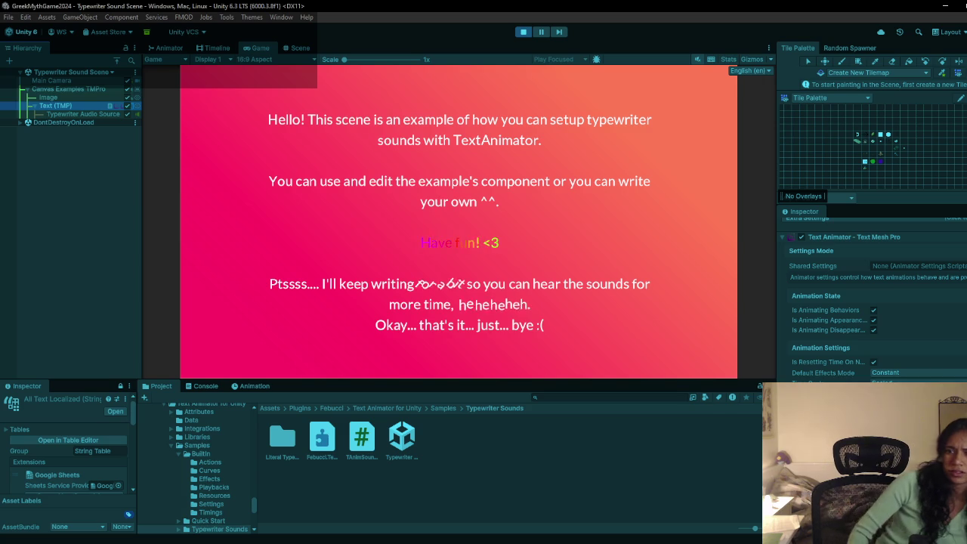
{"action": "scroll", "coordinate": [870, 326], "scroll_direction": "down", "scroll_amount": 8}
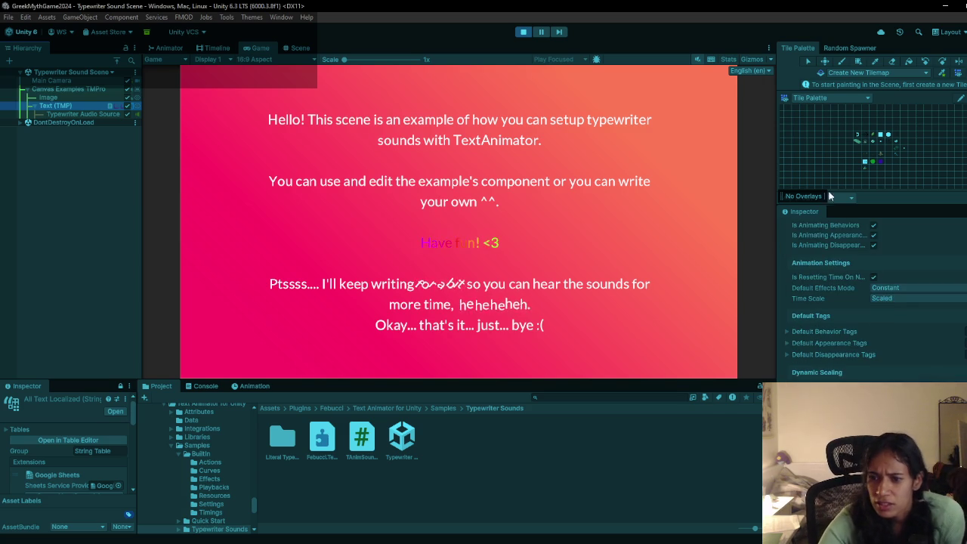
{"action": "scroll", "coordinate": [864, 352], "scroll_direction": "down", "scroll_amount": 10}
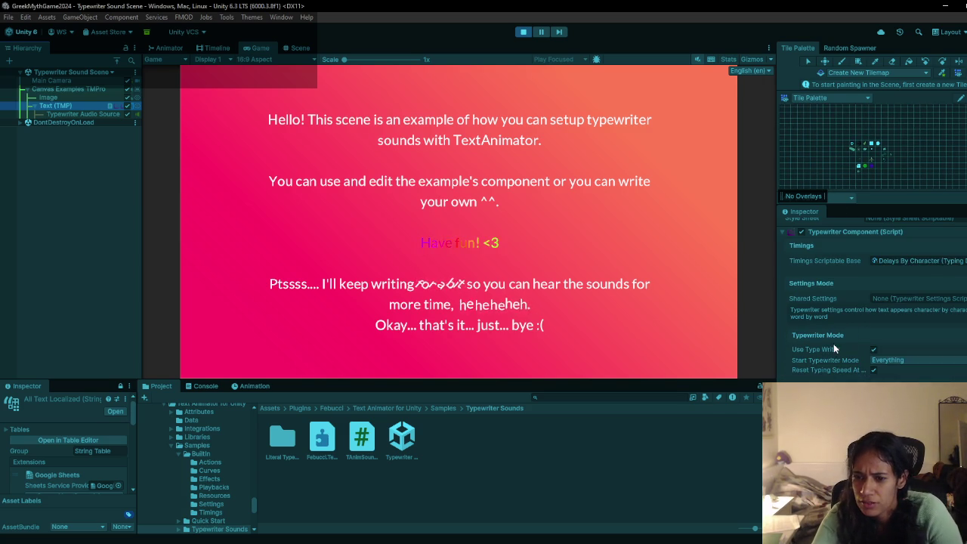
{"action": "scroll", "coordinate": [833, 345], "scroll_direction": "down", "scroll_amount": 10}
{"action": "scroll", "coordinate": [834, 348], "scroll_direction": "down", "scroll_amount": 15}
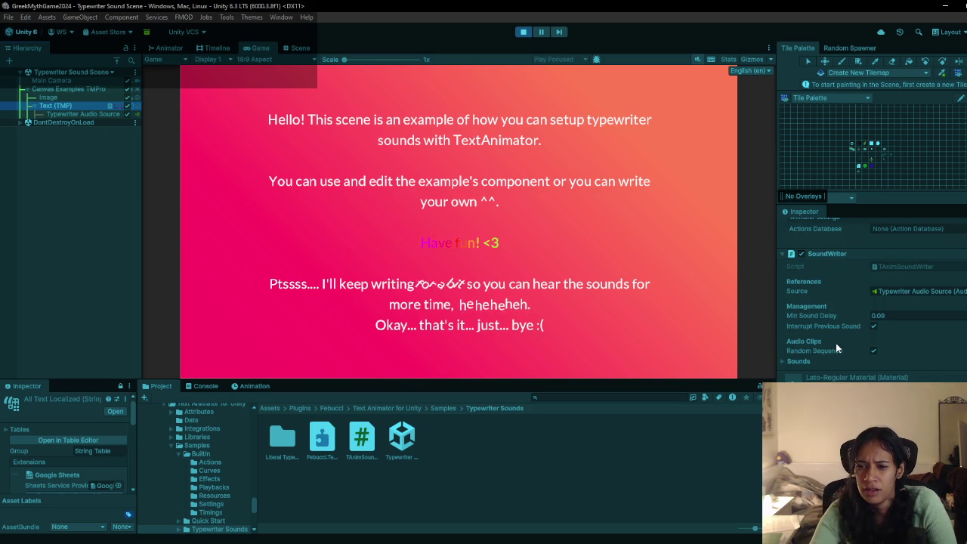
{"action": "scroll", "coordinate": [836, 343], "scroll_direction": "down", "scroll_amount": 3}
{"action": "scroll", "coordinate": [836, 343], "scroll_direction": "up", "scroll_amount": 6}
{"action": "scroll", "coordinate": [834, 344], "scroll_direction": "up", "scroll_amount": 10}
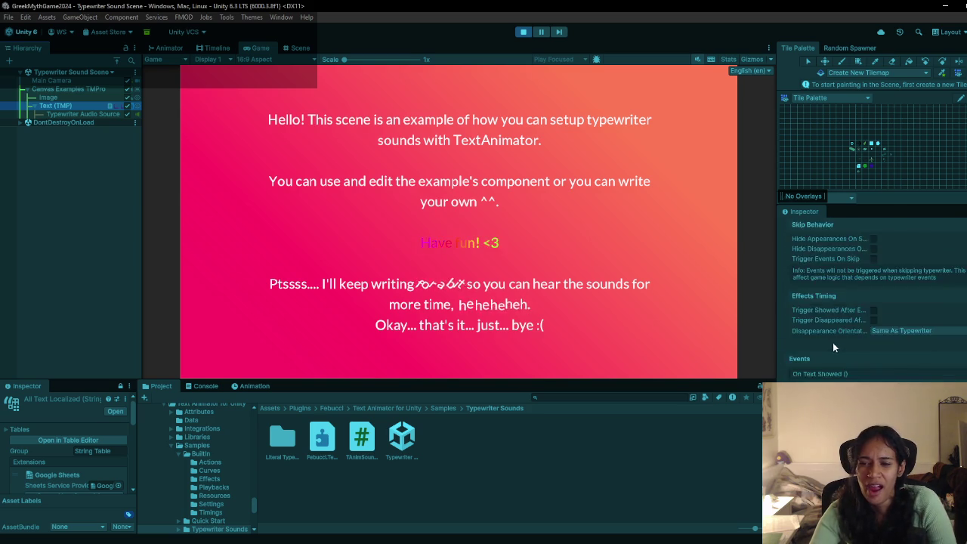
{"action": "left_click", "coordinate": [523, 32]}
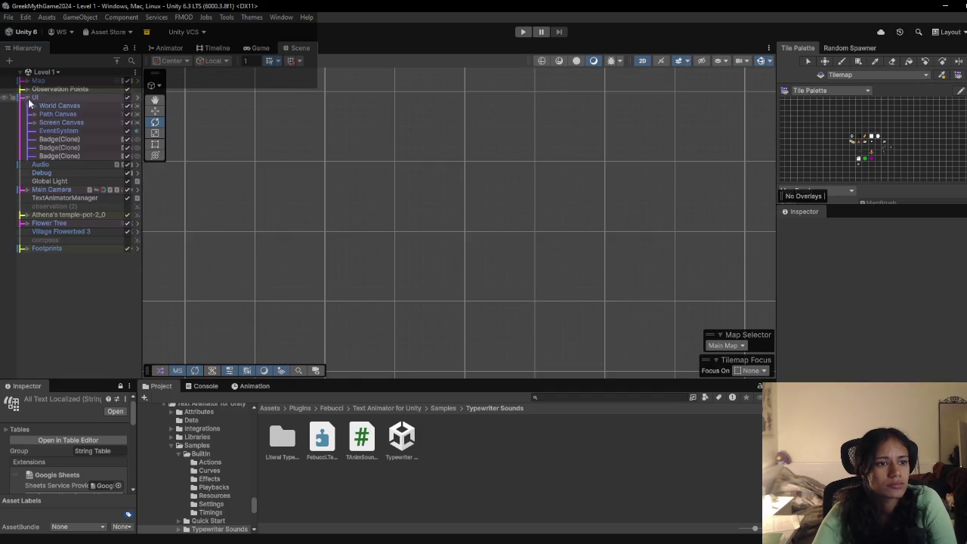
Step: In Level 1, set the flowers Text (TMP)'s Shared Typewriter Settings and Actions Database to None
{"action": "left_click", "coordinate": [33, 105]}
{"action": "left_click", "coordinate": [83, 114]}
{"action": "left_click", "coordinate": [43, 114]}
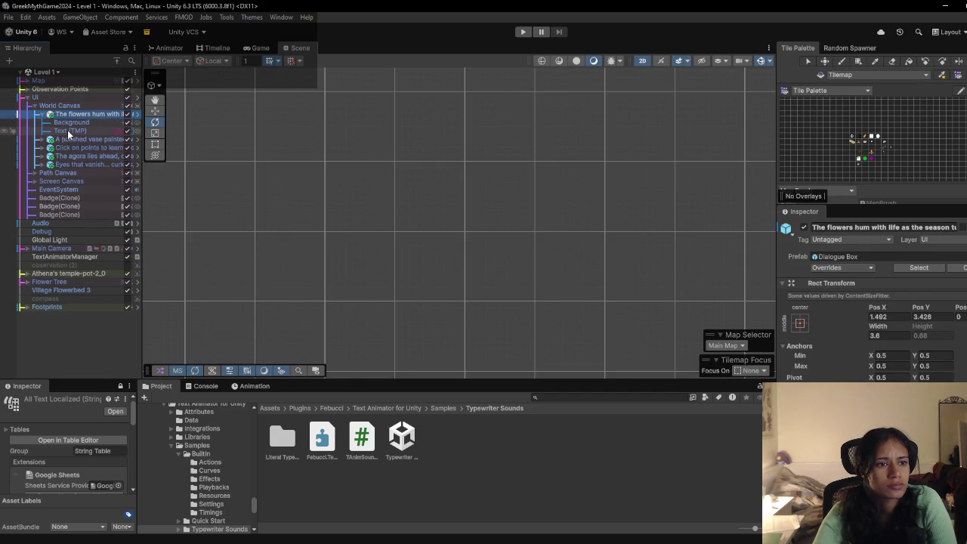
{"action": "left_click", "coordinate": [68, 130]}
{"action": "scroll", "coordinate": [869, 303], "scroll_direction": "down", "scroll_amount": 10}
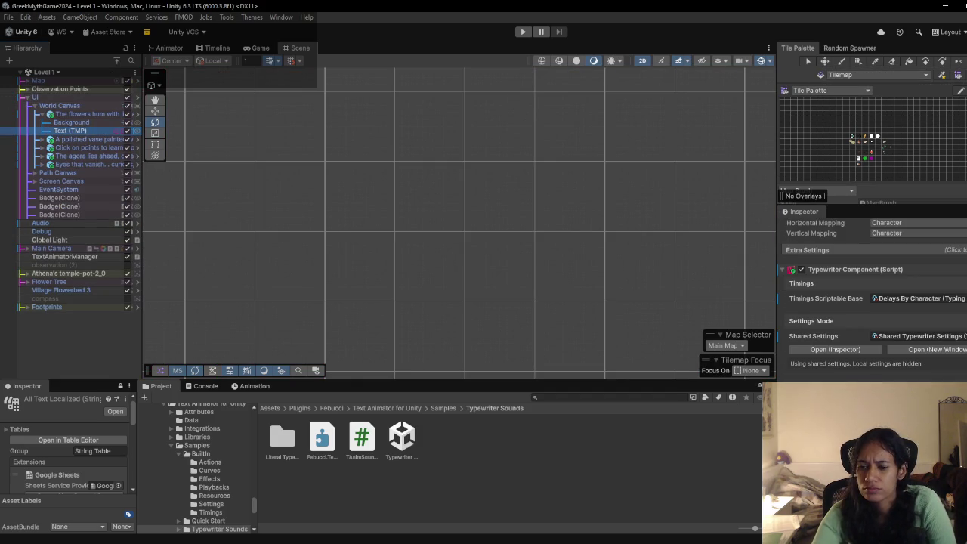
{"action": "left_click", "coordinate": [874, 335]}
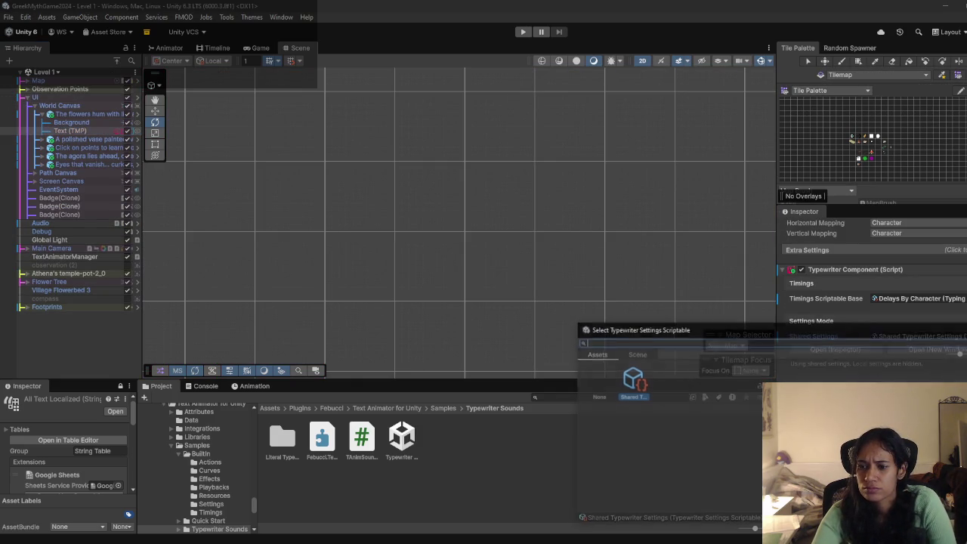
{"action": "double_click", "coordinate": [586, 378]}
{"action": "scroll", "coordinate": [869, 303], "scroll_direction": "down", "scroll_amount": 3}
{"action": "scroll", "coordinate": [869, 318], "scroll_direction": "down", "scroll_amount": 5}
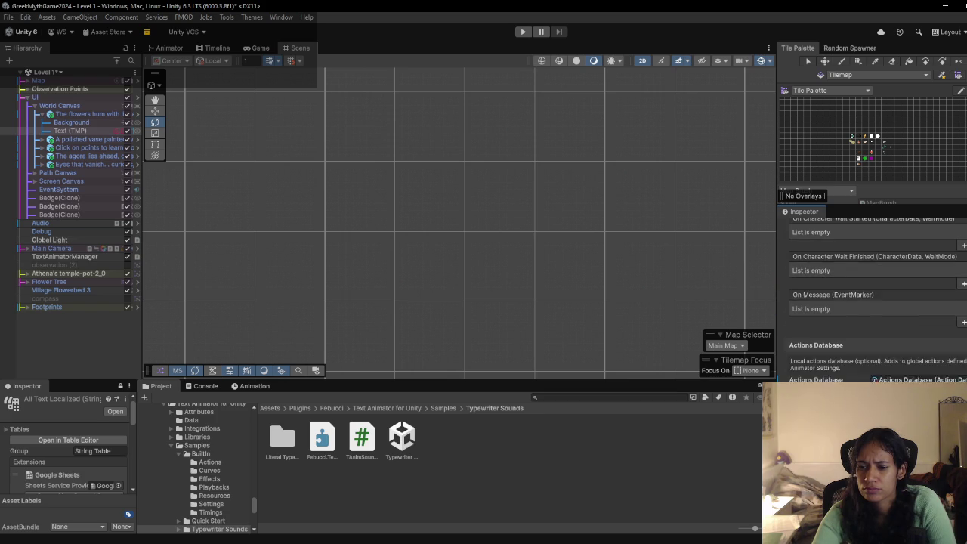
{"action": "left_click", "coordinate": [874, 352]}
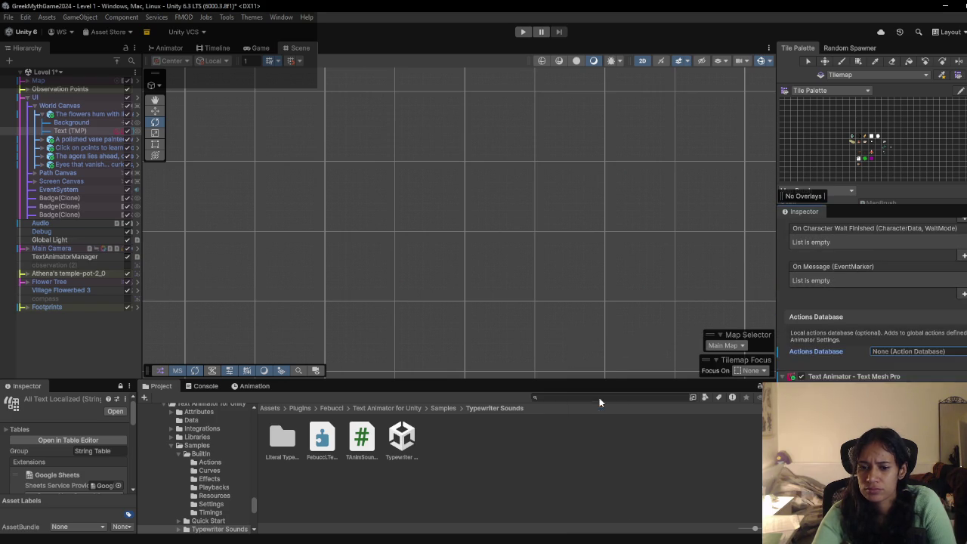
{"action": "double_click", "coordinate": [601, 403]}
Step: Set Shared Animator Settings, Effects Database and Style Sheet to None, then play Level 1
{"action": "scroll", "coordinate": [914, 371], "scroll_direction": "down", "scroll_amount": 3}
{"action": "left_click", "coordinate": [874, 292]}
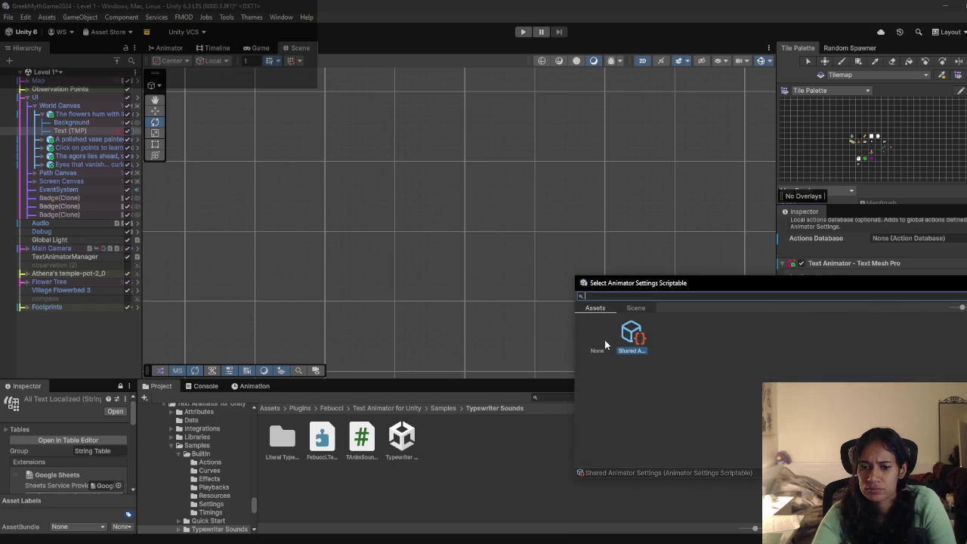
{"action": "double_click", "coordinate": [608, 343]}
{"action": "scroll", "coordinate": [876, 302], "scroll_direction": "down", "scroll_amount": 5}
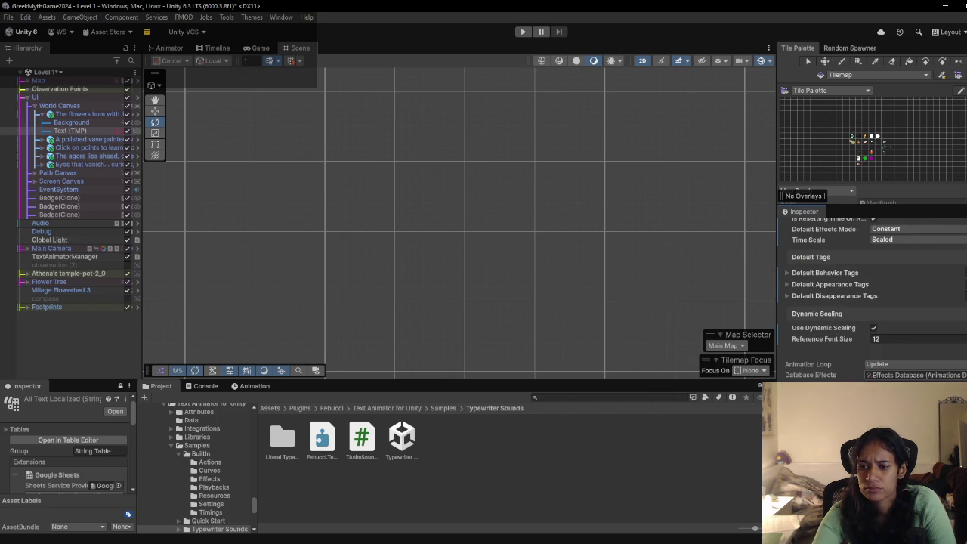
{"action": "left_click", "coordinate": [962, 375]}
{"action": "double_click", "coordinate": [596, 401]}
{"action": "scroll", "coordinate": [873, 303], "scroll_direction": "down", "scroll_amount": 1}
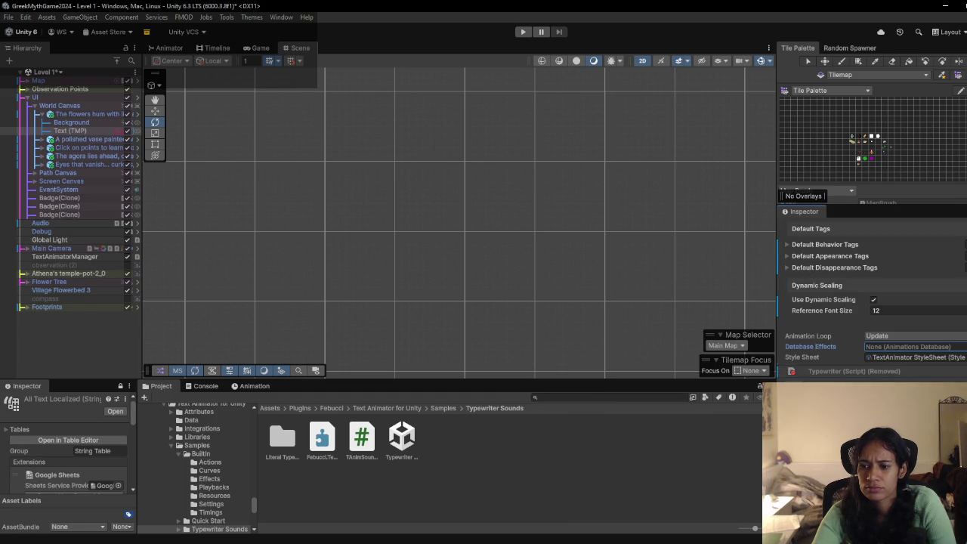
{"action": "left_click", "coordinate": [963, 357]}
{"action": "double_click", "coordinate": [602, 403]}
{"action": "scroll", "coordinate": [926, 357], "scroll_direction": "down", "scroll_amount": 3}
{"action": "scroll", "coordinate": [926, 357], "scroll_direction": "down", "scroll_amount": 5}
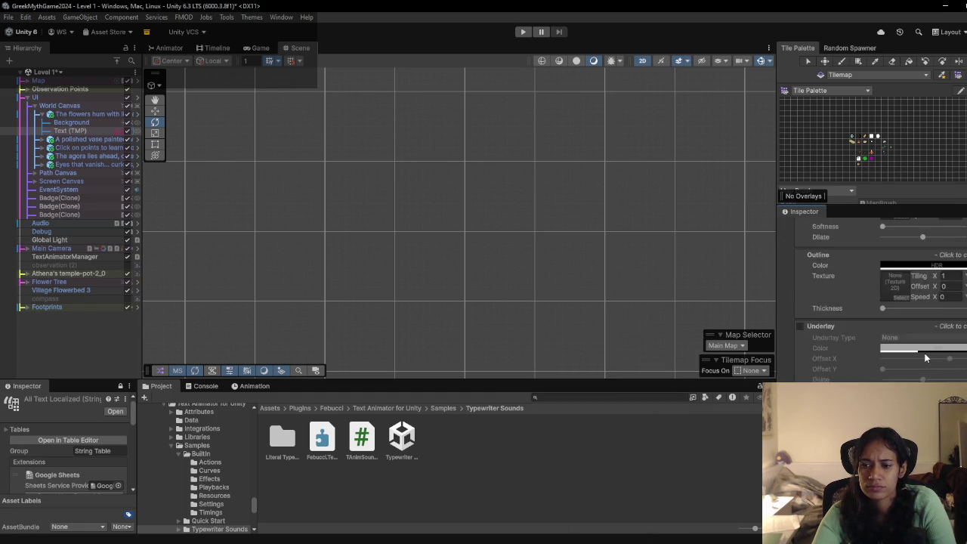
{"action": "left_click", "coordinate": [528, 38]}
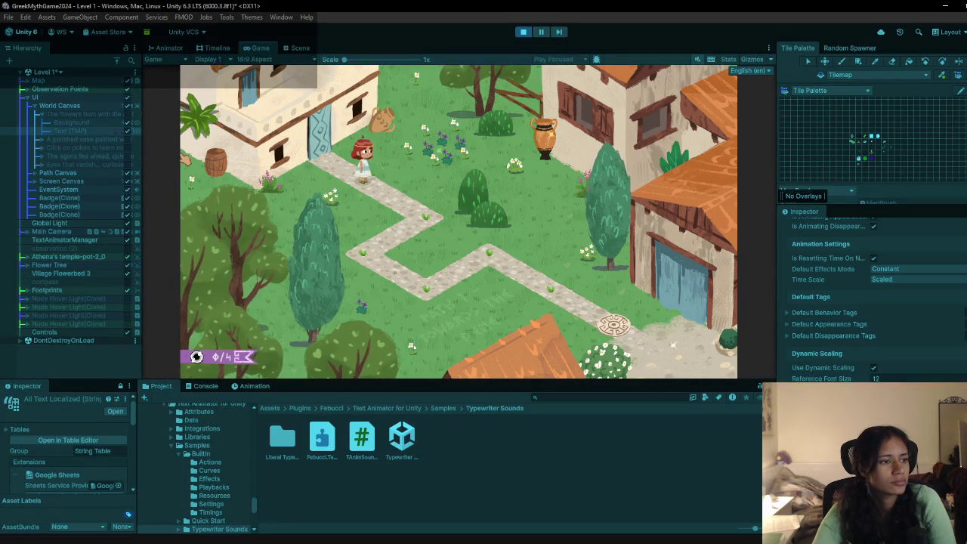
Step: Trigger the flowers and eyed bush captions, stop the game, and select 'The flowers hum with life'
{"action": "left_click", "coordinate": [446, 155]}
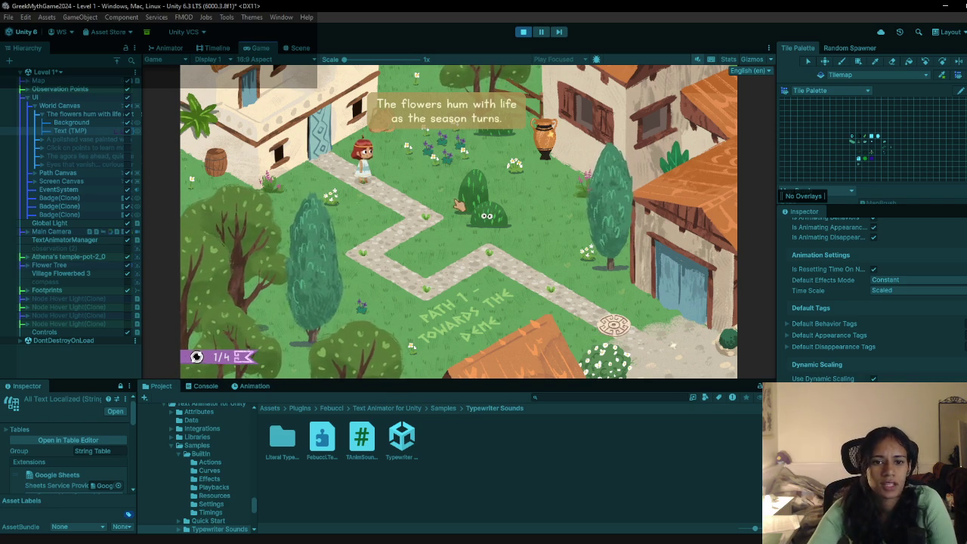
{"action": "left_click", "coordinate": [482, 215]}
{"action": "left_click", "coordinate": [445, 151]}
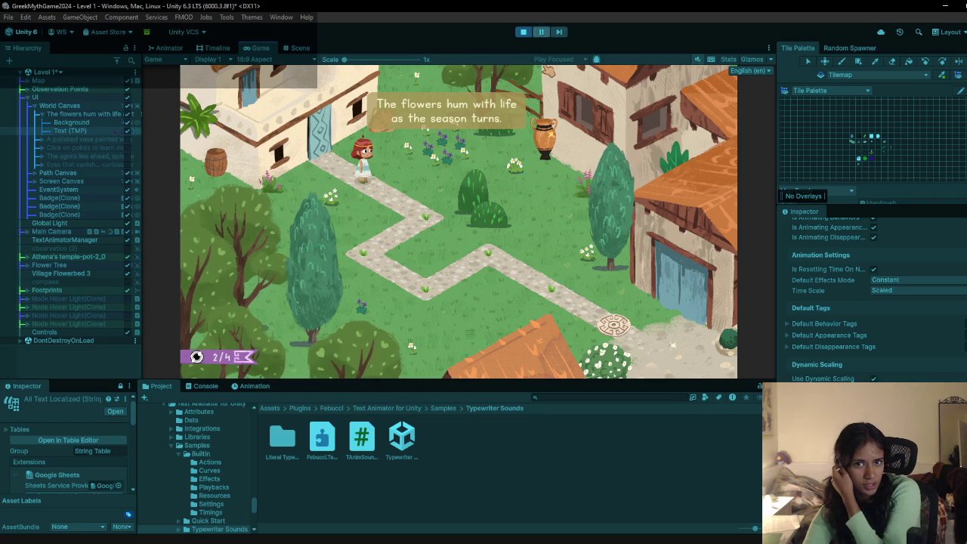
{"action": "left_click", "coordinate": [559, 473]}
{"action": "left_click", "coordinate": [523, 31]}
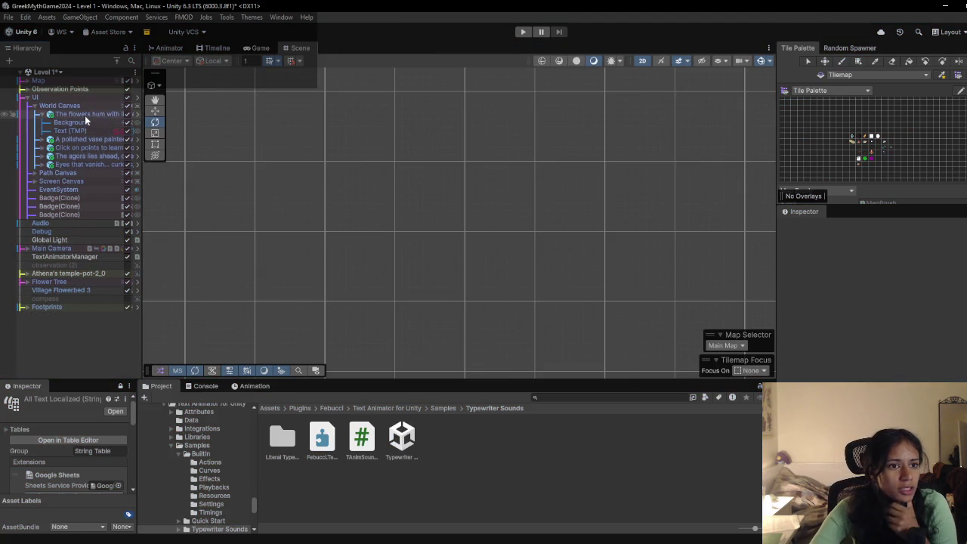
{"action": "left_click", "coordinate": [84, 115]}
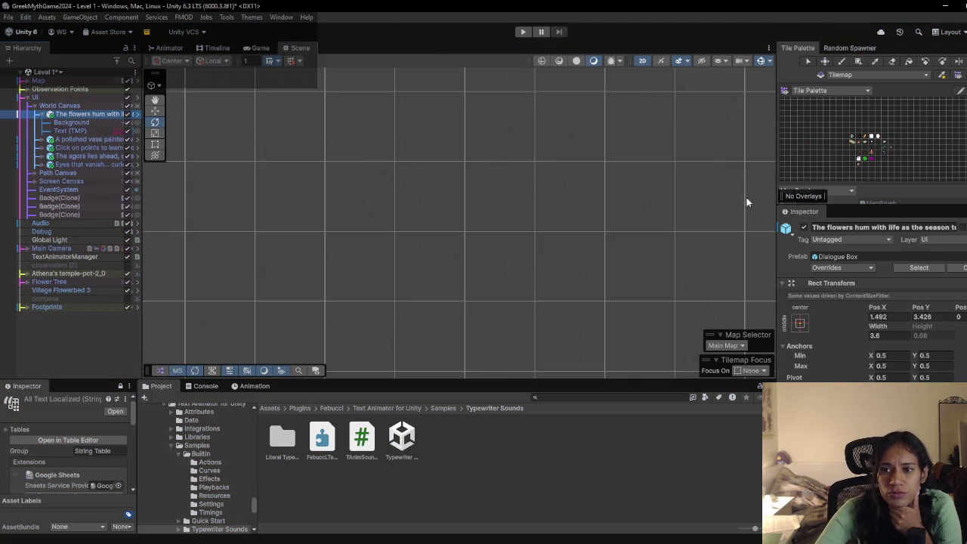
Step: Review the Dialogue Box overrides and apply the three typewriter components to the prefab, then replay
{"action": "left_click", "coordinate": [830, 270]}
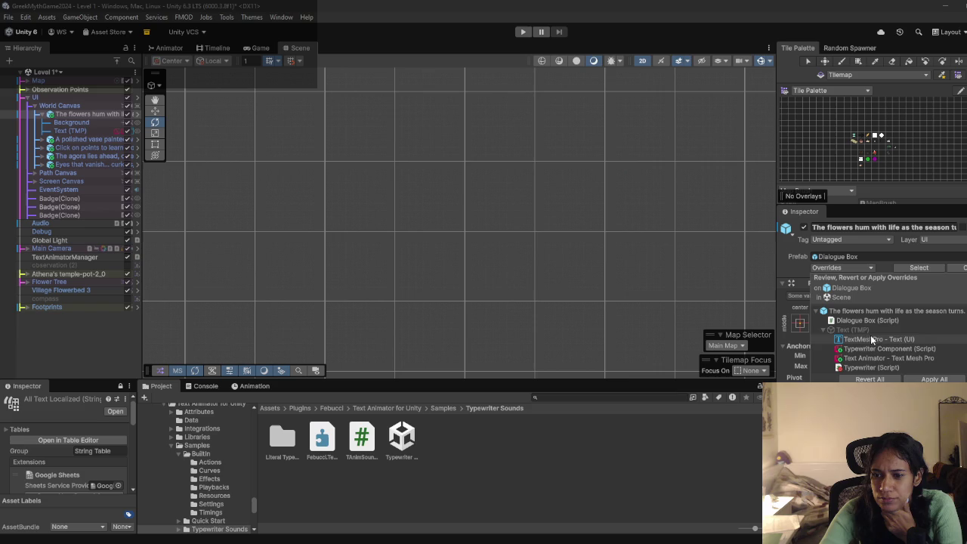
{"action": "left_click", "coordinate": [871, 323]}
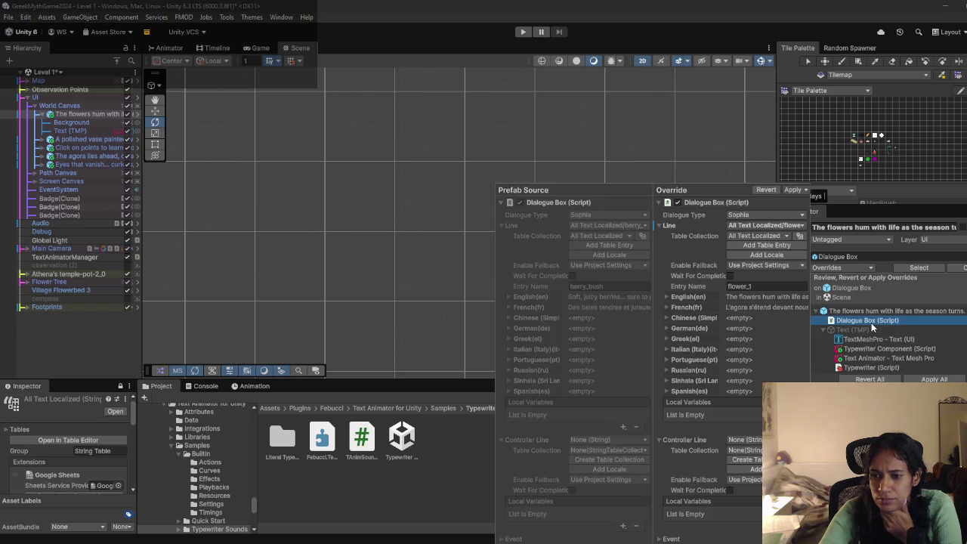
{"action": "left_click", "coordinate": [871, 340]}
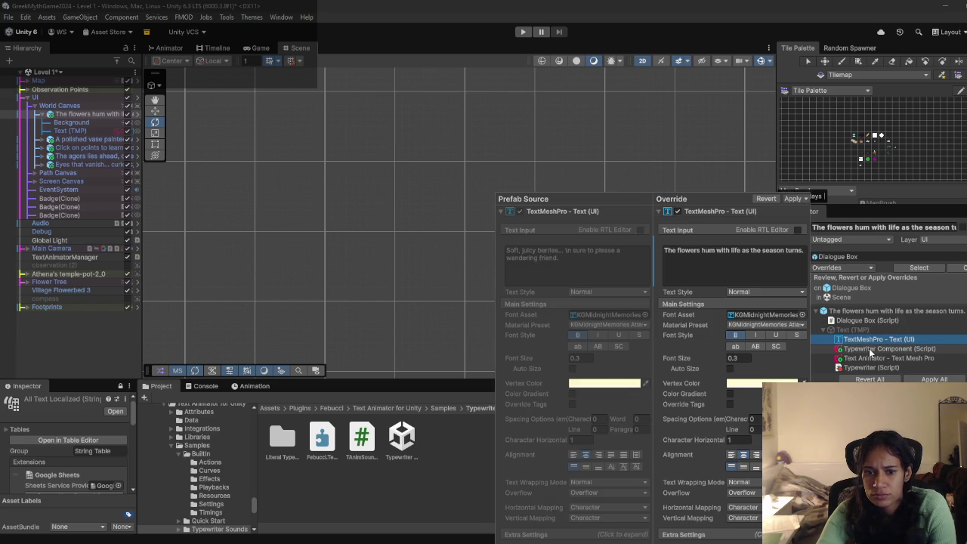
{"action": "left_click", "coordinate": [870, 350]}
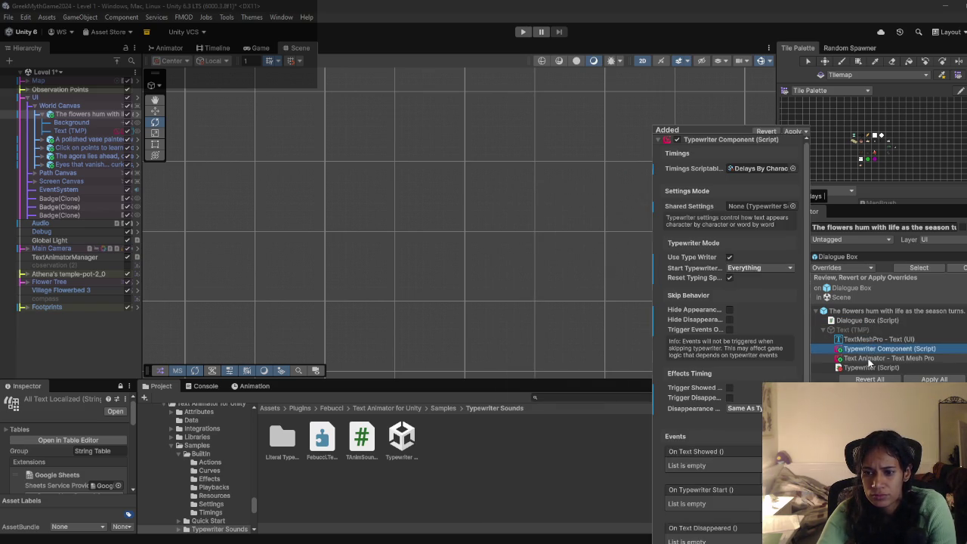
{"action": "left_click", "coordinate": [869, 367], "text": "shift"}
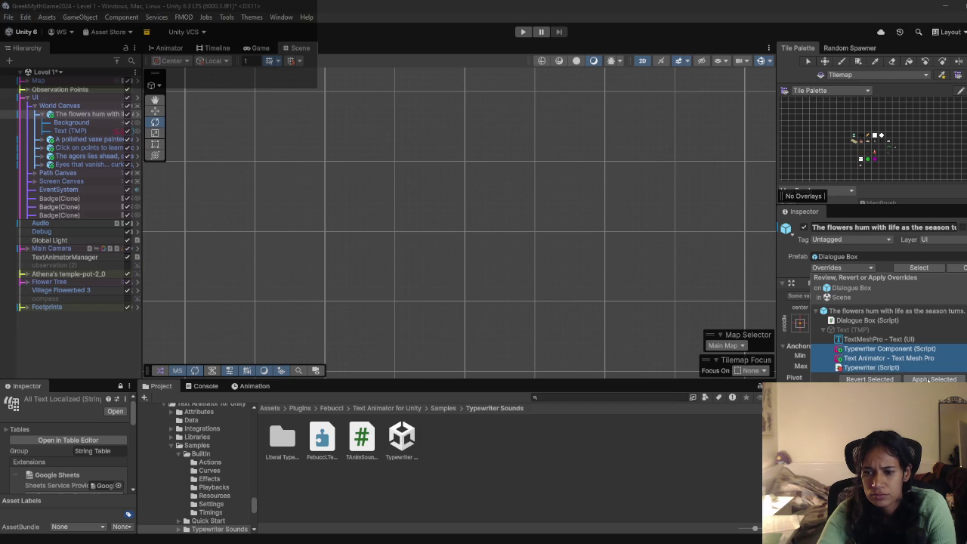
{"action": "left_click", "coordinate": [928, 379]}
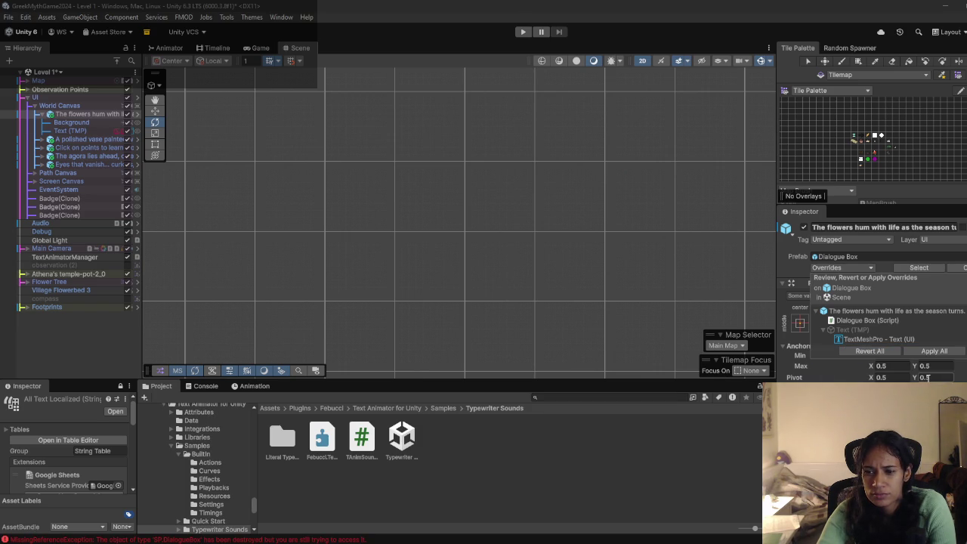
{"action": "left_click", "coordinate": [523, 32]}
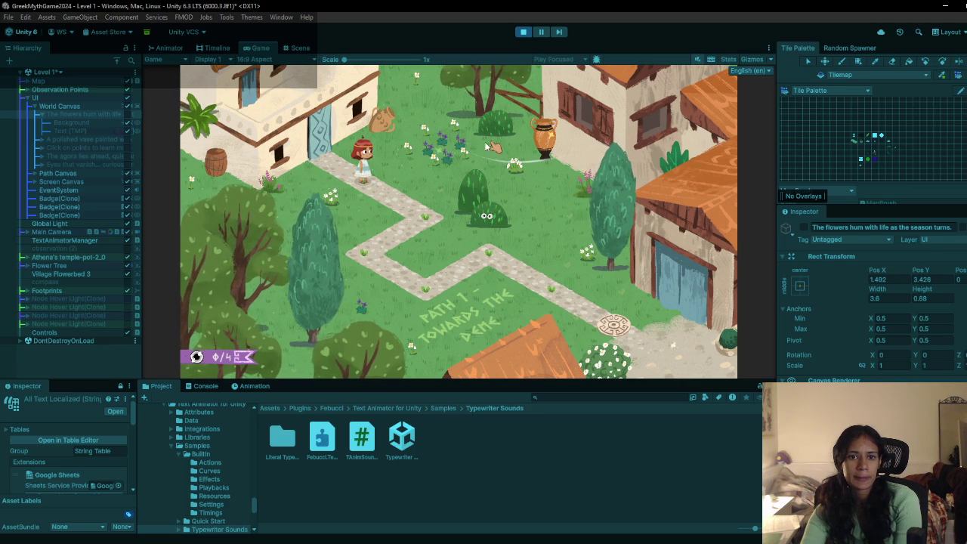
Step: Click the vase, eyed bush, flowers and stone marker to reach 4/4 observations
{"action": "left_click", "coordinate": [537, 138]}
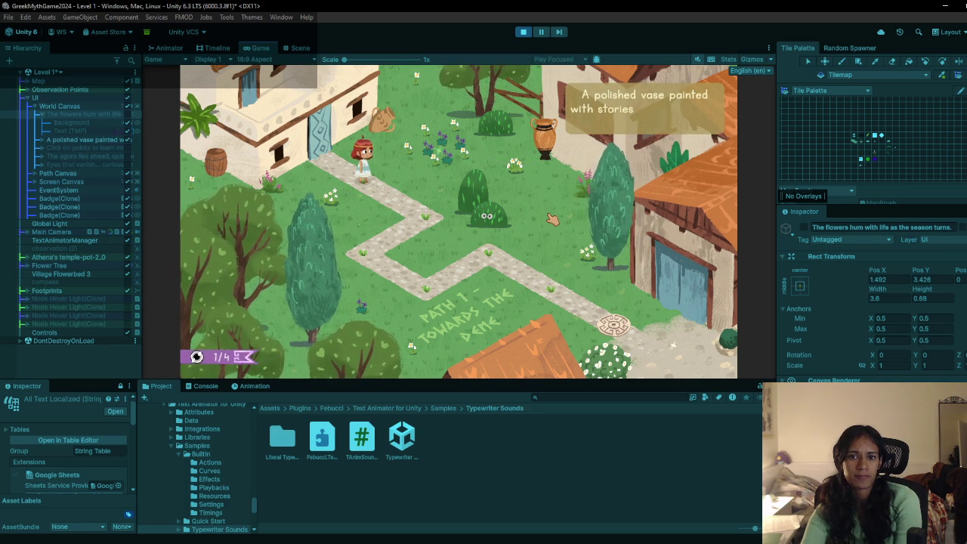
{"action": "left_click", "coordinate": [497, 216]}
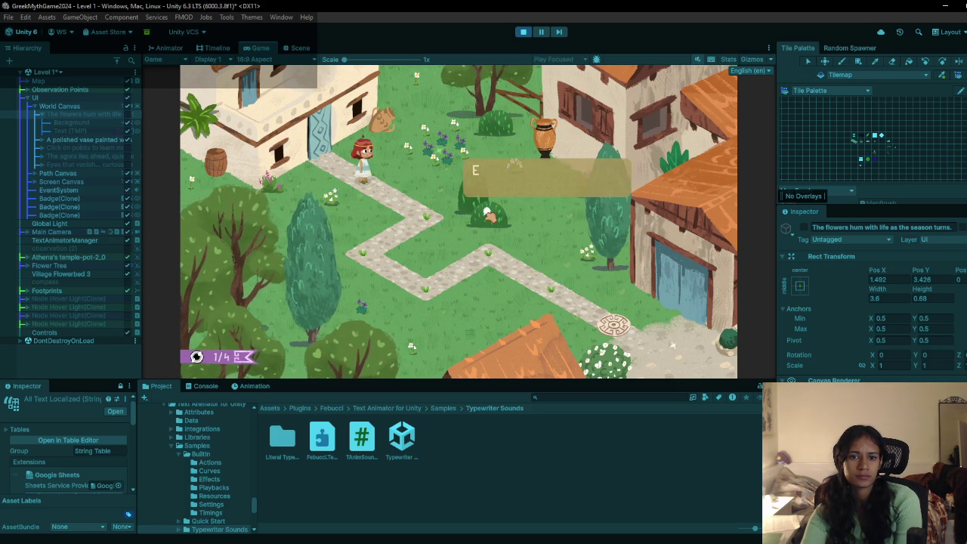
{"action": "left_click", "coordinate": [441, 145]}
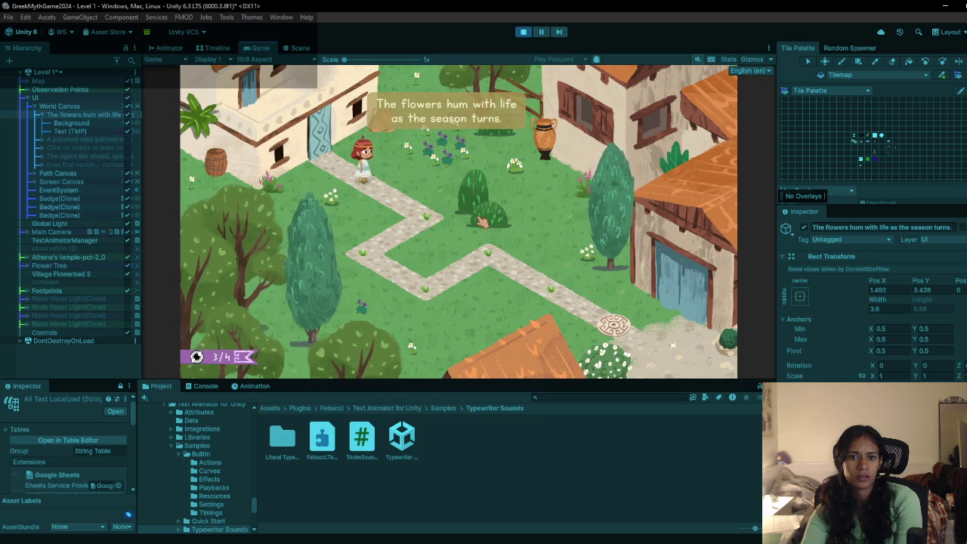
{"action": "left_click", "coordinate": [545, 131]}
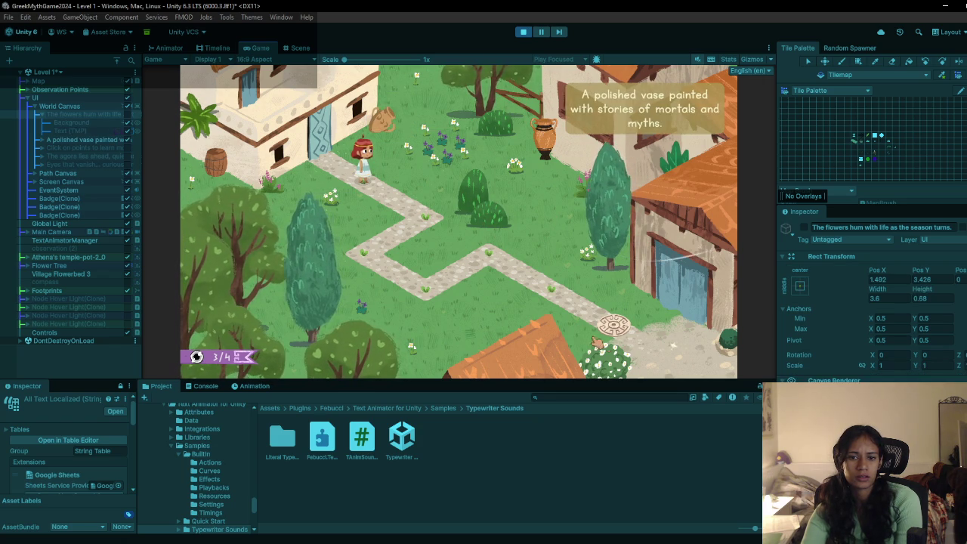
{"action": "left_click", "coordinate": [660, 346]}
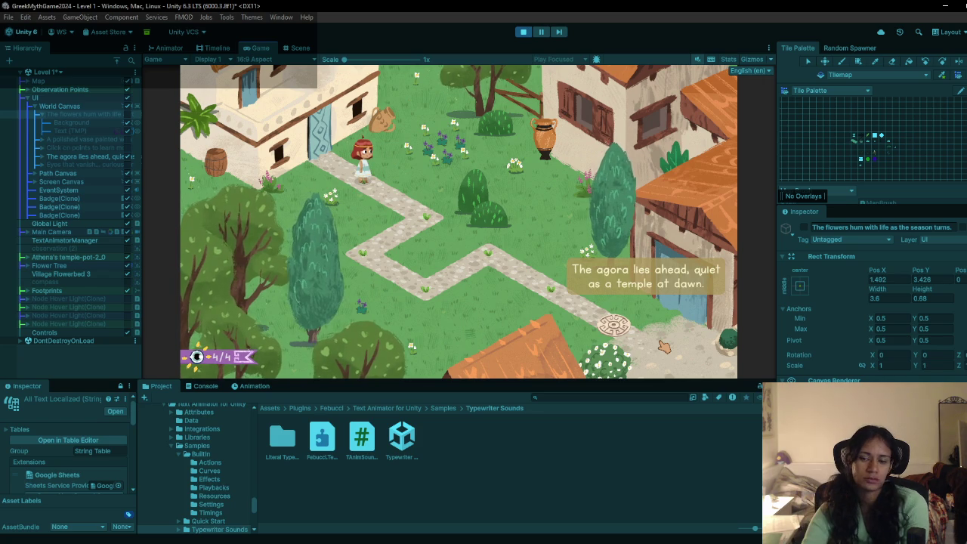
Step: Stop the game and switch to the presskit.html code editor window
{"action": "left_click", "coordinate": [524, 33]}
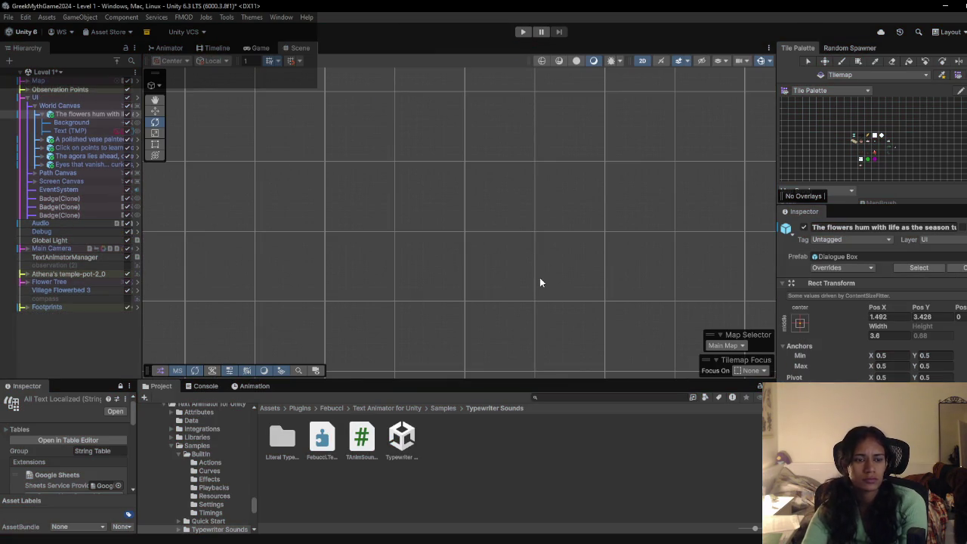
{"action": "scroll", "coordinate": [816, 366], "scroll_direction": "down", "scroll_amount": 10}
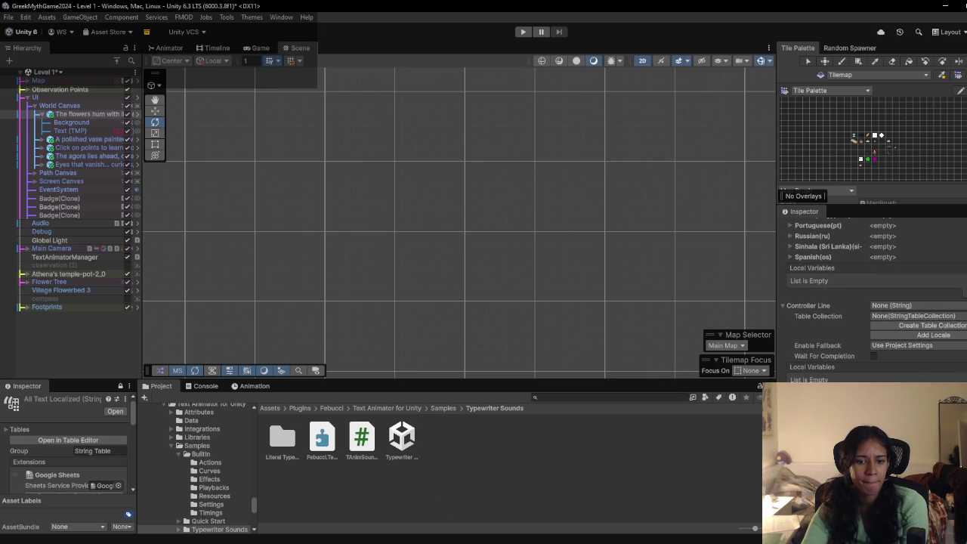
{"action": "mouse_move", "coordinate": [466, 541]}
{"action": "left_click", "coordinate": [446, 502]}
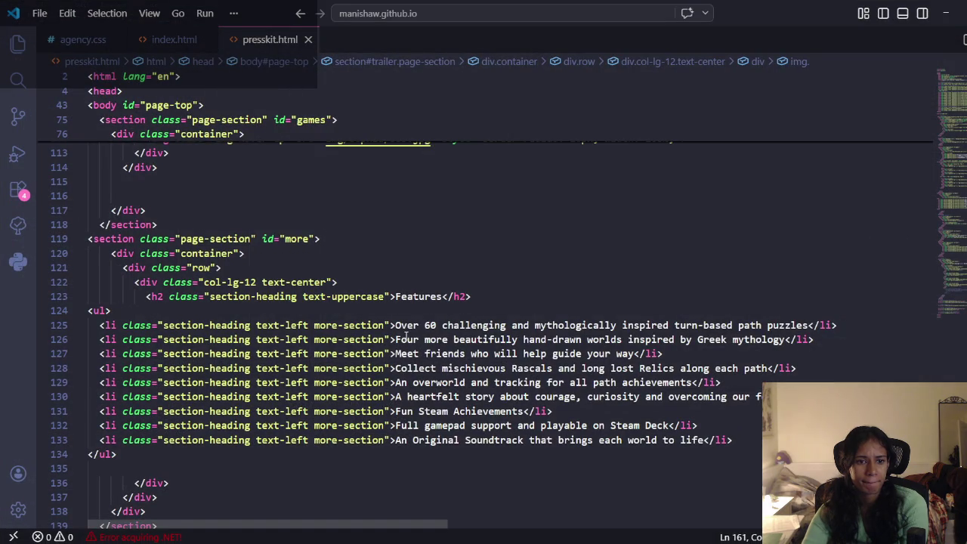
Step: In Rider, delete the commented-out '//typewriter.StartTypewriter();' line from Progress in DialogueBox.cs
{"action": "key", "text": "alt+Tab"}
{"action": "left_click", "coordinate": [382, 269]}
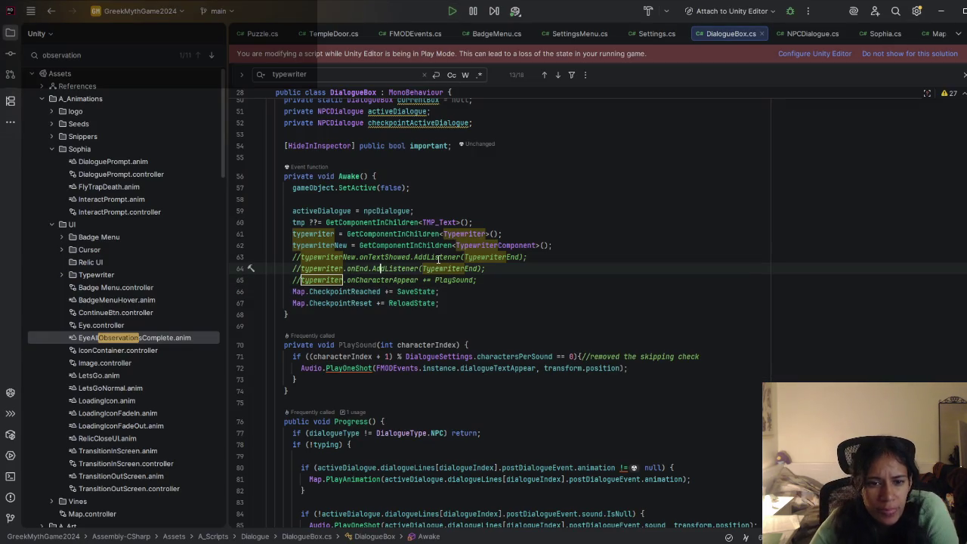
{"action": "double_click", "coordinate": [478, 257]}
{"action": "scroll", "coordinate": [456, 365], "scroll_direction": "down", "scroll_amount": 10}
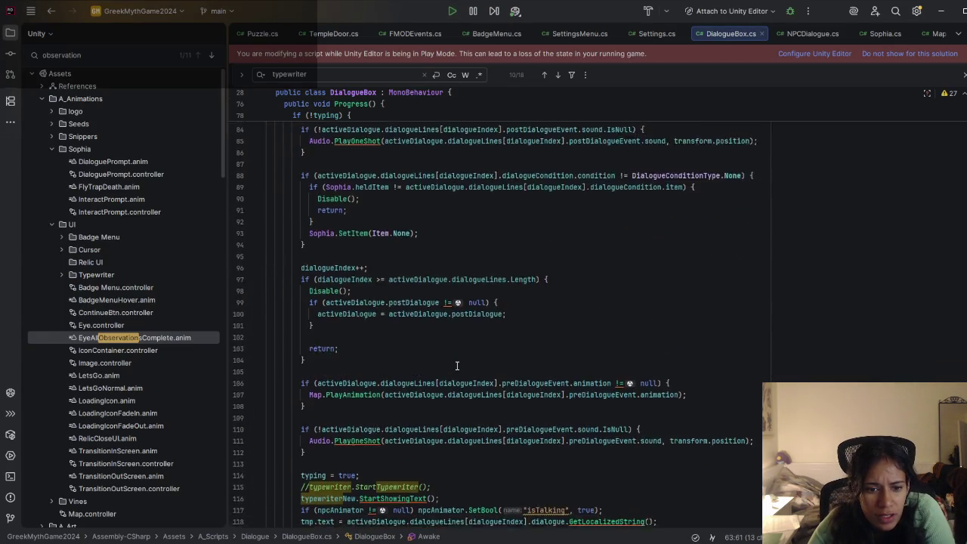
{"action": "scroll", "coordinate": [456, 365], "scroll_direction": "down", "scroll_amount": 1}
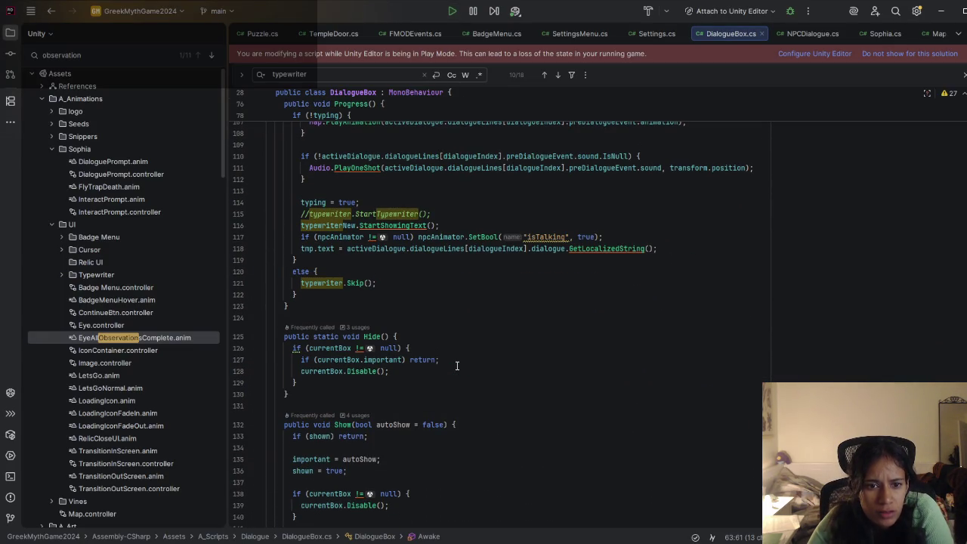
{"action": "left_click_drag", "start_coordinate": [441, 214], "coordinate": [434, 204]}
{"action": "key", "text": "BackSpace"}
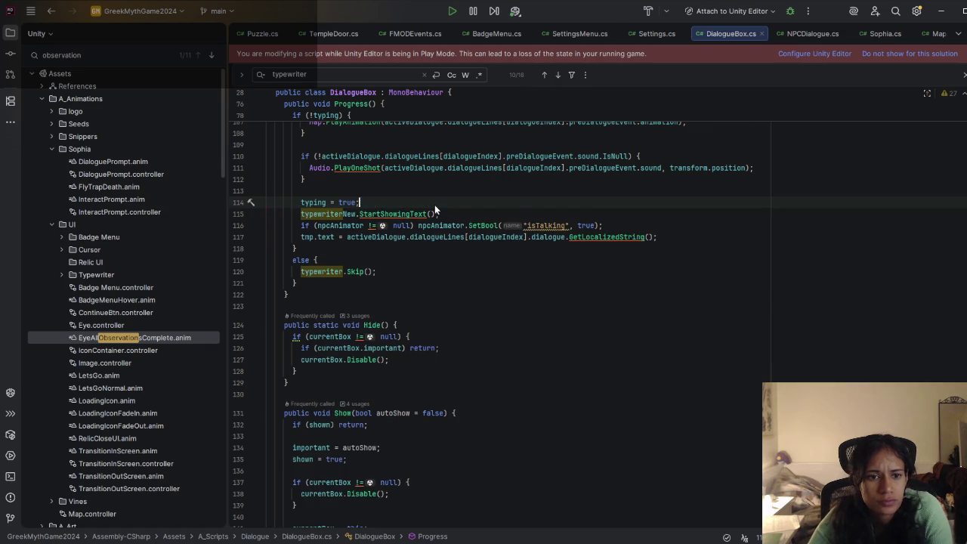
Step: Uncomment the typewriterNew.onTextShowed.AddListener(TypewriterEnd) line on line 63 in Awake
{"action": "scroll", "coordinate": [434, 205], "scroll_direction": "up", "scroll_amount": 3}
{"action": "scroll", "coordinate": [435, 209], "scroll_direction": "up", "scroll_amount": 13}
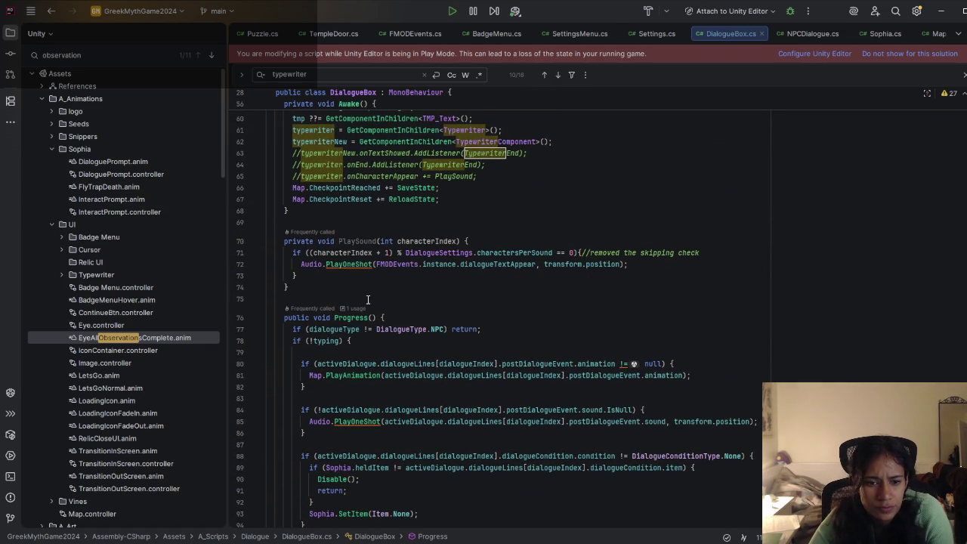
{"action": "scroll", "coordinate": [390, 296], "scroll_direction": "up", "scroll_amount": 2}
{"action": "left_click", "coordinate": [428, 222]}
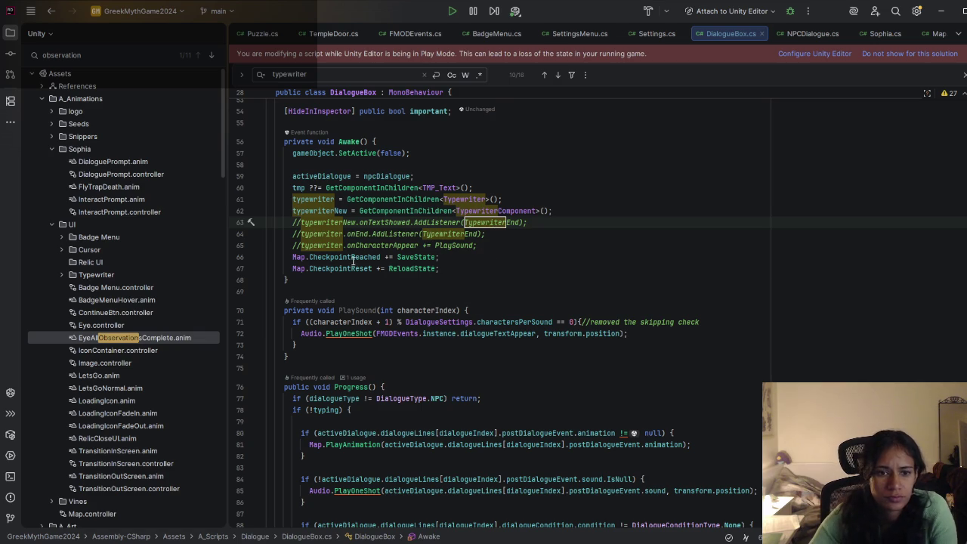
{"action": "key", "text": "ctrl+slash"}
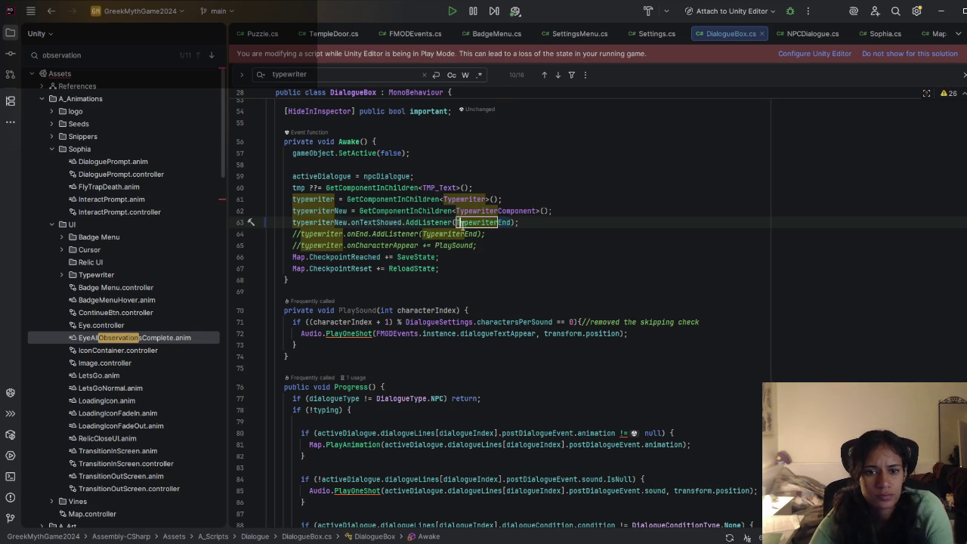
{"action": "mouse_move", "coordinate": [495, 222]}
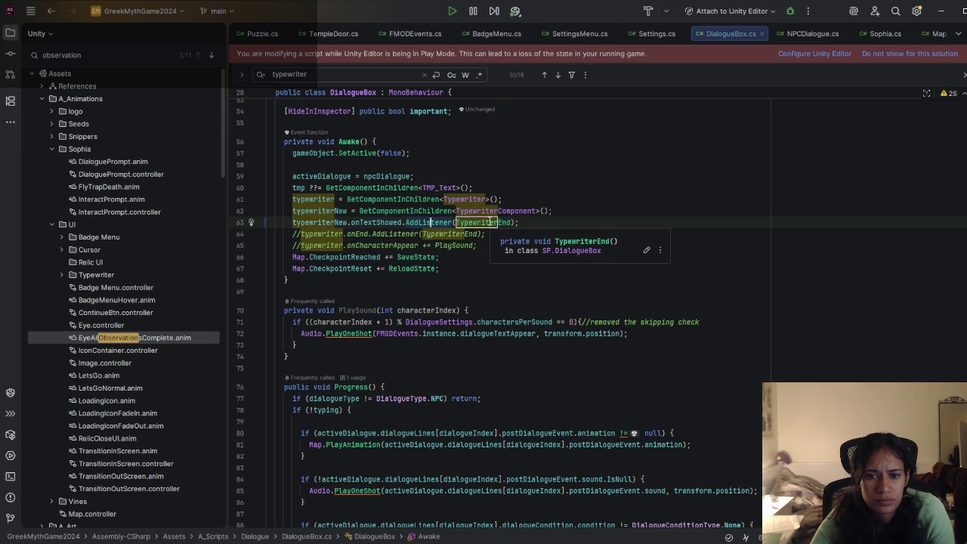
{"action": "double_click", "coordinate": [430, 222]}
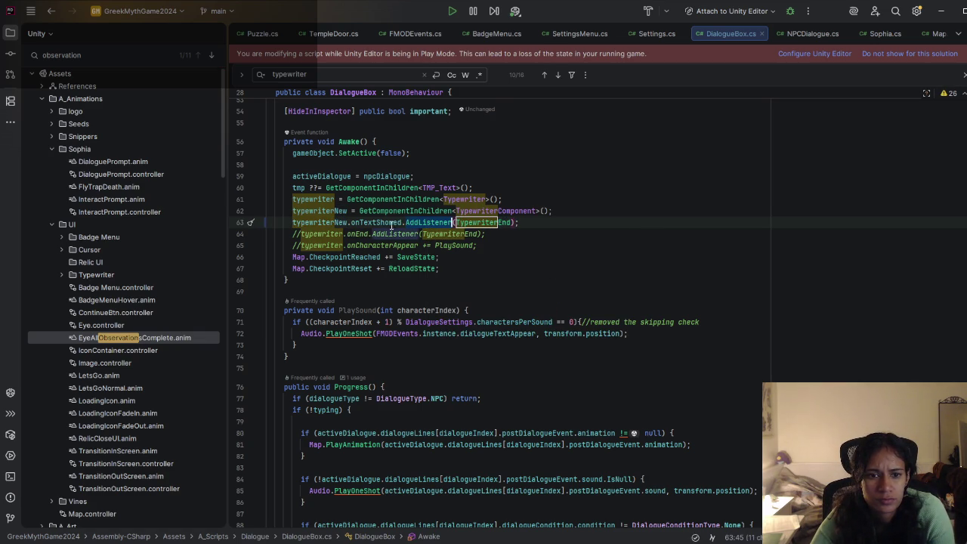
{"action": "mouse_move", "coordinate": [393, 225]}
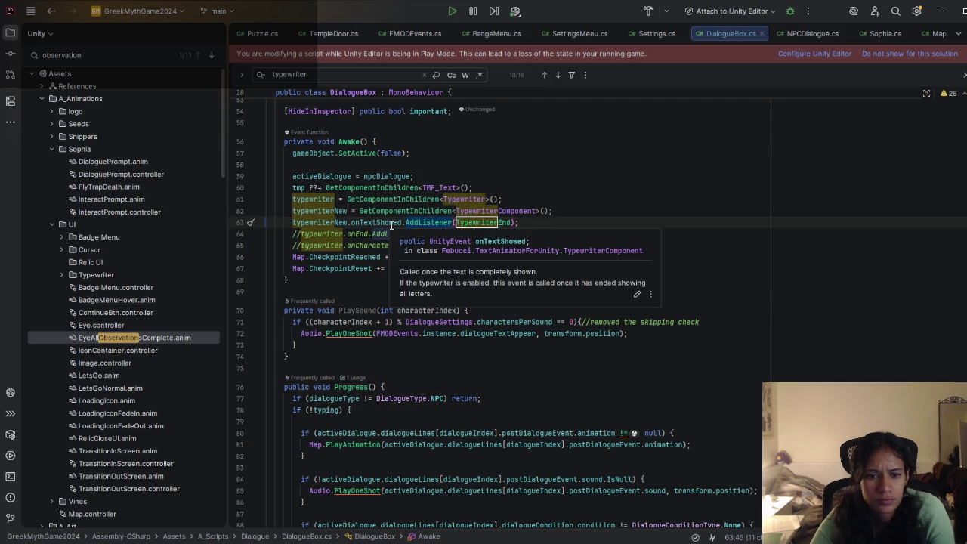
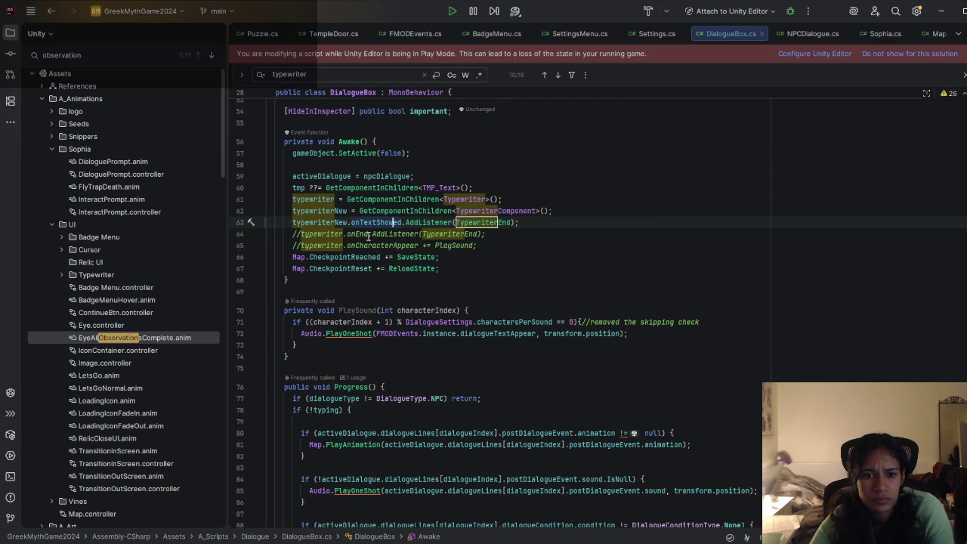
Step: Review the onTextShowed, onEnd and onCharacterAppear listener lines 63–65, then switch to VS Code
{"action": "left_click", "coordinate": [405, 223]}
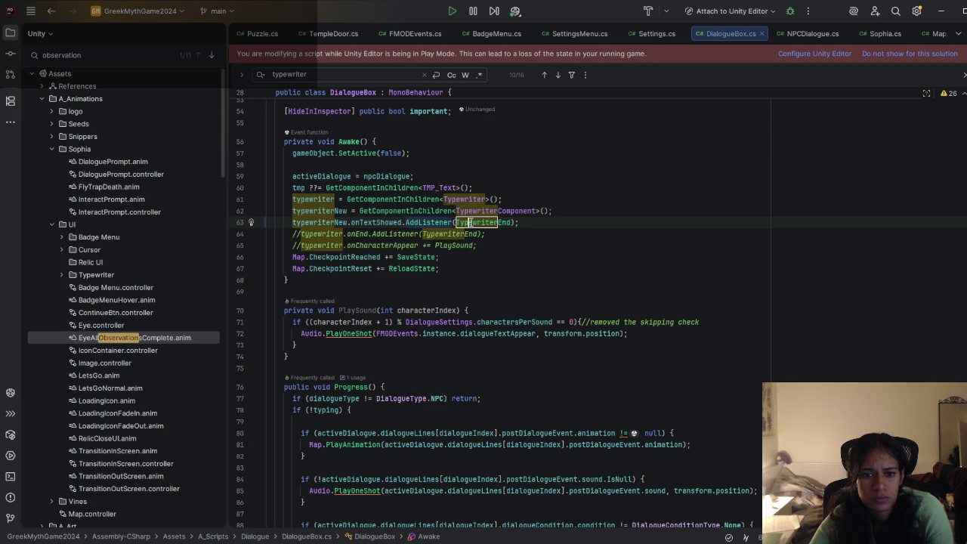
{"action": "left_click", "coordinate": [372, 233]}
{"action": "left_click", "coordinate": [394, 245]}
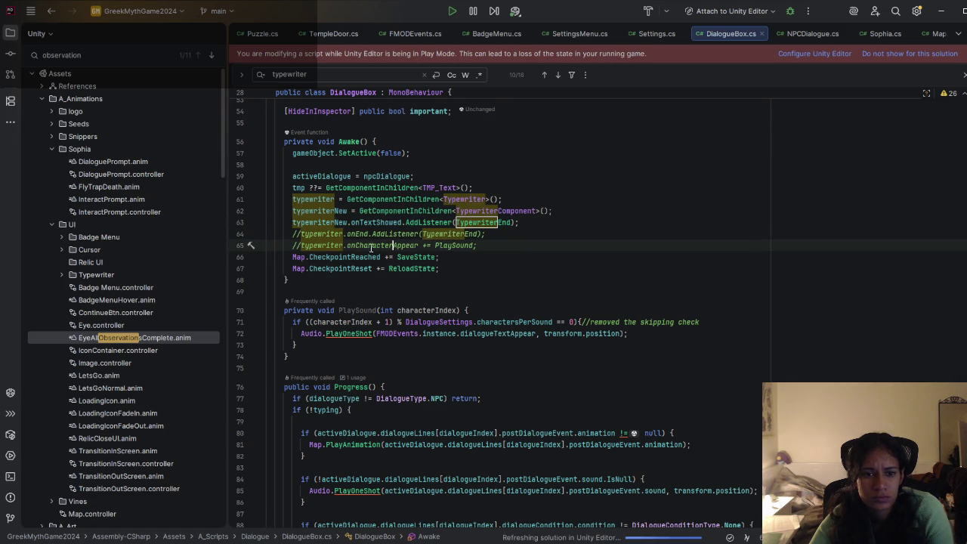
{"action": "key", "text": "Up"}
{"action": "key", "text": "Up"}
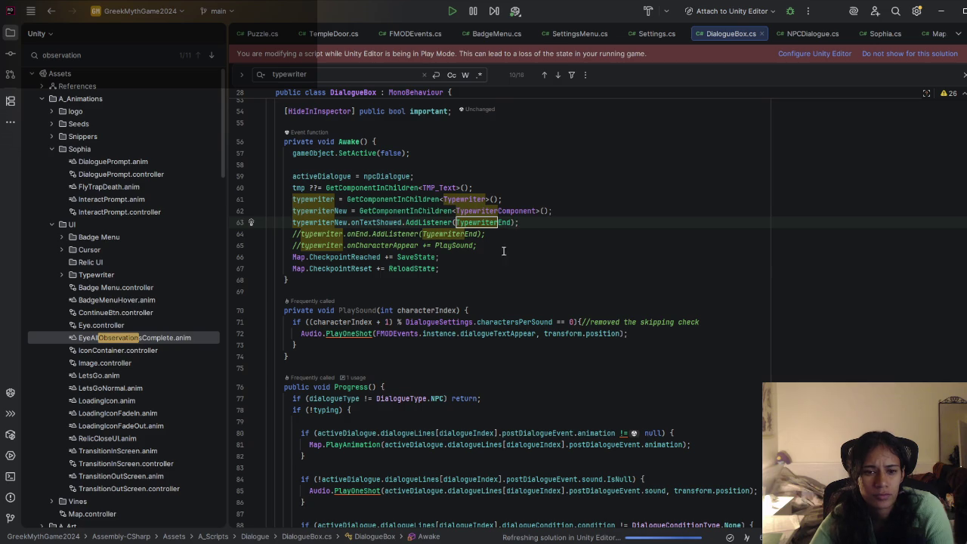
{"action": "key", "text": "alt+Tab"}
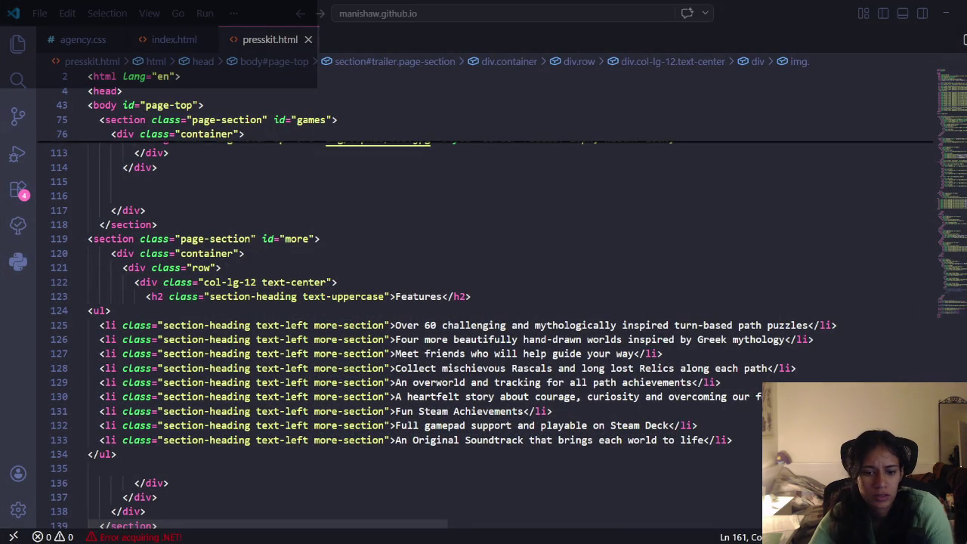
Step: Switch from presskit.html in VS Code to the Unity editor via the taskbar
{"action": "mouse_move", "coordinate": [396, 543]}
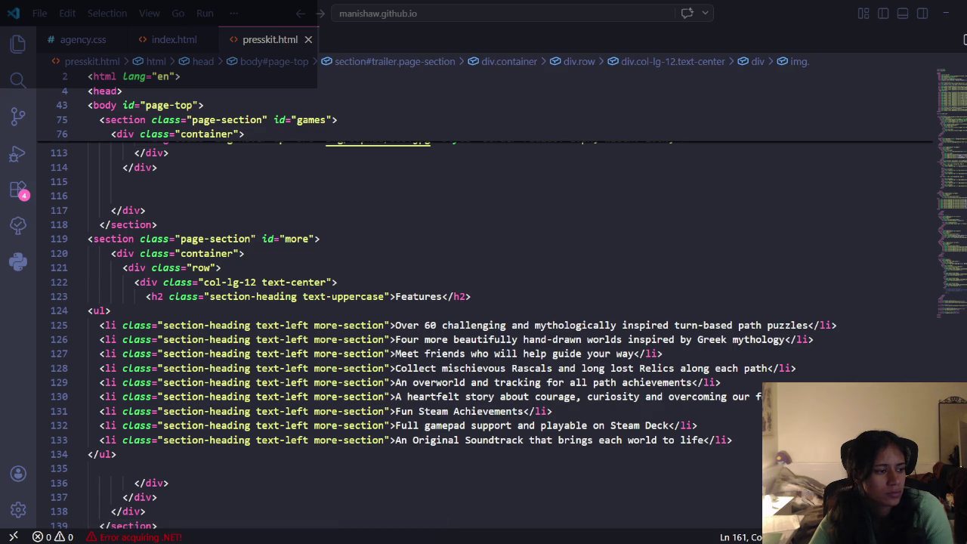
{"action": "left_click", "coordinate": [374, 541]}
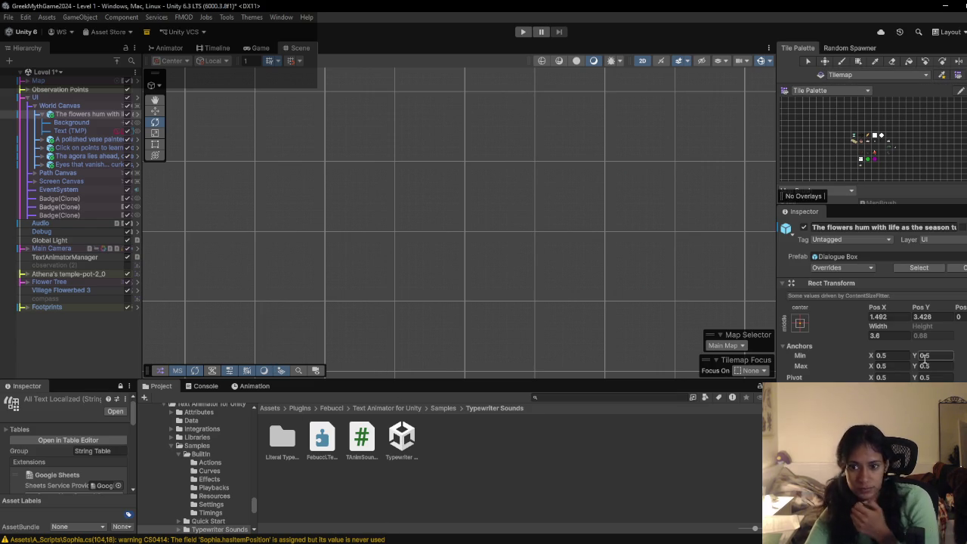
Step: Play Level 1 with the Console shown, trigger the vase and bush-eyes captions to 3/4, then stop
{"action": "left_click", "coordinate": [524, 31]}
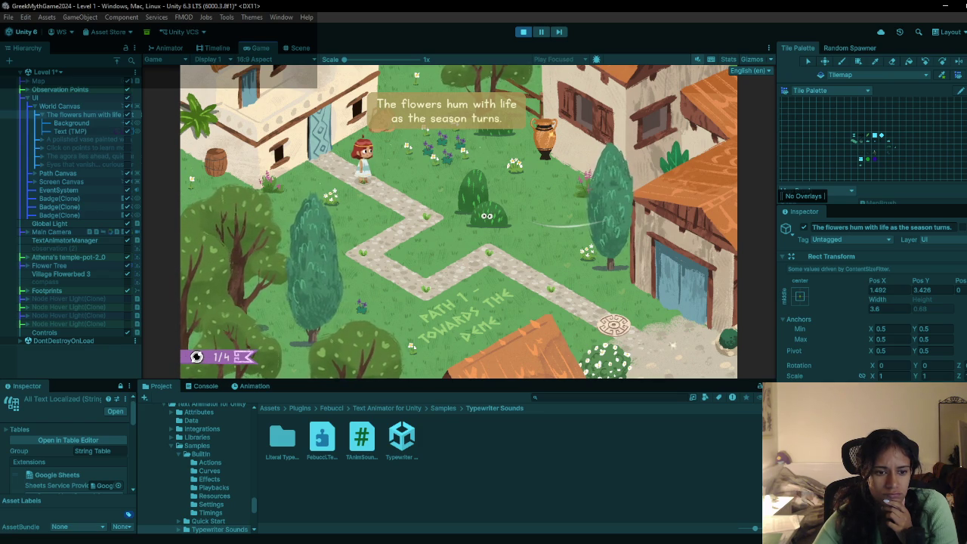
{"action": "left_click", "coordinate": [202, 386]}
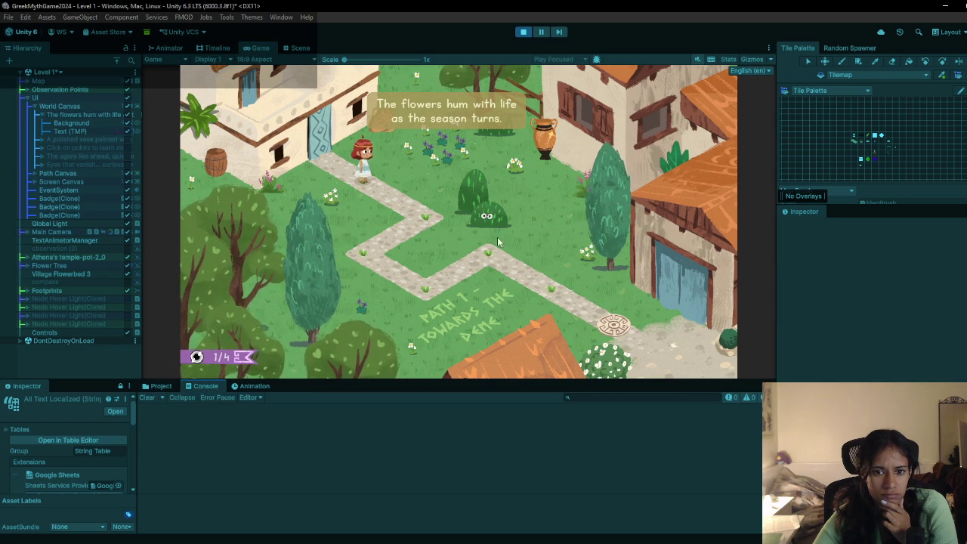
{"action": "left_click", "coordinate": [545, 144]}
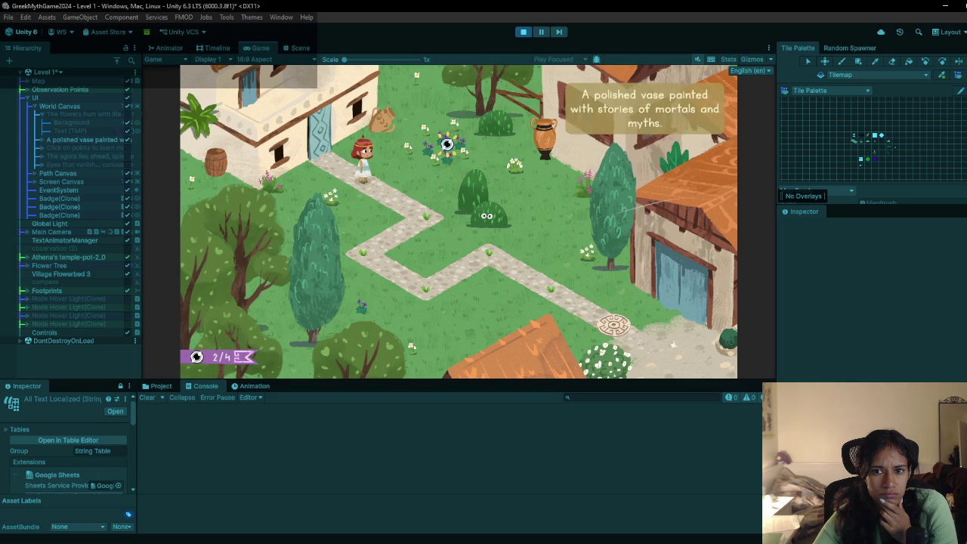
{"action": "left_click", "coordinate": [446, 144]}
{"action": "left_click", "coordinate": [548, 136]}
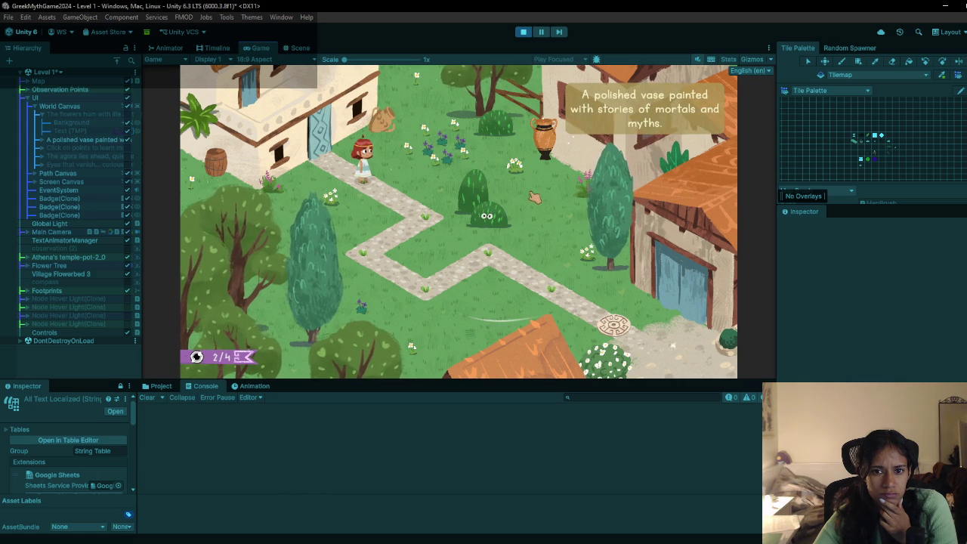
{"action": "left_click", "coordinate": [491, 215]}
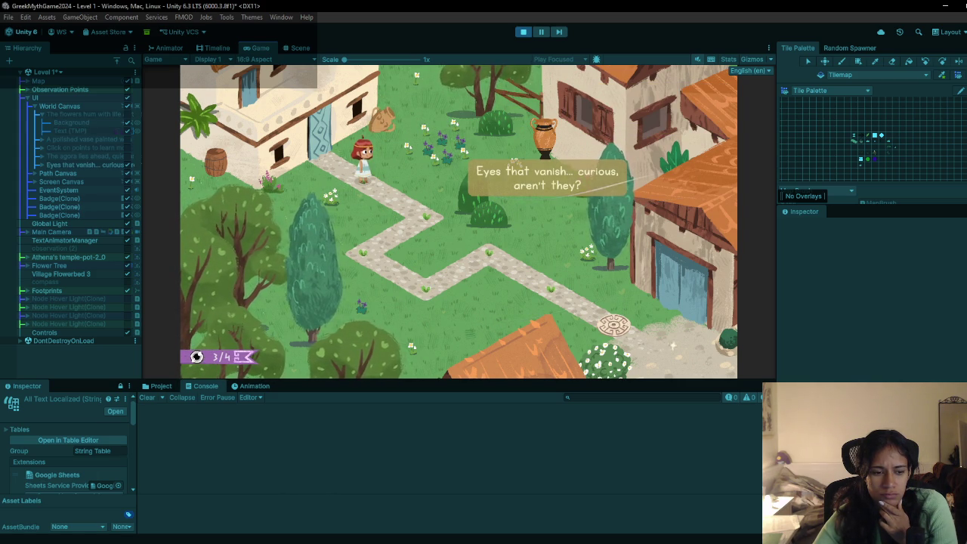
{"action": "left_click", "coordinate": [520, 33]}
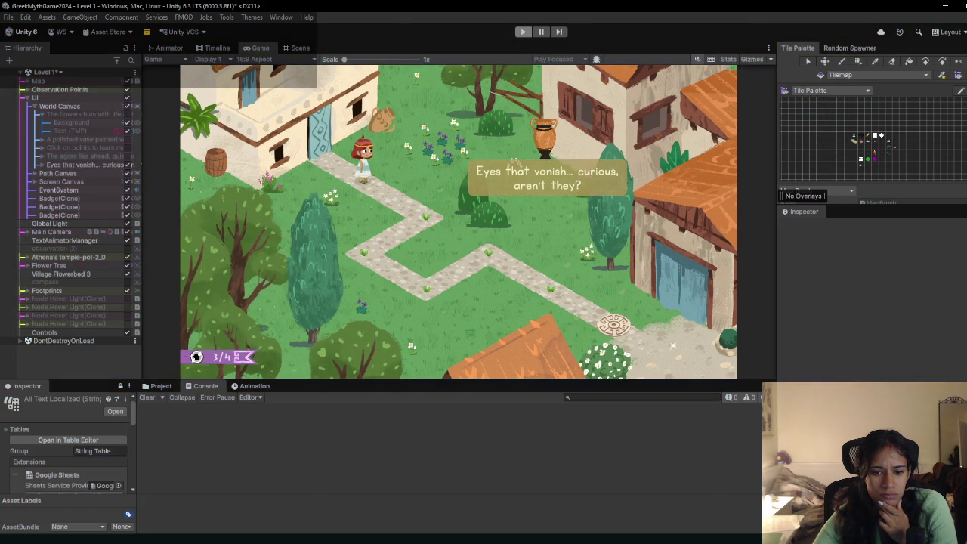
{"action": "key", "text": "alt+Tab"}
Step: Inspect the typewriterNew AddListener(TypewriterEnd) call on line 63
{"action": "left_click", "coordinate": [332, 222]}
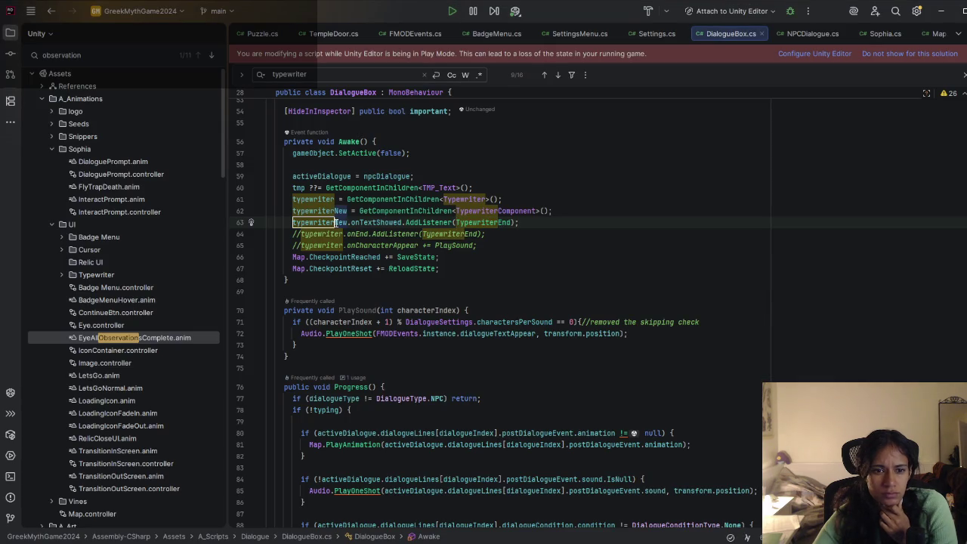
{"action": "double_click", "coordinate": [429, 223]}
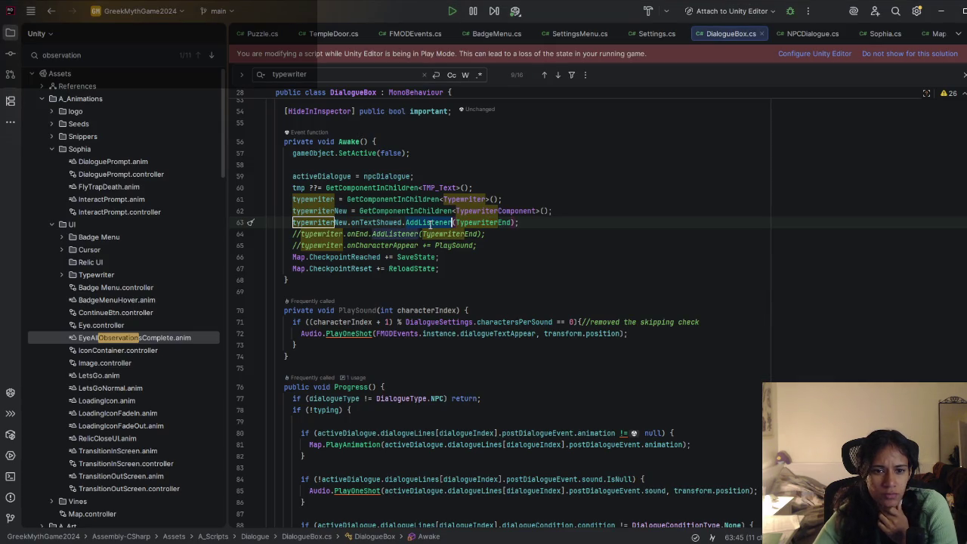
{"action": "left_click", "coordinate": [443, 223]}
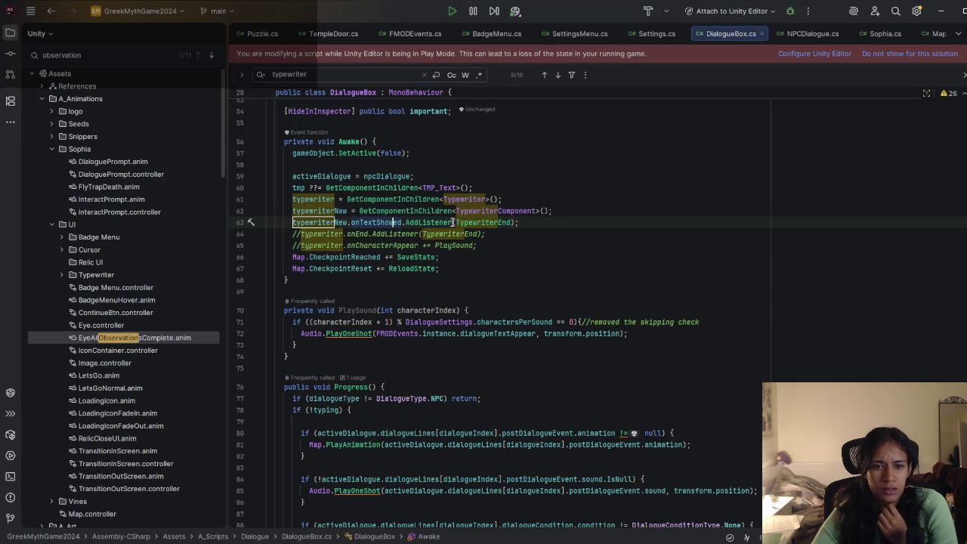
{"action": "double_click", "coordinate": [473, 222]}
{"action": "scroll", "coordinate": [449, 321], "scroll_direction": "down", "scroll_amount": 10}
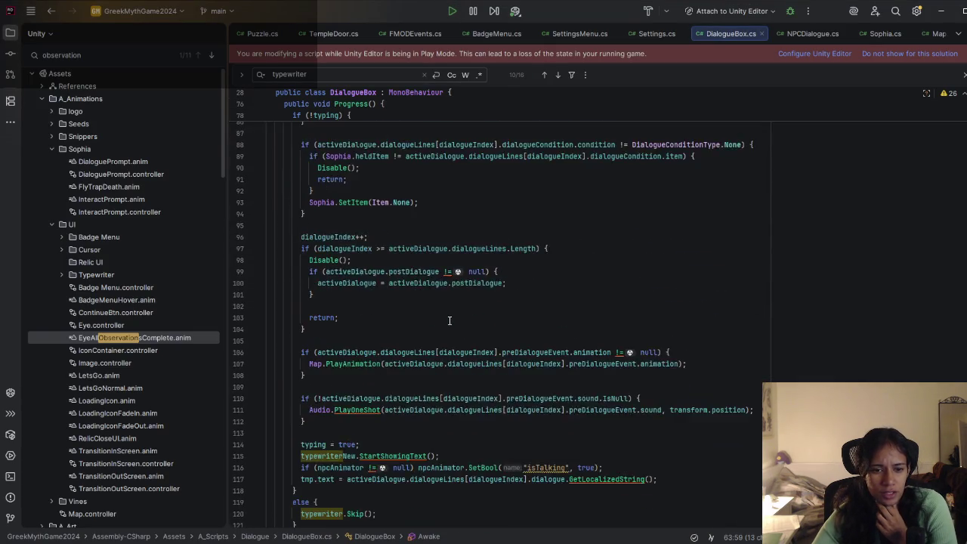
{"action": "scroll", "coordinate": [449, 321], "scroll_direction": "down", "scroll_amount": 3}
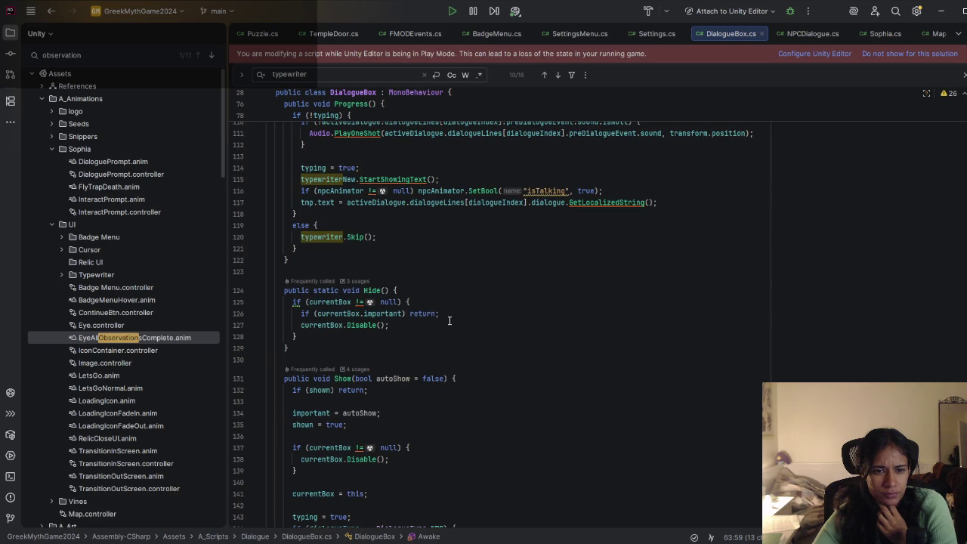
Step: Add typewriterNew.SkipTypewriter(); below line 120 and comment out the old typewriter.Skip(); line
{"action": "left_click", "coordinate": [342, 237]}
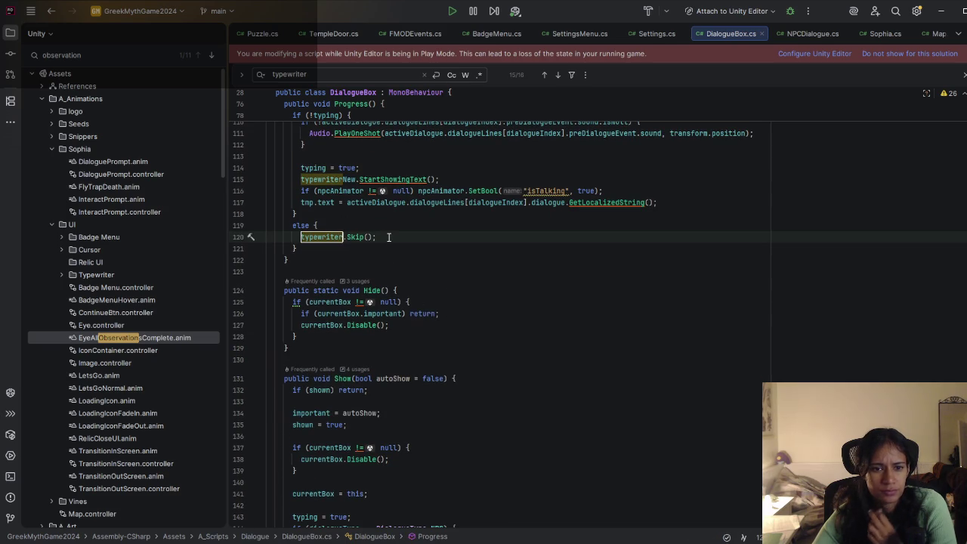
{"action": "key", "text": "End"}
{"action": "key", "text": "Return"}
{"action": "type", "text": "type"}
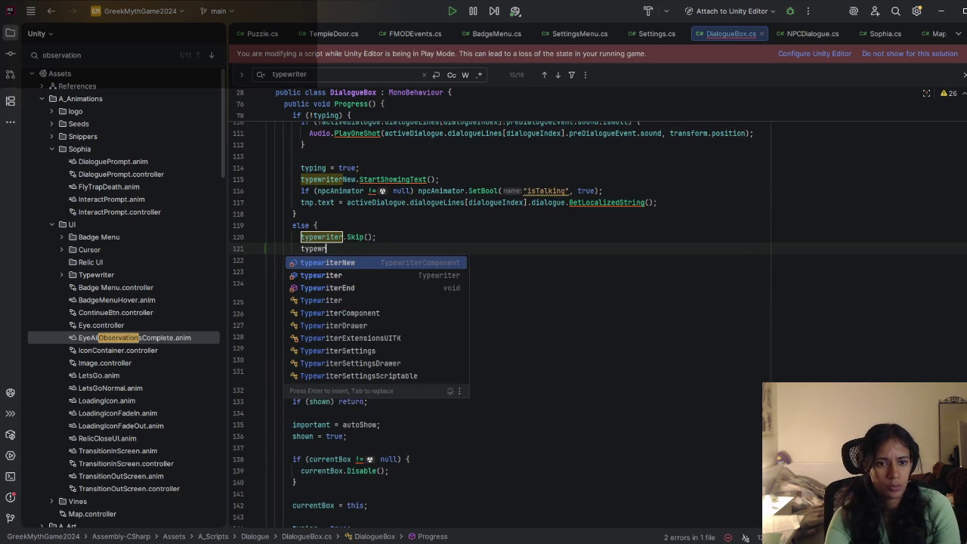
{"action": "key", "text": "Return"}
{"action": "type", "text": ".ski"}
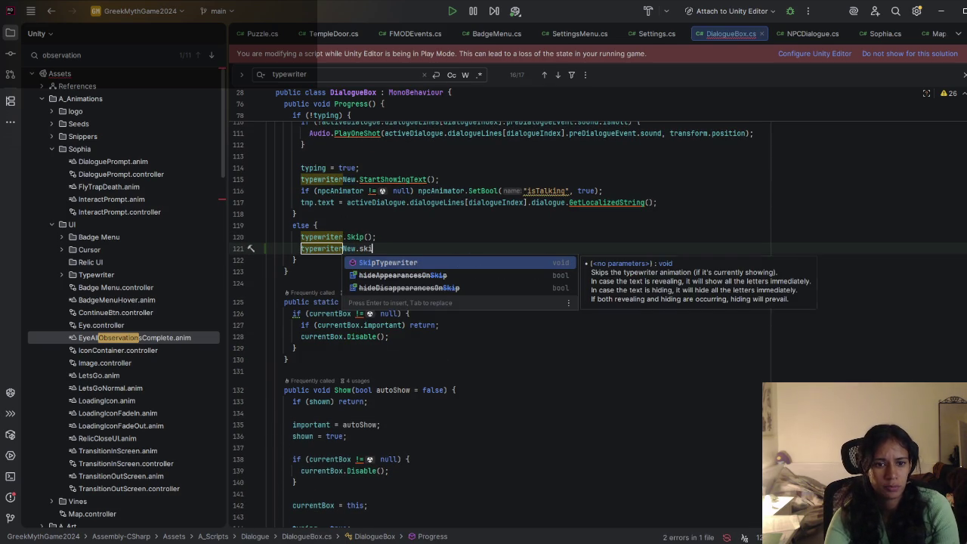
{"action": "key", "text": "Return"}
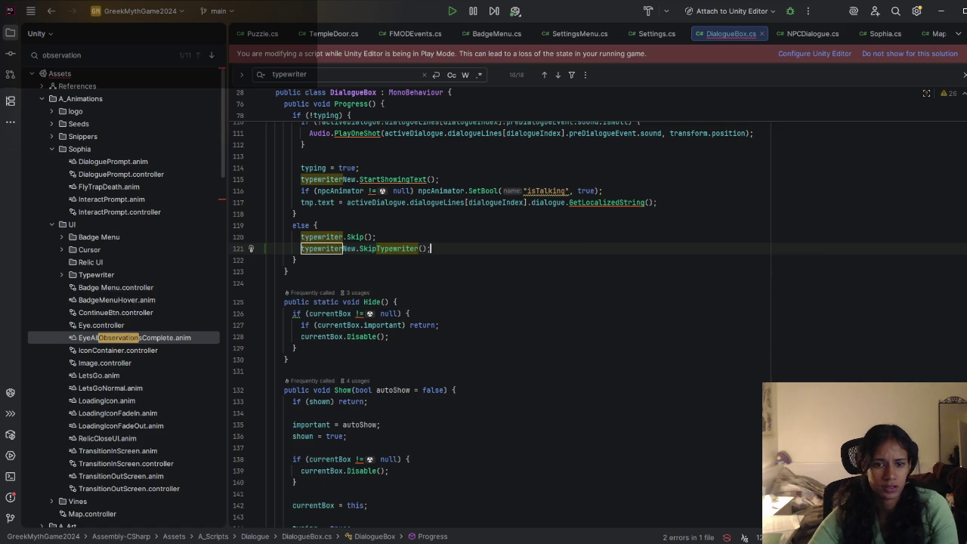
{"action": "mouse_move", "coordinate": [360, 238]}
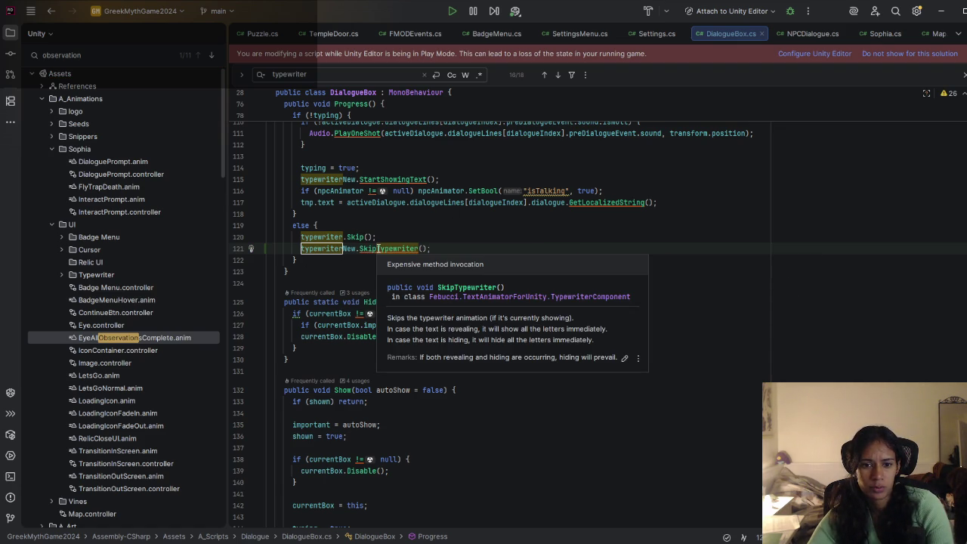
{"action": "left_click", "coordinate": [378, 249]}
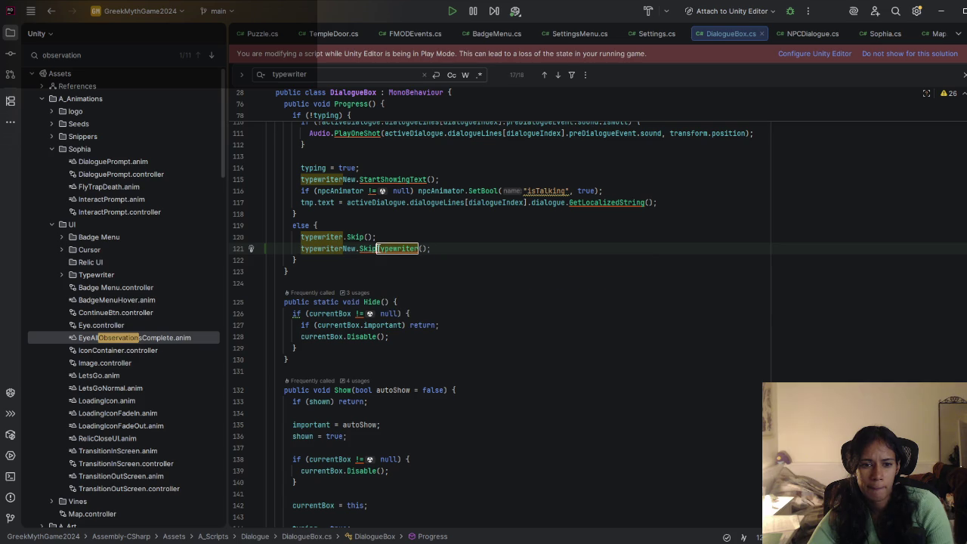
{"action": "left_click", "coordinate": [390, 236]}
{"action": "left_click", "coordinate": [302, 237]}
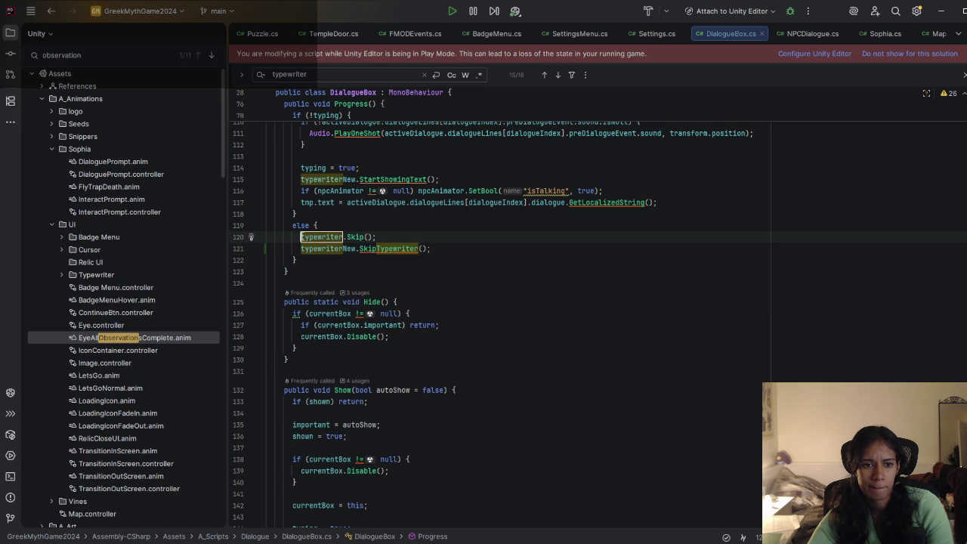
{"action": "type", "text": "//"}
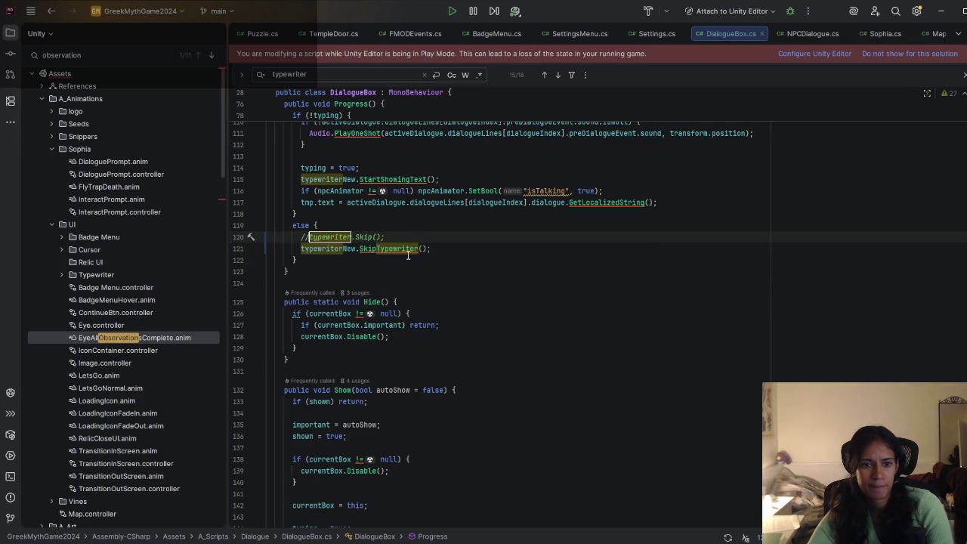
Step: Jump to the TypewriterEnd method definition using a Ctrl+F search
{"action": "scroll", "coordinate": [401, 257], "scroll_direction": "up", "scroll_amount": 9}
{"action": "scroll", "coordinate": [399, 265], "scroll_direction": "up", "scroll_amount": 10}
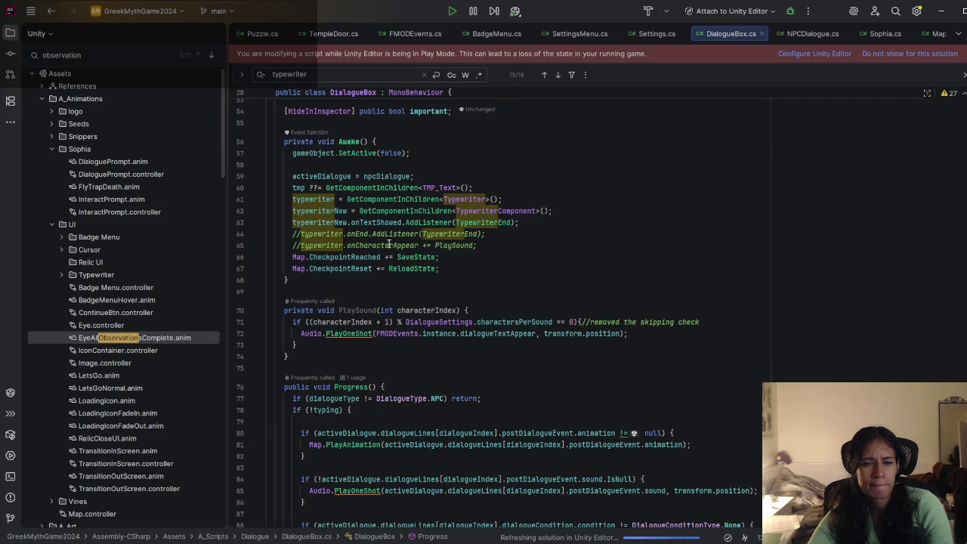
{"action": "left_click", "coordinate": [447, 234]}
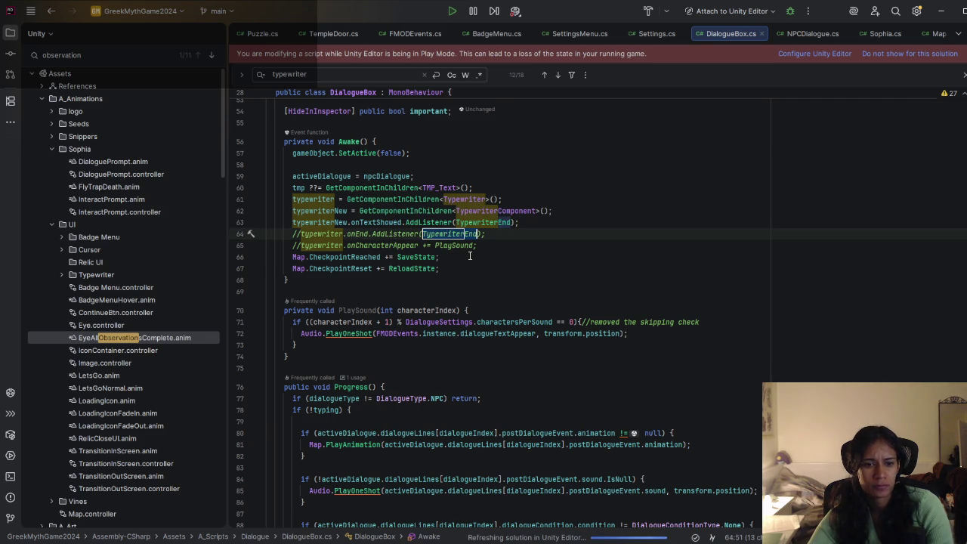
{"action": "key", "text": "ctrl+f"}
{"action": "key", "text": "Return"}
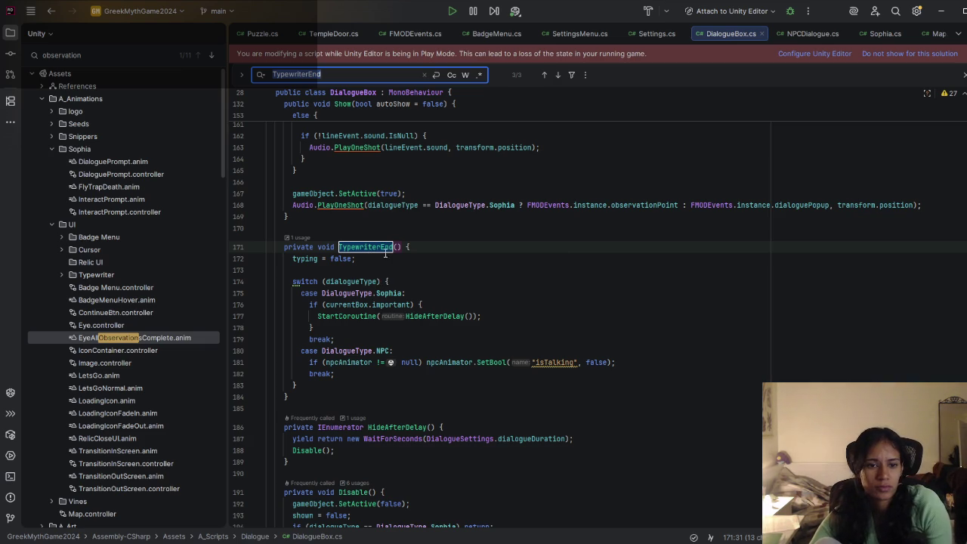
Step: Add a Debug.Log("TypewriterEnd") line at the top of TypewriterEnd(), changing Log to print
{"action": "left_click", "coordinate": [410, 247]}
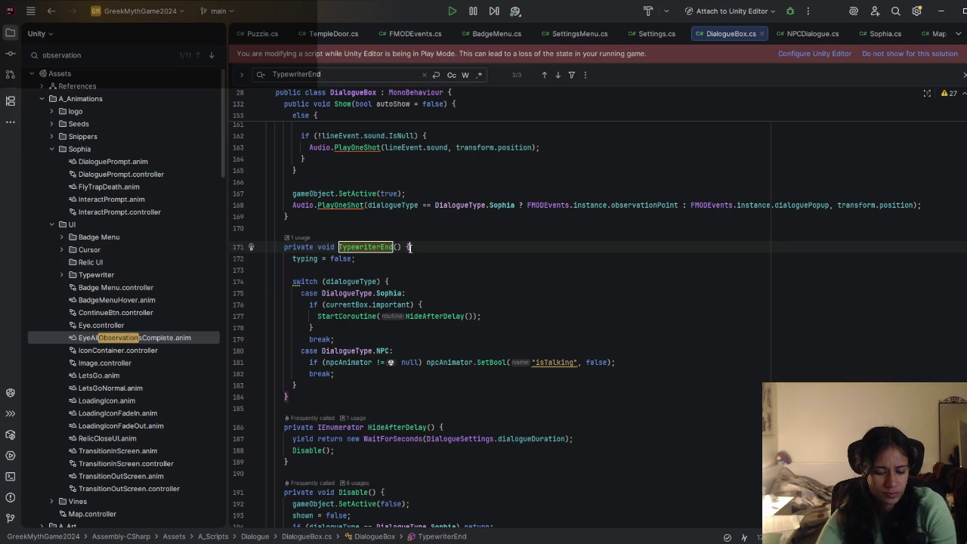
{"action": "key", "text": "Return"}
{"action": "type", "text": "Debug"}
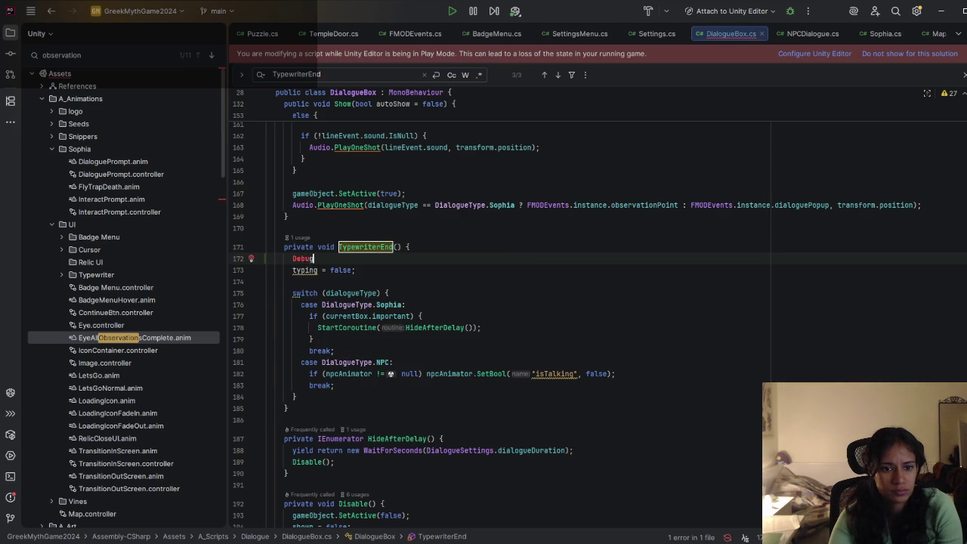
{"action": "type", "text": ".Log"}
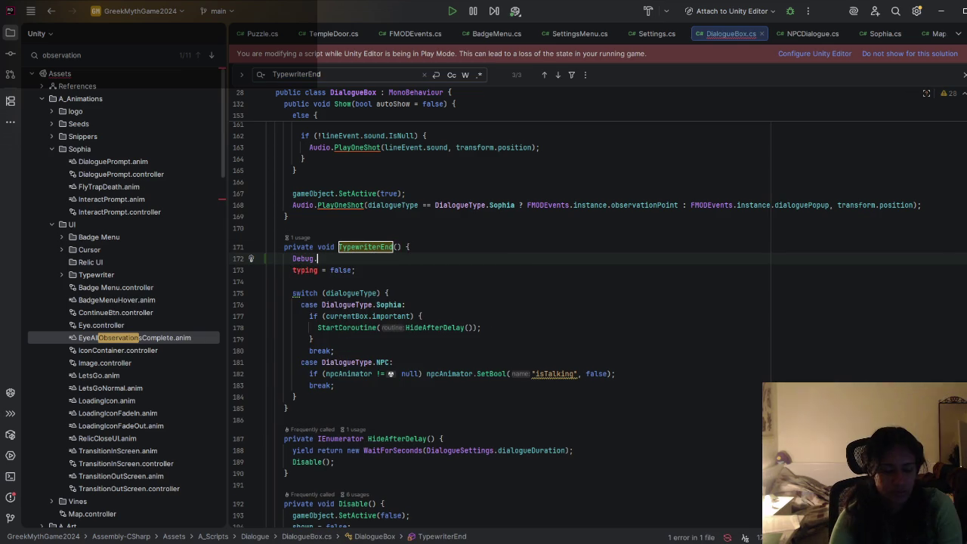
{"action": "key", "text": "Return"}
{"action": "type", "text": "\""}
{"action": "key", "text": "Tab"}
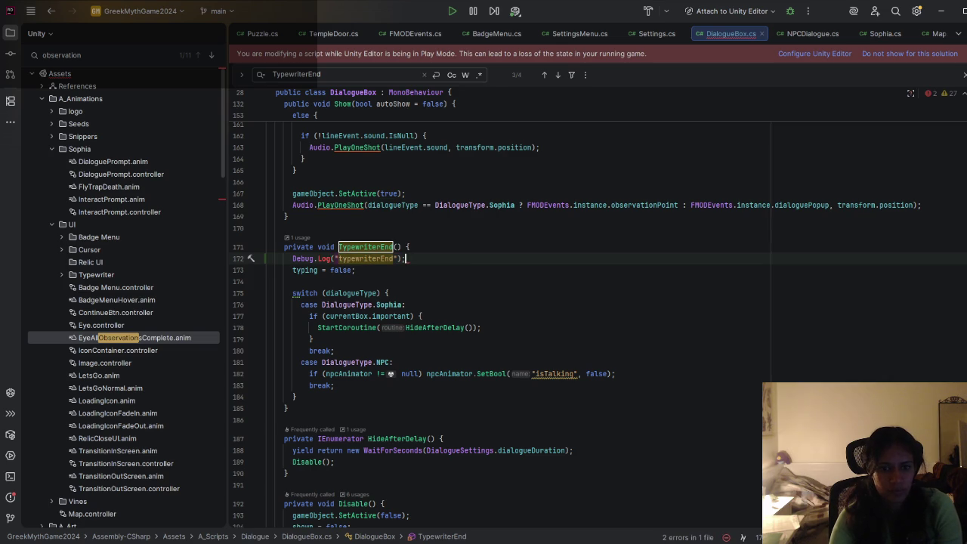
{"action": "double_click", "coordinate": [328, 259]}
{"action": "type", "text": "print"}
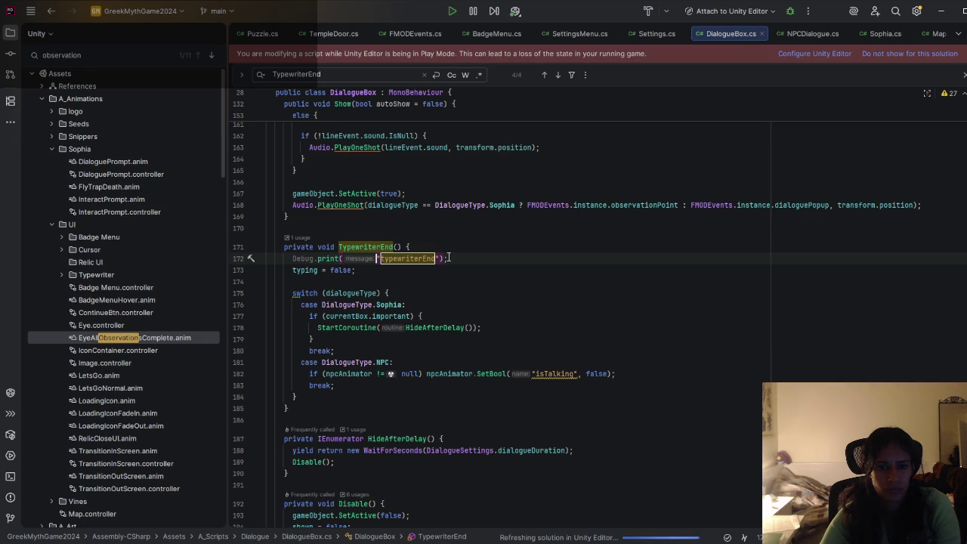
Step: Re-pick print from completion so the line reads Debug.print("TypewriterEnd")
{"action": "scroll", "coordinate": [423, 258], "scroll_direction": "down", "scroll_amount": 4}
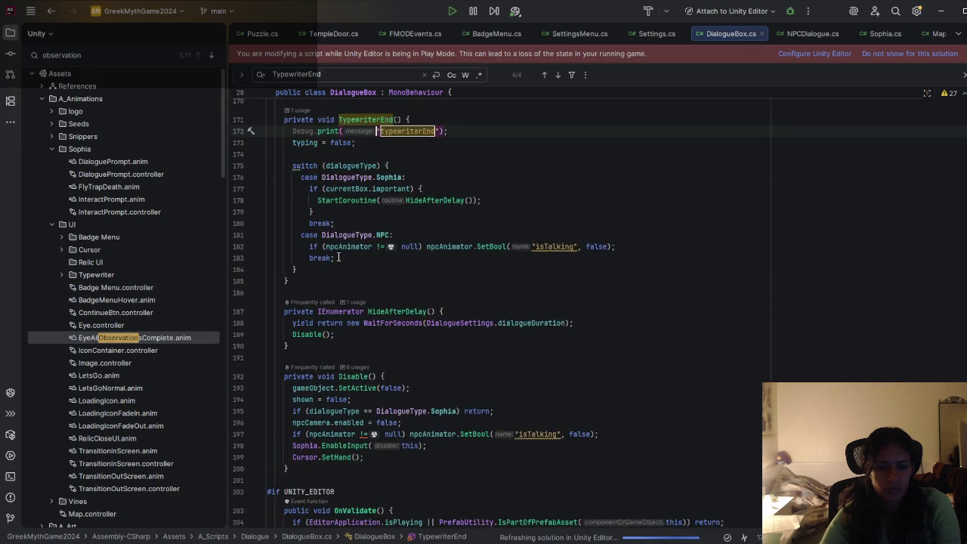
{"action": "scroll", "coordinate": [338, 257], "scroll_direction": "down", "scroll_amount": 5}
{"action": "scroll", "coordinate": [337, 257], "scroll_direction": "up", "scroll_amount": 7}
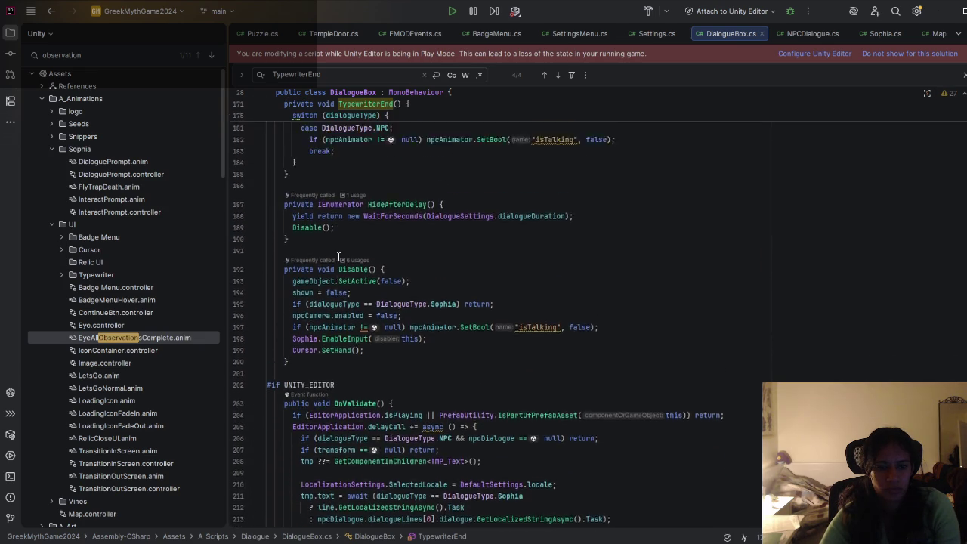
{"action": "scroll", "coordinate": [338, 257], "scroll_direction": "up", "scroll_amount": 2}
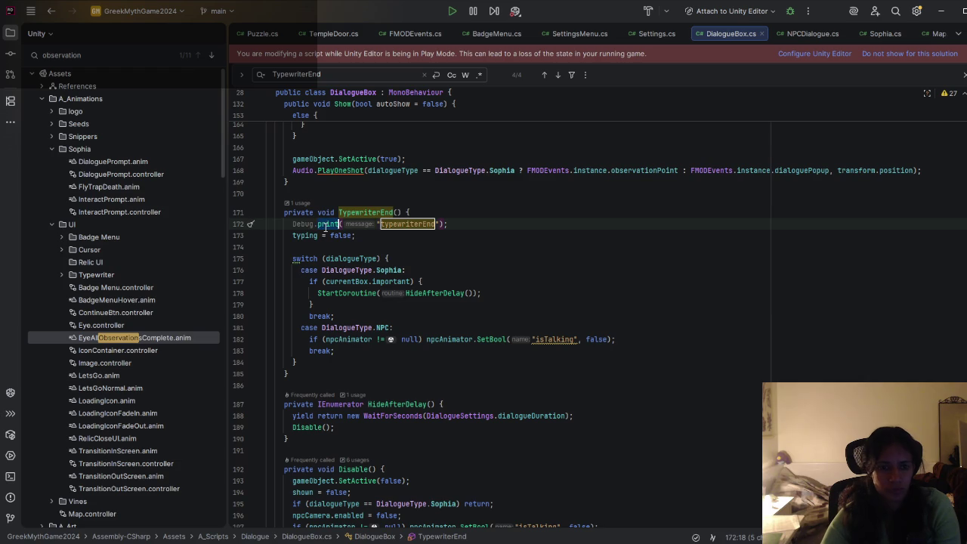
{"action": "double_click", "coordinate": [326, 224]}
{"action": "key", "text": "BackSpace"}
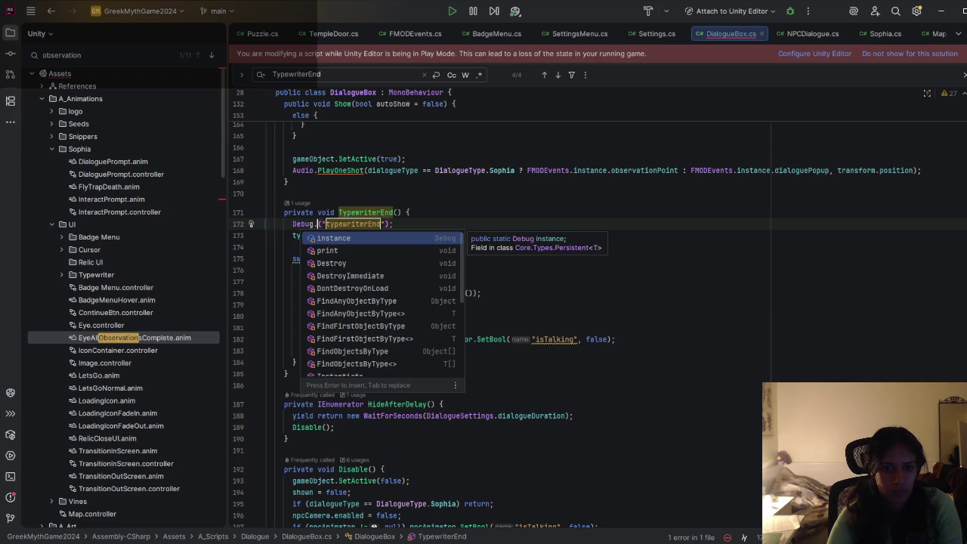
{"action": "left_click", "coordinate": [392, 251]}
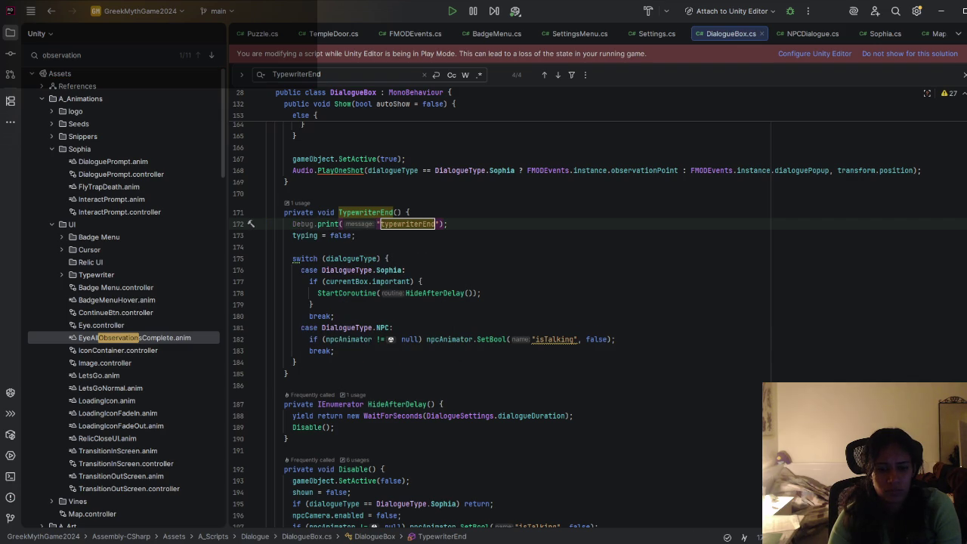
{"action": "key", "text": "alt+Tab"}
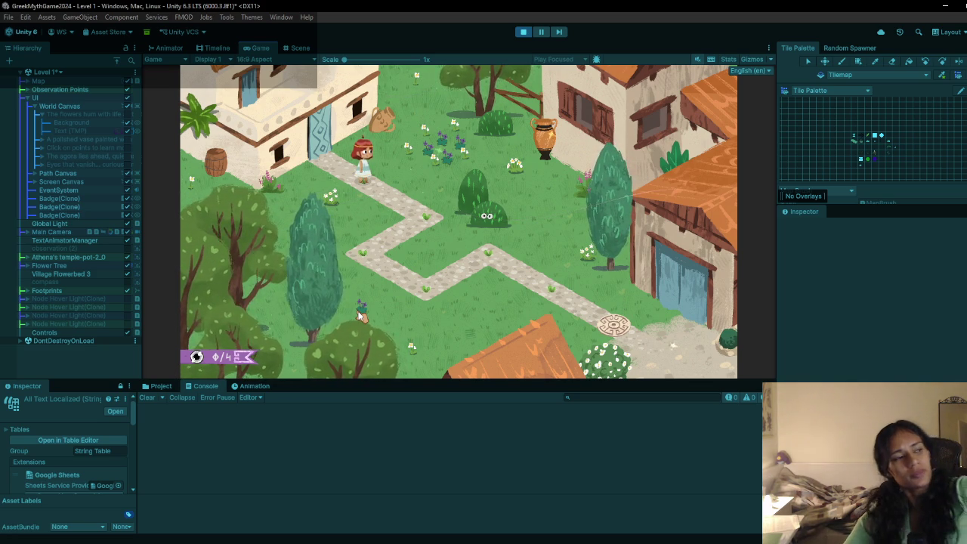
Step: Trigger the flower, bush-eyes and vase captions, checking typewriterEnd logs, then stop play mode
{"action": "left_click", "coordinate": [442, 200]}
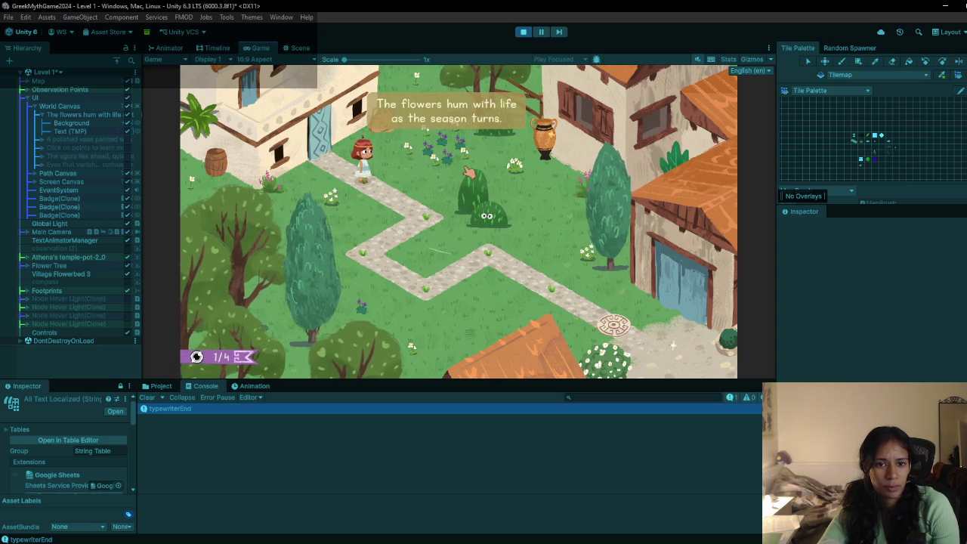
{"action": "left_click", "coordinate": [484, 217]}
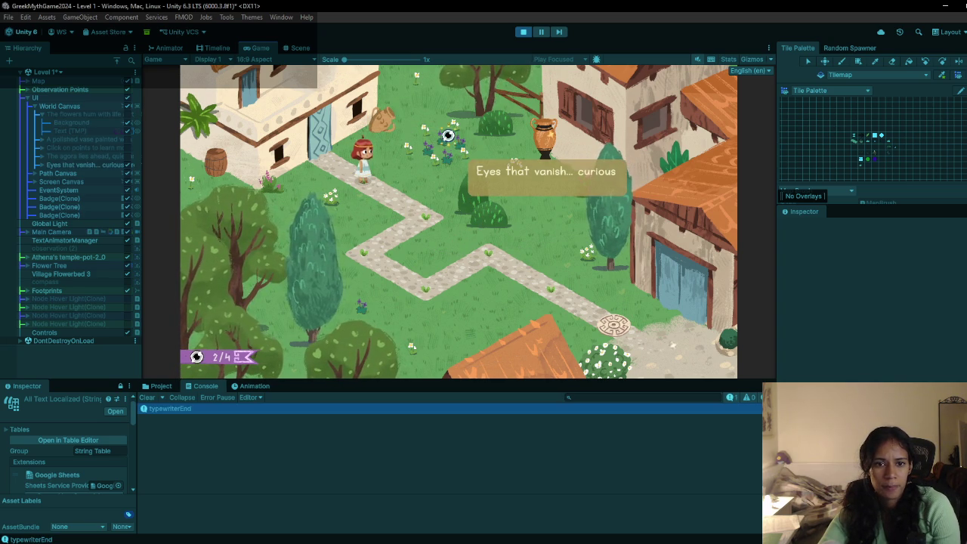
{"action": "left_click", "coordinate": [448, 135]}
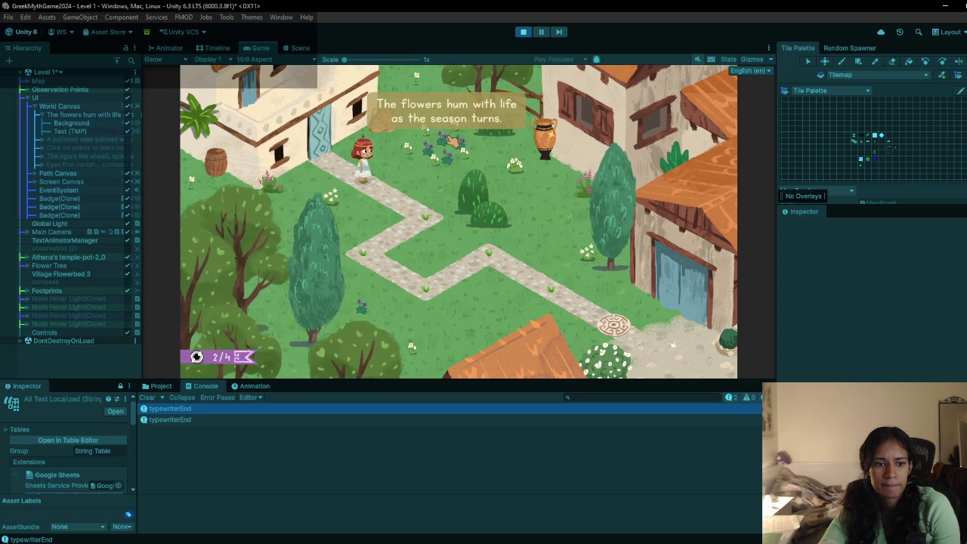
{"action": "left_click", "coordinate": [550, 117]}
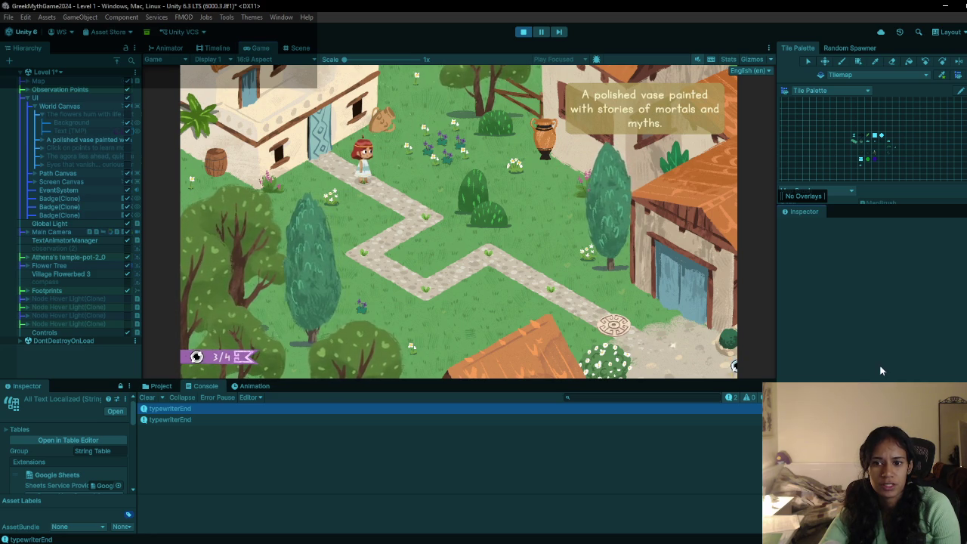
{"action": "left_click", "coordinate": [523, 33]}
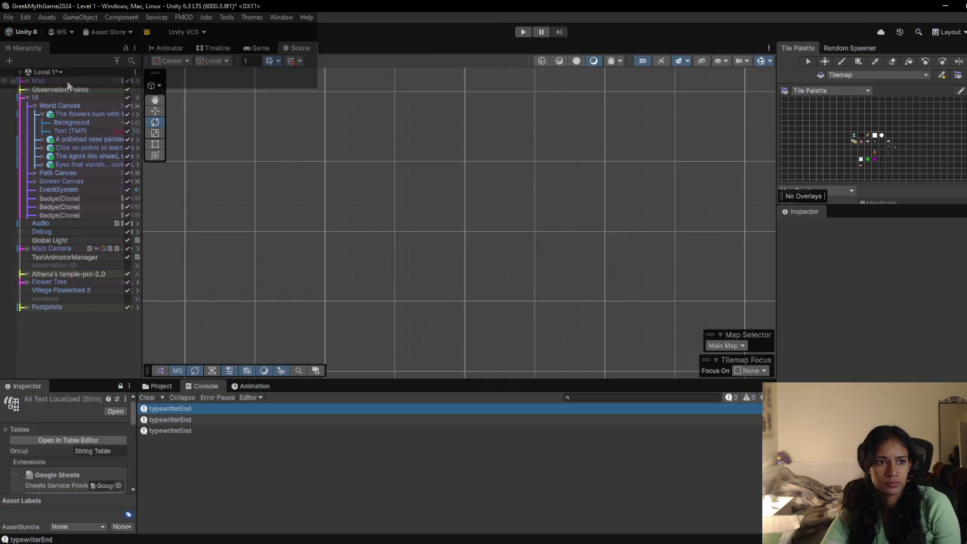
Step: Choose Level 1 in the Hierarchy and frame the agora dialogue box in the Scene view
{"action": "left_click", "coordinate": [60, 72]}
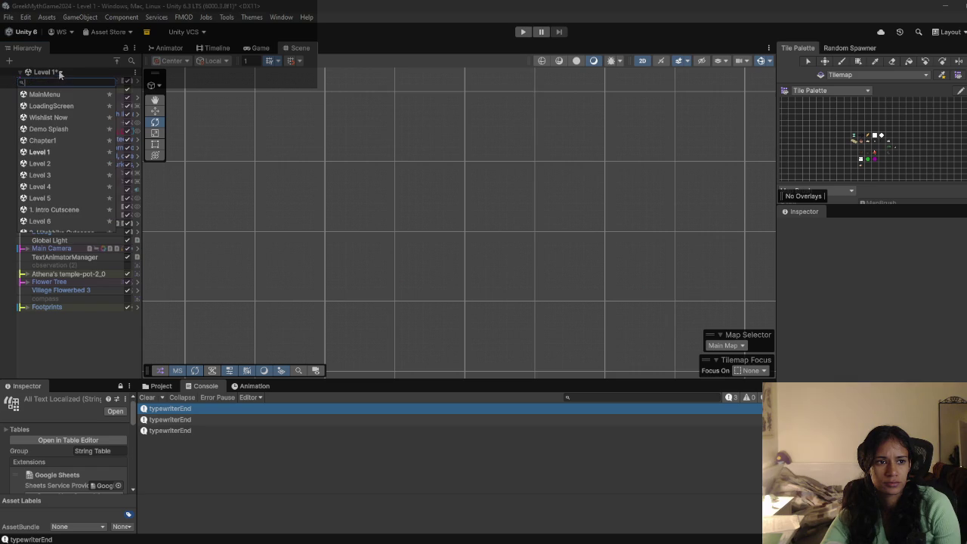
{"action": "left_click", "coordinate": [61, 150]}
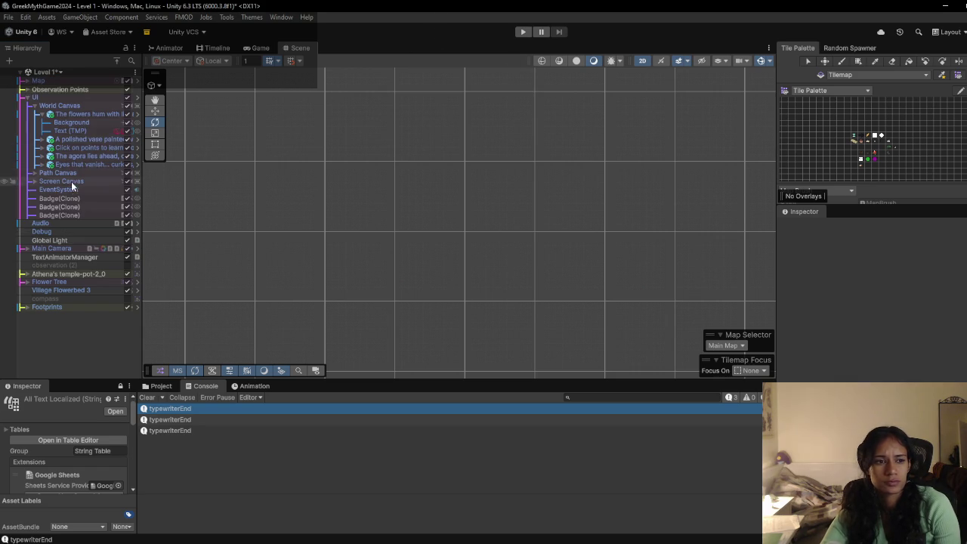
{"action": "left_click", "coordinate": [89, 158]}
{"action": "double_click", "coordinate": [90, 158]}
{"action": "scroll", "coordinate": [454, 232], "scroll_direction": "down", "scroll_amount": 8}
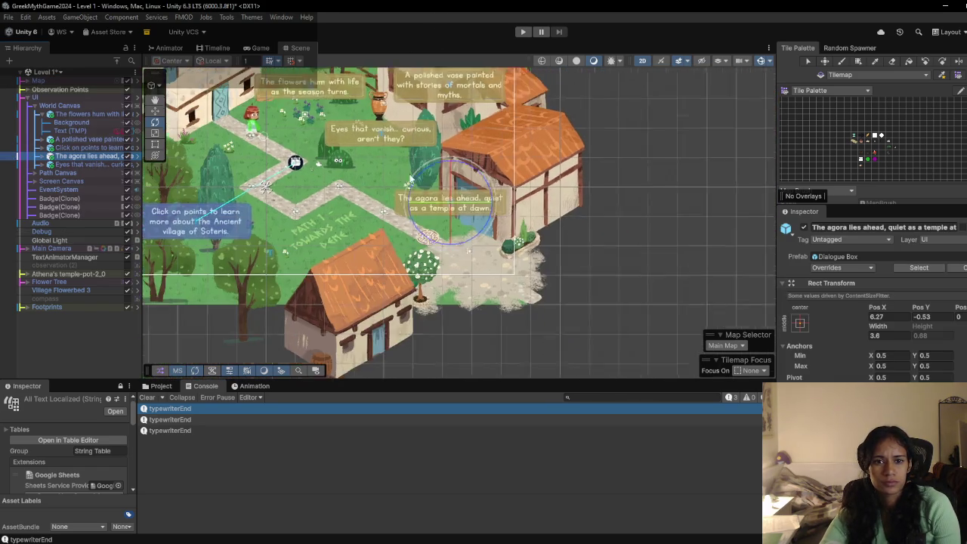
{"action": "scroll", "coordinate": [458, 226], "scroll_direction": "up", "scroll_amount": 2}
{"action": "scroll", "coordinate": [468, 208], "scroll_direction": "down", "scroll_amount": 2}
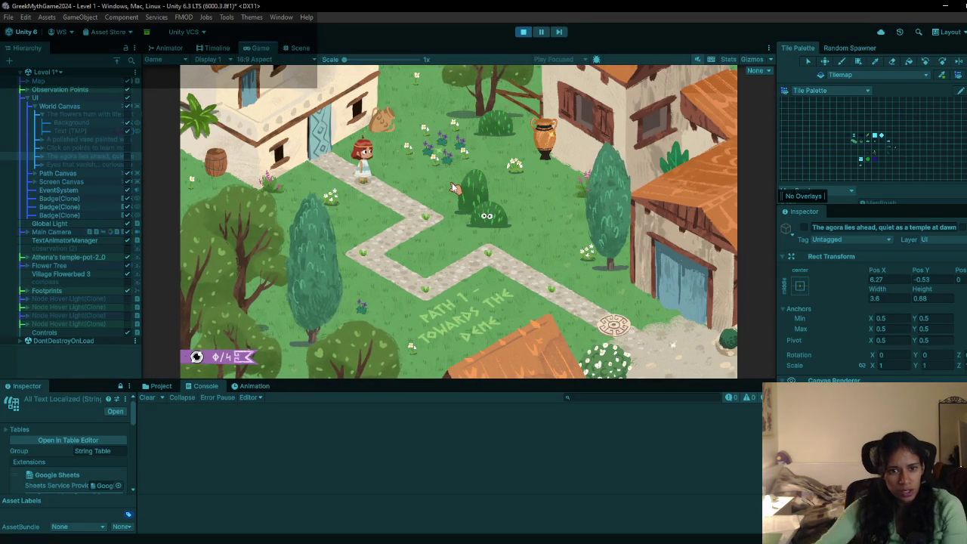
Step: Collect the flower, bush-eyes, vase and agora observations to 4/4, enlarge the Game view, then stop
{"action": "left_click", "coordinate": [442, 153]}
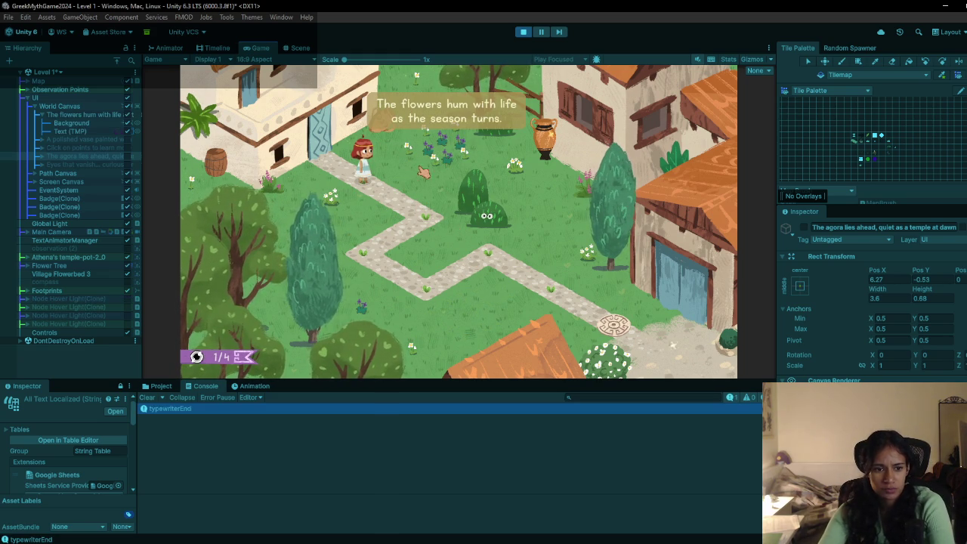
{"action": "left_click", "coordinate": [484, 214]}
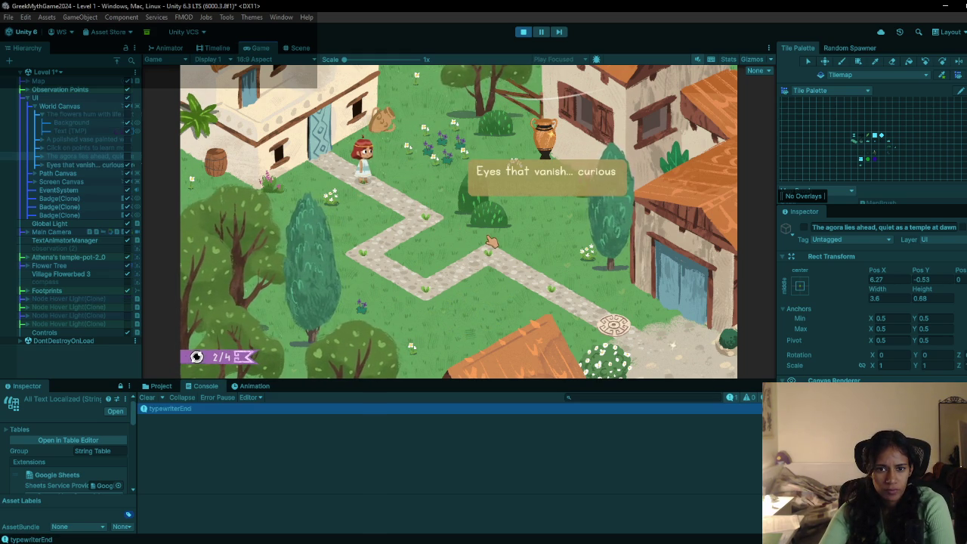
{"action": "left_click", "coordinate": [537, 183]}
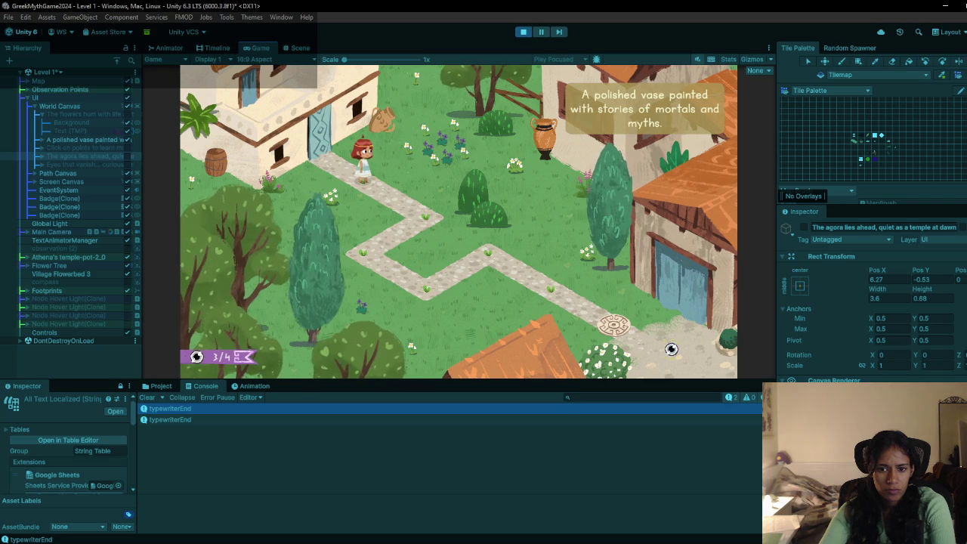
{"action": "left_click", "coordinate": [624, 340]}
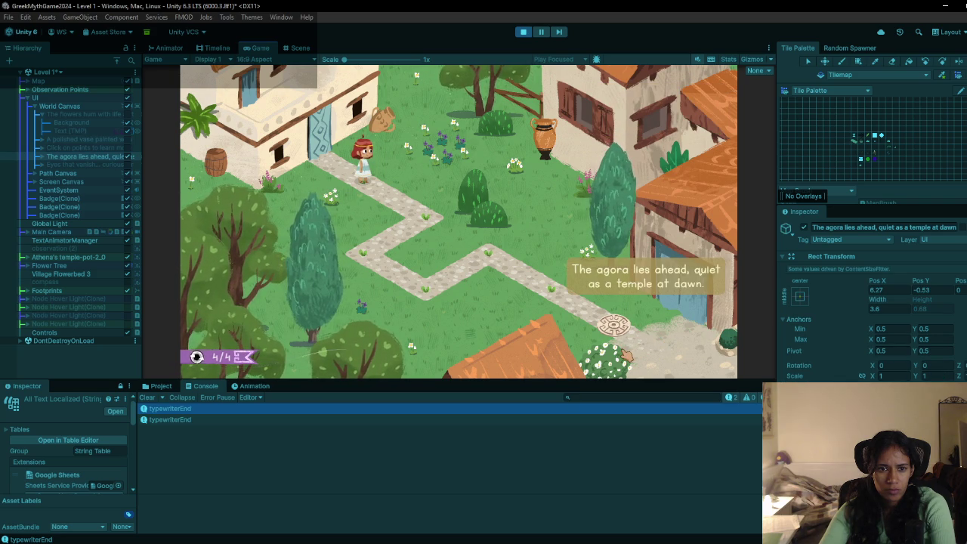
{"action": "left_click_drag", "start_coordinate": [585, 381], "coordinate": [566, 487]}
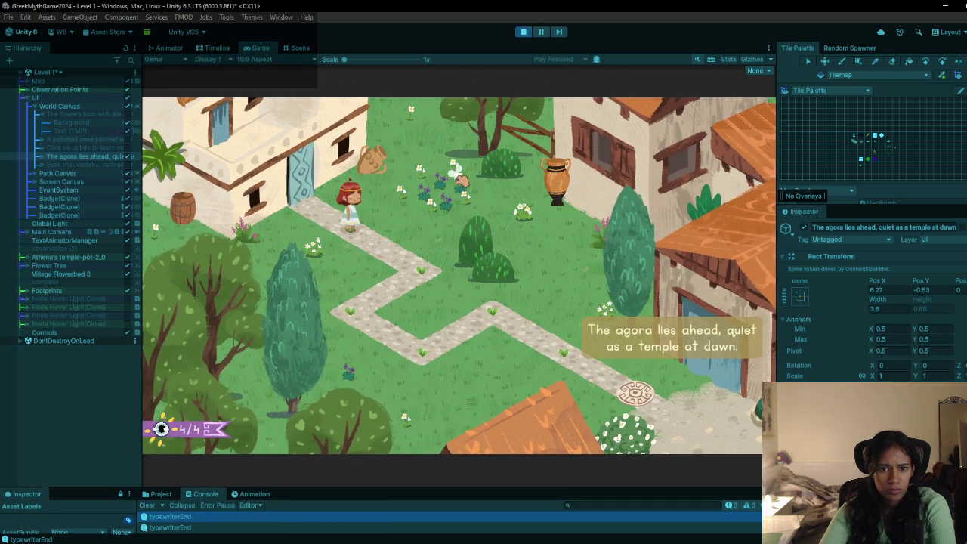
{"action": "left_click", "coordinate": [447, 193]}
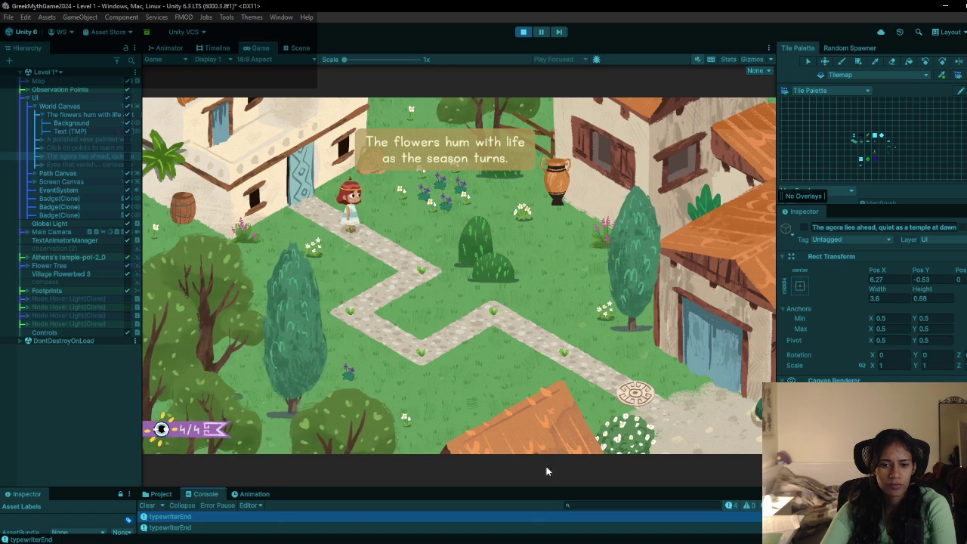
{"action": "key", "text": "ctrl+p"}
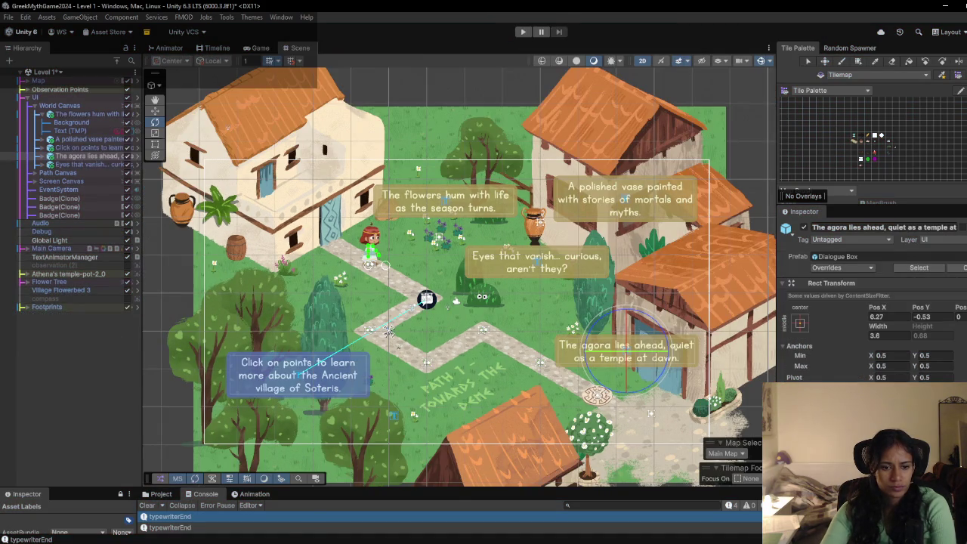
Step: In the Text Animator docs, open the Trigger Events when typing page
{"action": "mouse_move", "coordinate": [294, 538]}
{"action": "left_click", "coordinate": [408, 517]}
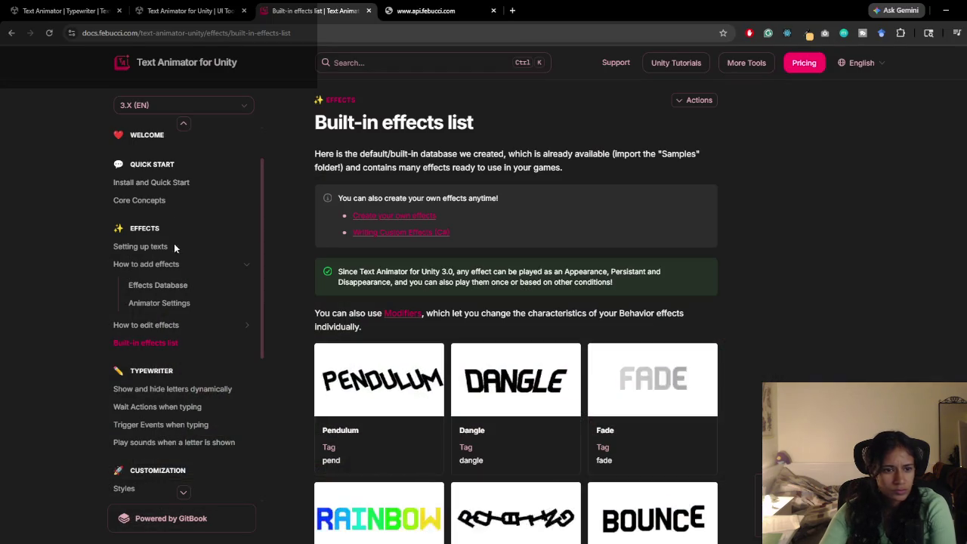
{"action": "scroll", "coordinate": [170, 364], "scroll_direction": "down", "scroll_amount": 3}
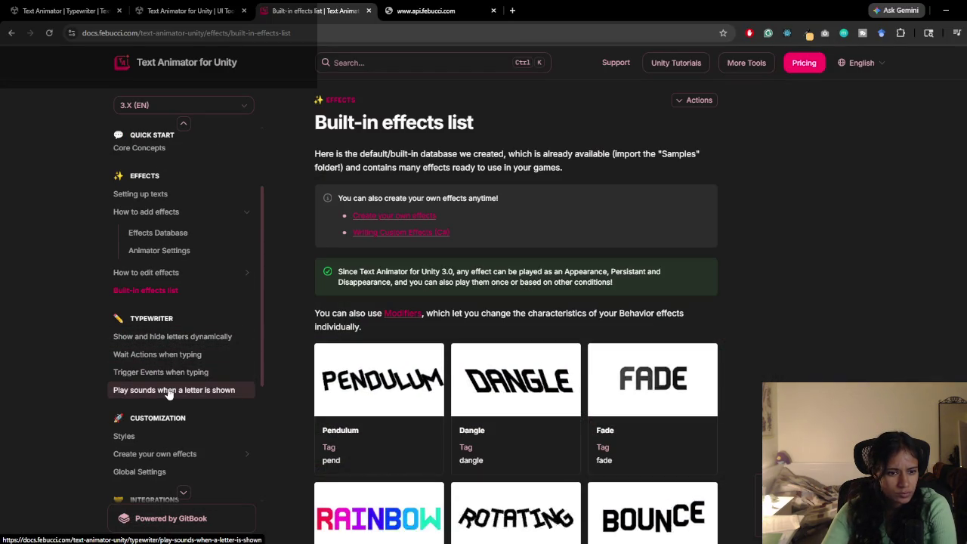
{"action": "scroll", "coordinate": [170, 389], "scroll_direction": "down", "scroll_amount": 3}
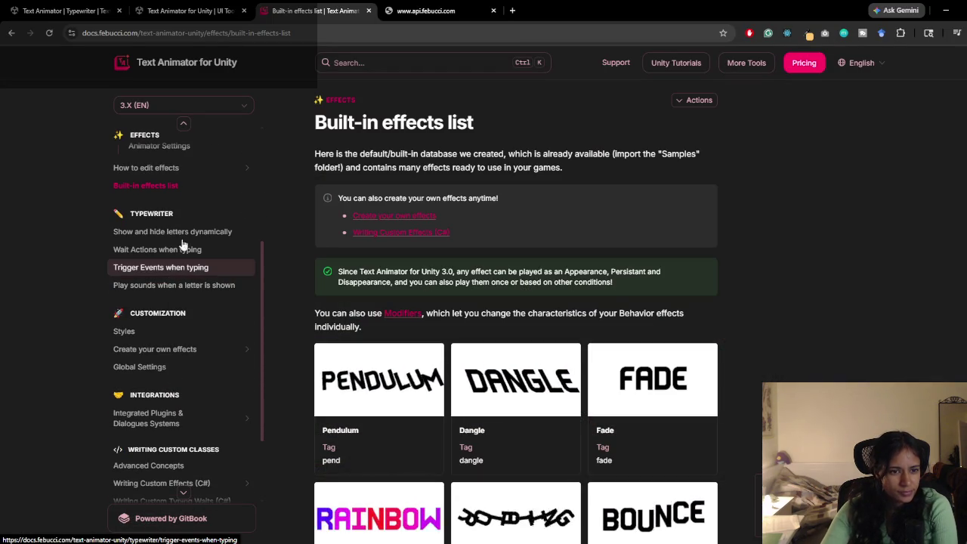
{"action": "left_click", "coordinate": [177, 232]}
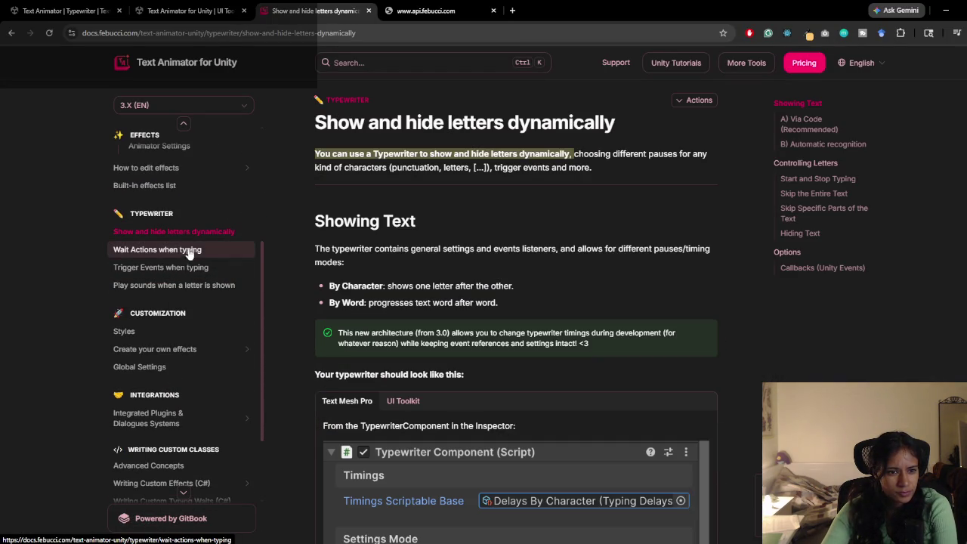
{"action": "left_click", "coordinate": [183, 271]}
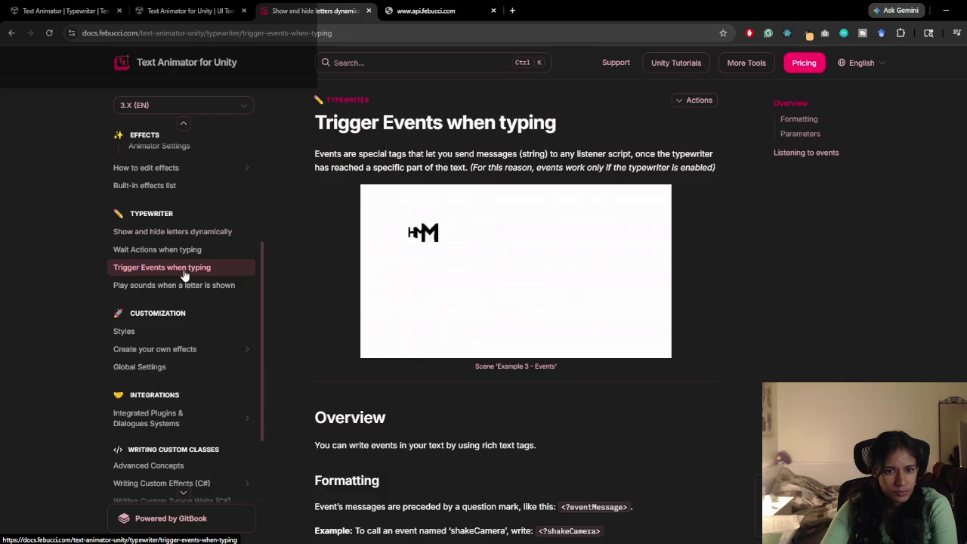
Step: Read the Listening to events section, then open a new browser tab
{"action": "scroll", "coordinate": [498, 387], "scroll_direction": "down", "scroll_amount": 2}
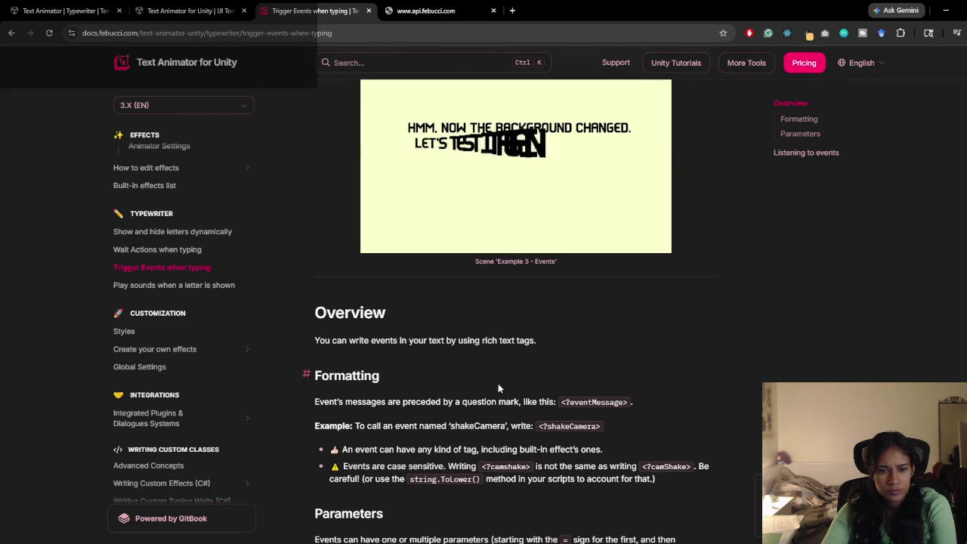
{"action": "scroll", "coordinate": [498, 387], "scroll_direction": "down", "scroll_amount": 2}
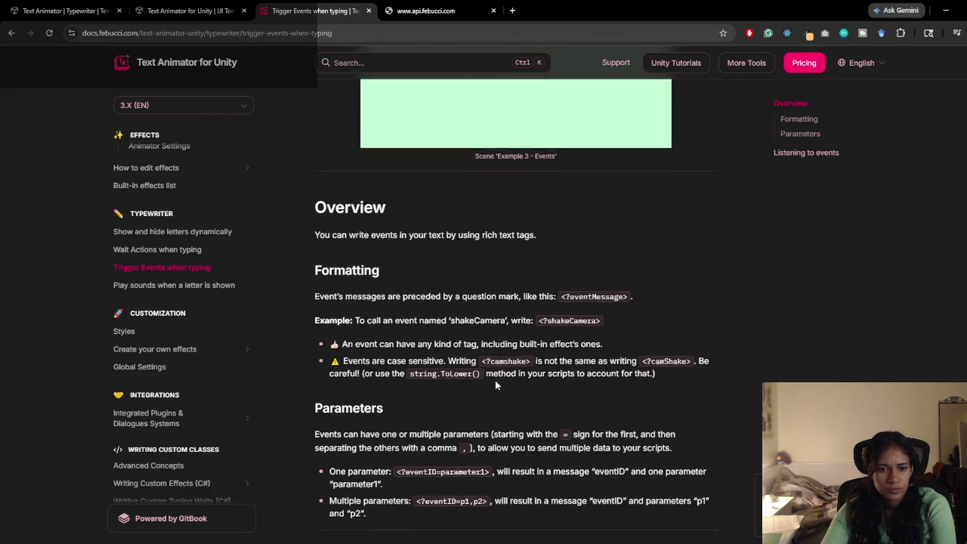
{"action": "scroll", "coordinate": [495, 380], "scroll_direction": "down", "scroll_amount": 2}
{"action": "scroll", "coordinate": [495, 379], "scroll_direction": "down", "scroll_amount": 6}
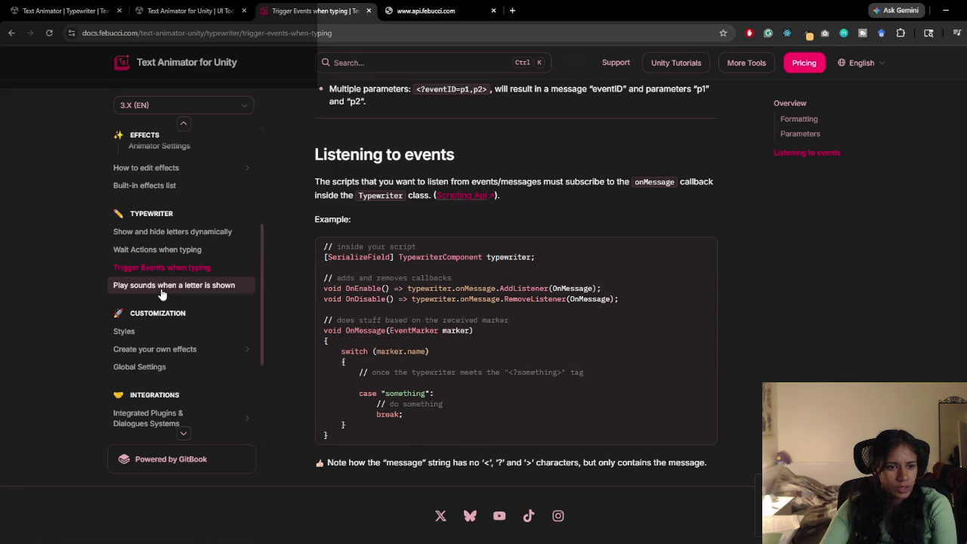
{"action": "scroll", "coordinate": [158, 302], "scroll_direction": "down", "scroll_amount": 2}
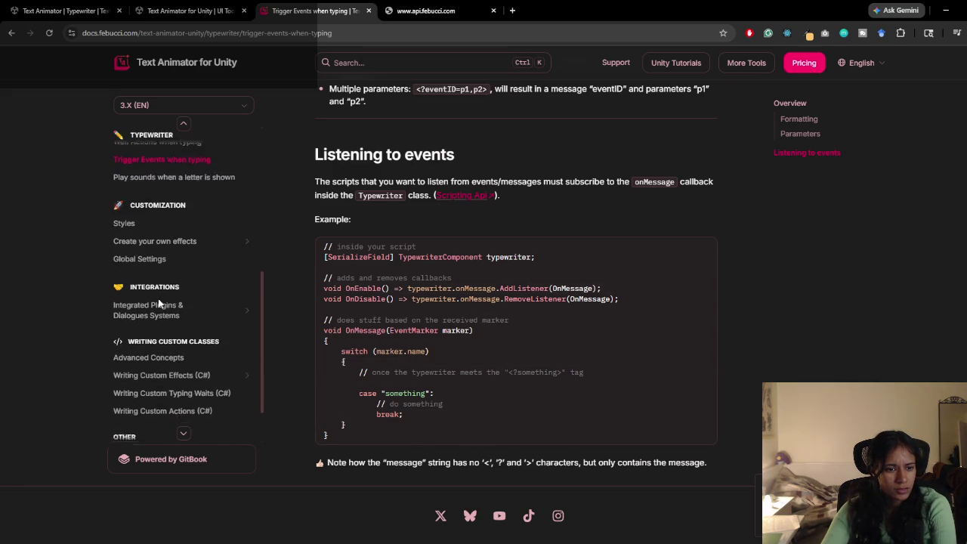
{"action": "scroll", "coordinate": [158, 301], "scroll_direction": "up", "scroll_amount": 3}
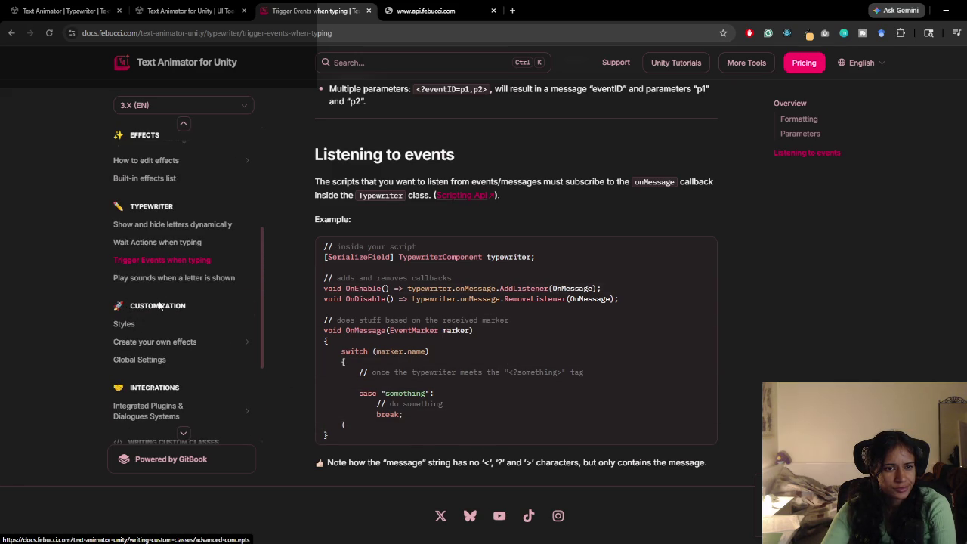
{"action": "scroll", "coordinate": [158, 305], "scroll_direction": "up", "scroll_amount": 2}
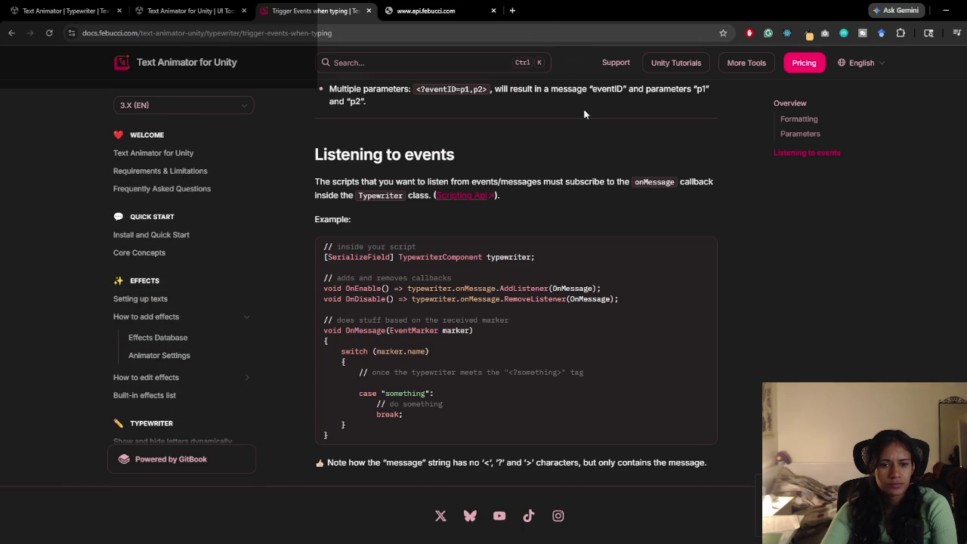
{"action": "left_click", "coordinate": [513, 11]}
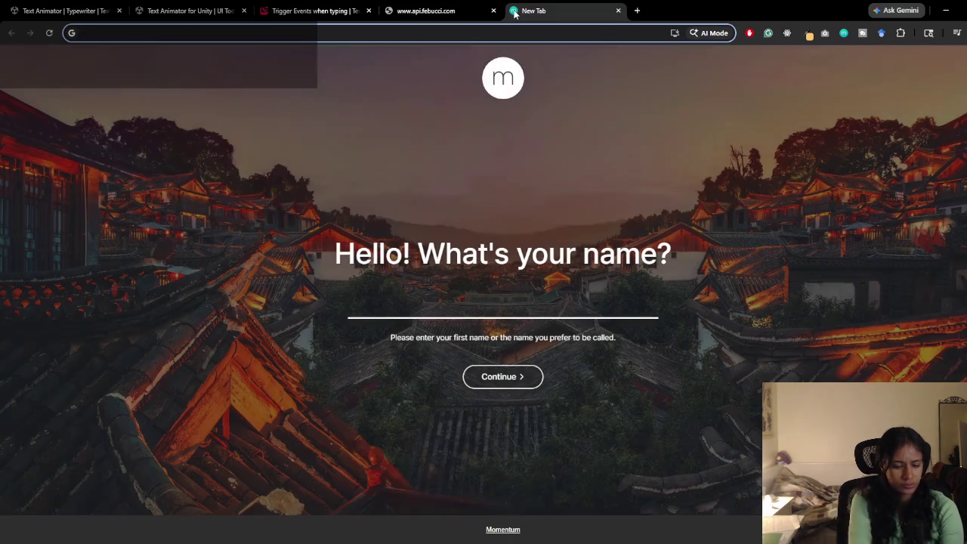
Step: Search Google for 'febucci reset text typewriter' and expand the full AI overview
{"action": "type", "text": "febucci rese"}
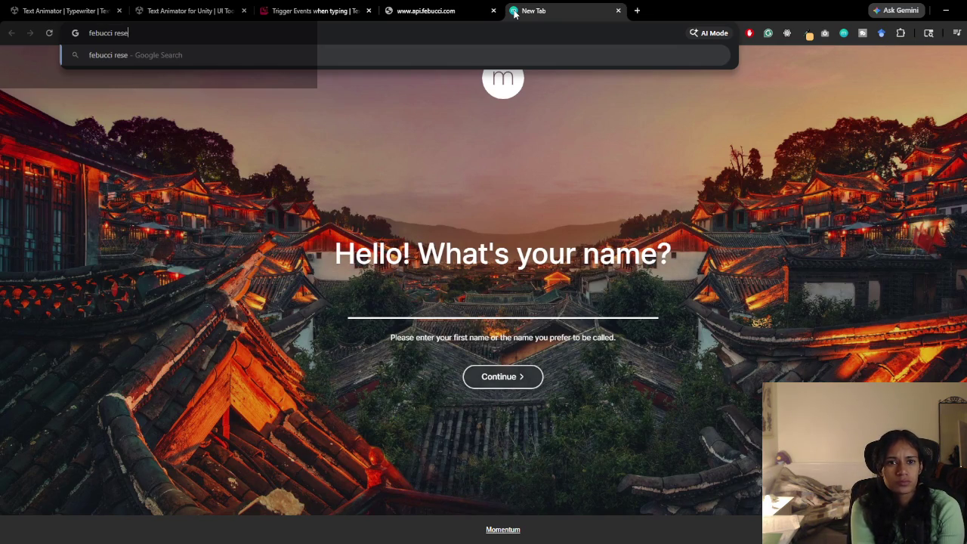
{"action": "type", "text": "t text type"}
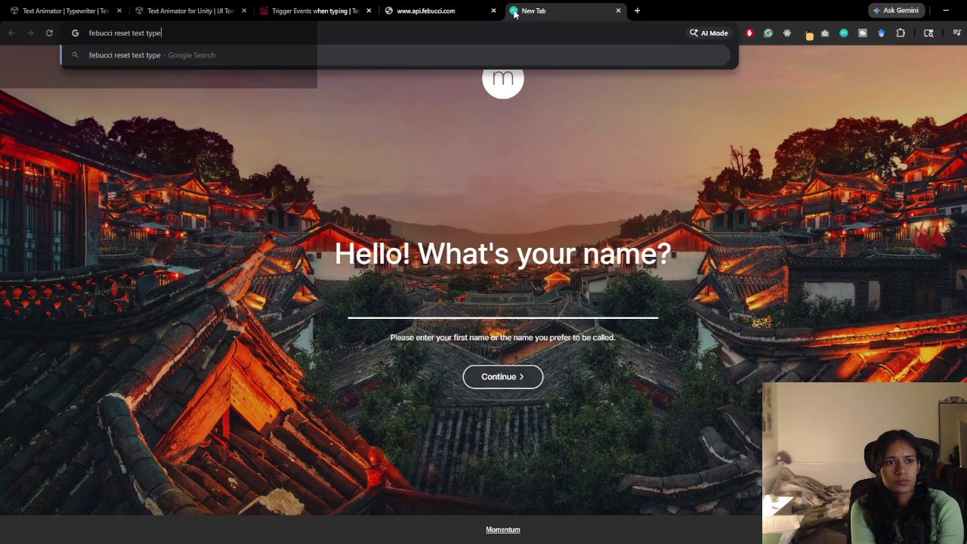
{"action": "type", "text": "writer"}
{"action": "key", "text": "Return"}
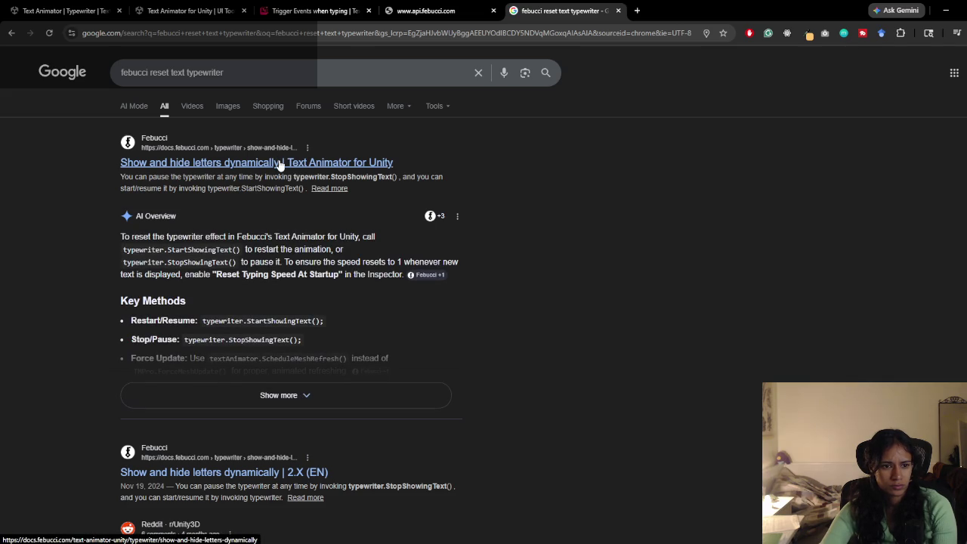
{"action": "mouse_move", "coordinate": [209, 255]}
{"action": "left_mouse_down"}
{"action": "mouse_move", "coordinate": [236, 252]}
{"action": "mouse_move", "coordinate": [152, 265]}
{"action": "left_mouse_up"}
{"action": "mouse_move", "coordinate": [283, 262]}
{"action": "left_mouse_down"}
{"action": "mouse_move", "coordinate": [425, 262]}
{"action": "mouse_move", "coordinate": [264, 263]}
{"action": "mouse_move", "coordinate": [369, 274]}
{"action": "mouse_move", "coordinate": [346, 277]}
{"action": "left_mouse_up"}
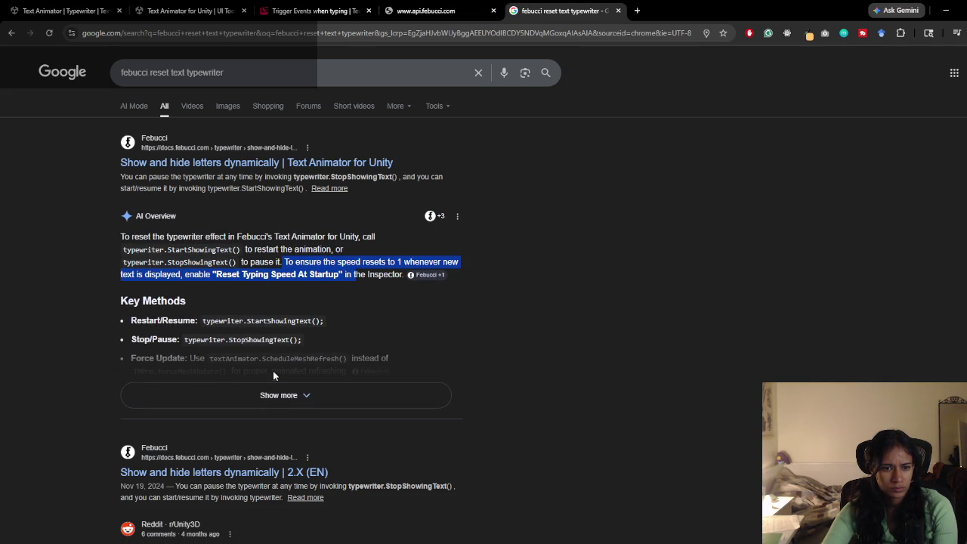
{"action": "scroll", "coordinate": [276, 366], "scroll_direction": "down", "scroll_amount": 1}
{"action": "left_click", "coordinate": [291, 348]}
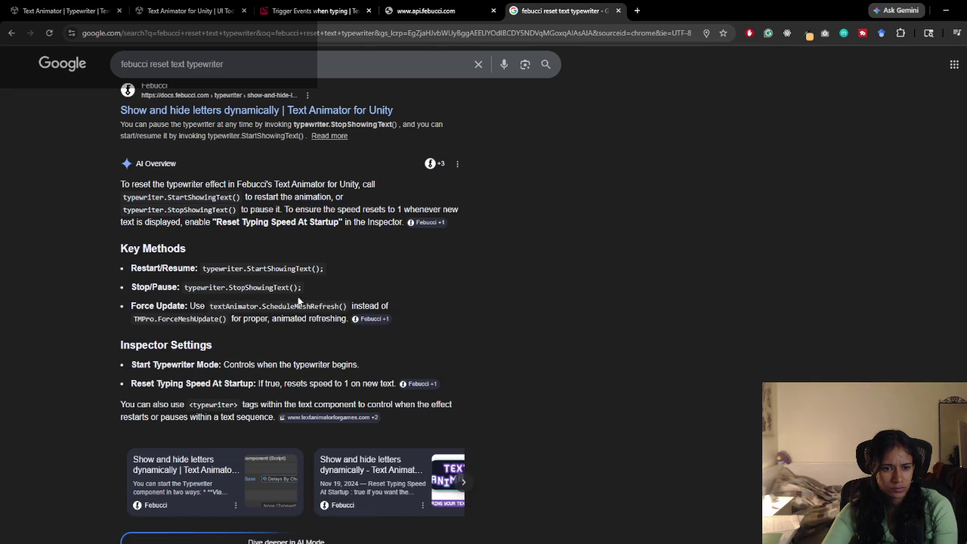
Step: Highlight the typewriter.StopShowingText call, then minimize Chrome
{"action": "left_click_drag", "start_coordinate": [184, 287], "coordinate": [290, 291]}
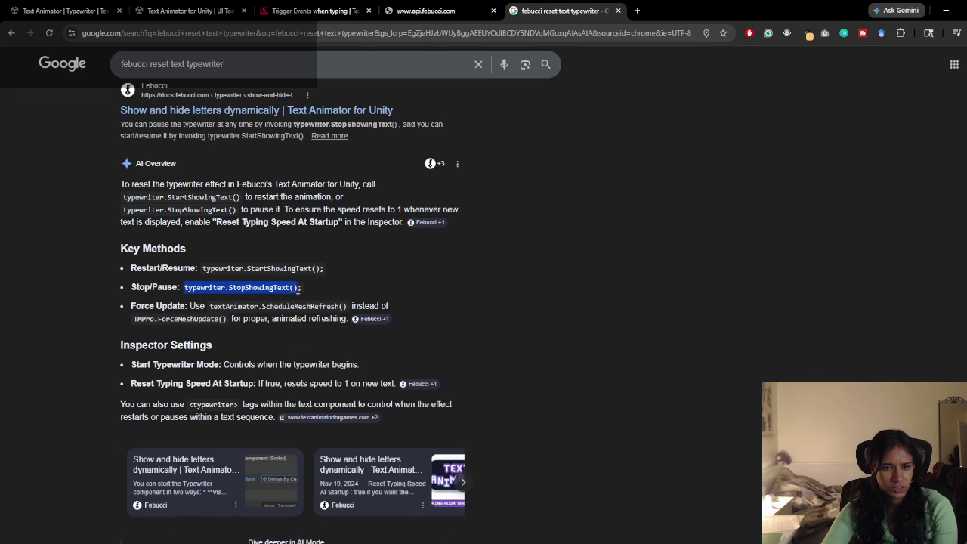
{"action": "left_click", "coordinate": [363, 299]}
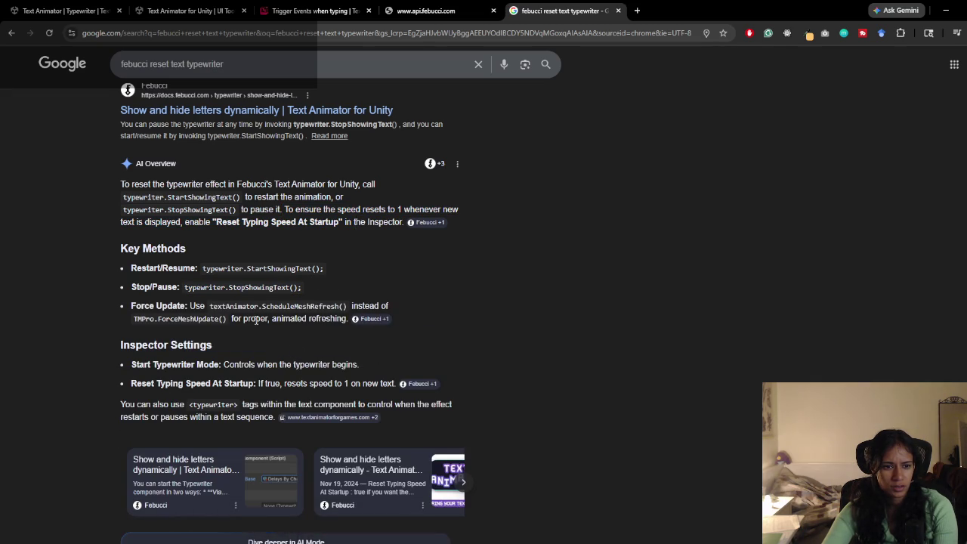
{"action": "scroll", "coordinate": [288, 324], "scroll_direction": "down", "scroll_amount": 1}
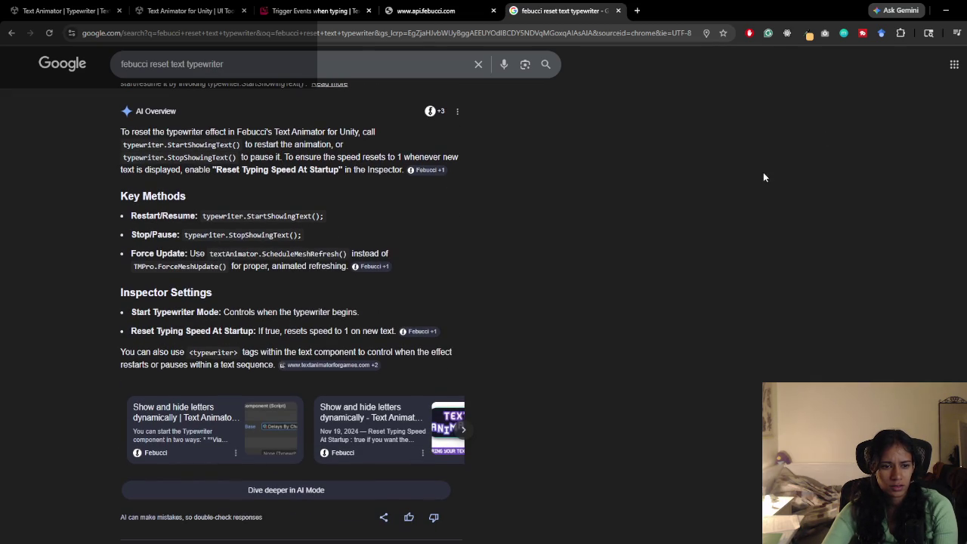
{"action": "left_click", "coordinate": [943, 10]}
{"action": "key", "text": "alt+Tab"}
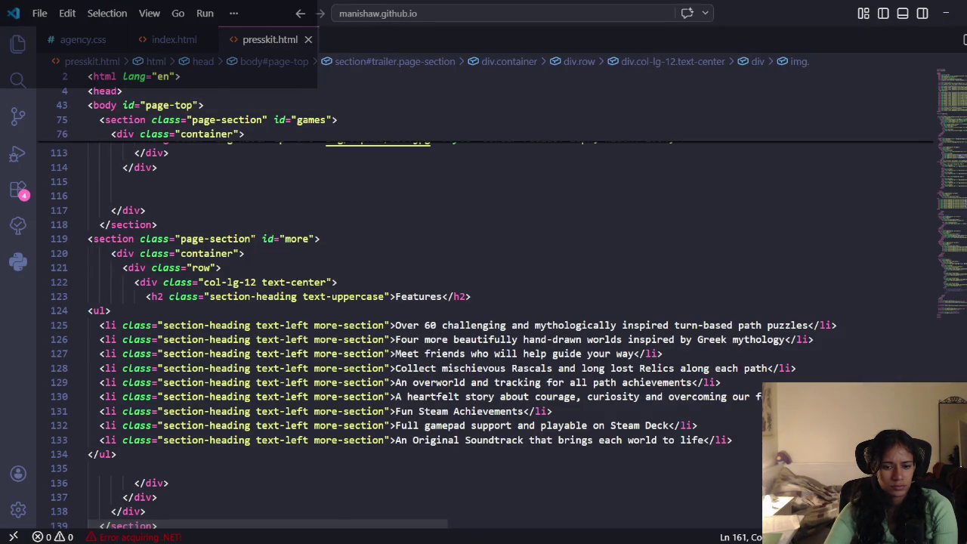
Step: Paste typewriter.StopShowingText() on line 174 in TypewriterEnd and rename it to typewriterNew
{"action": "key", "text": "alt+Tab"}
{"action": "scroll", "coordinate": [398, 270], "scroll_direction": "down", "scroll_amount": 2}
{"action": "scroll", "coordinate": [341, 213], "scroll_direction": "up", "scroll_amount": 1}
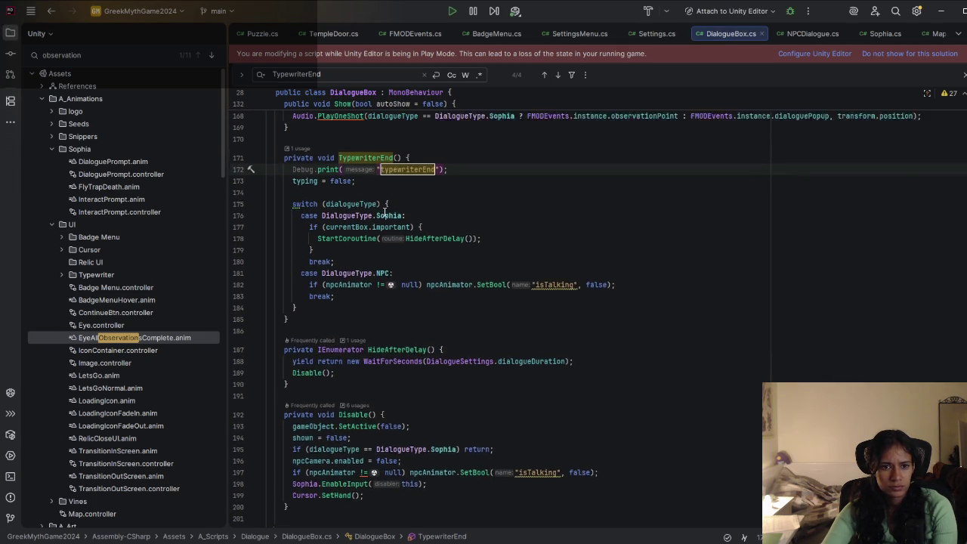
{"action": "left_click", "coordinate": [342, 213]}
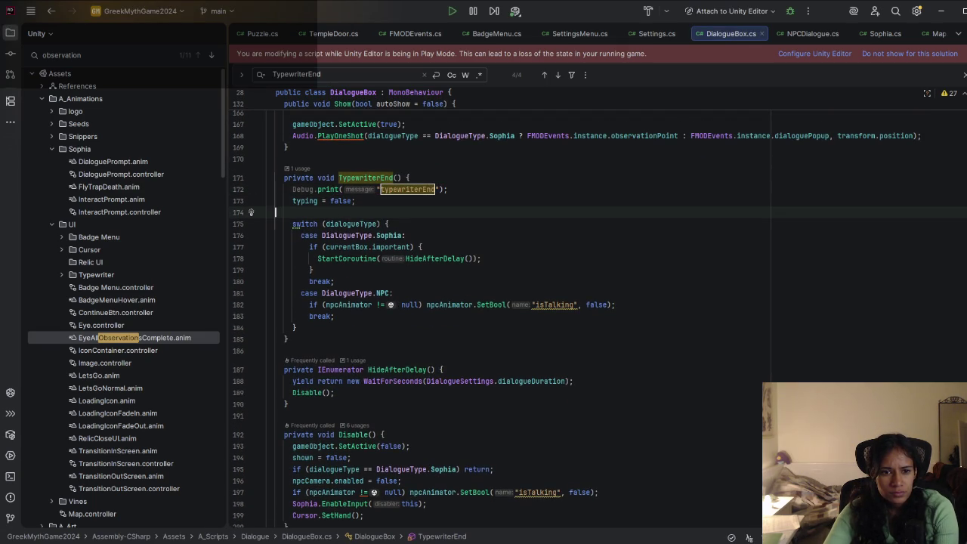
{"action": "type", "text": "typewriter.StopShowingText();"}
{"action": "double_click", "coordinate": [305, 201]}
{"action": "double_click", "coordinate": [378, 213]}
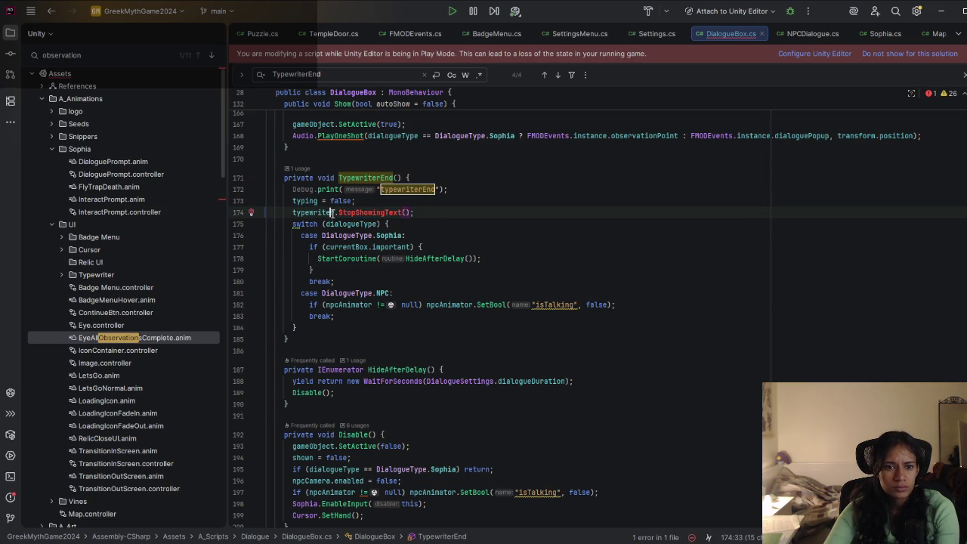
{"action": "left_click", "coordinate": [331, 212]}
{"action": "type", "text": "New"}
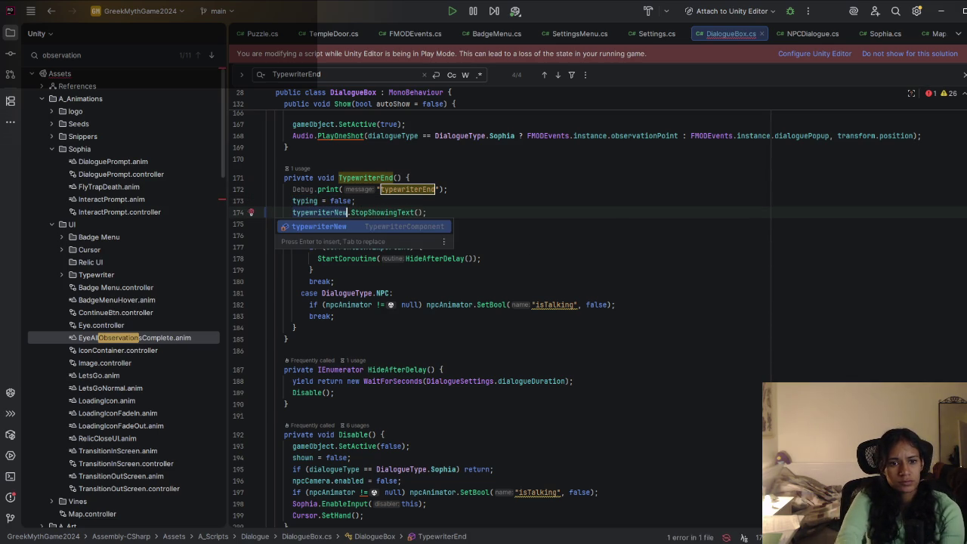
Step: Check every usage of the typing flag in DialogueBox.cs, then return to Unity to recompile
{"action": "double_click", "coordinate": [305, 200]}
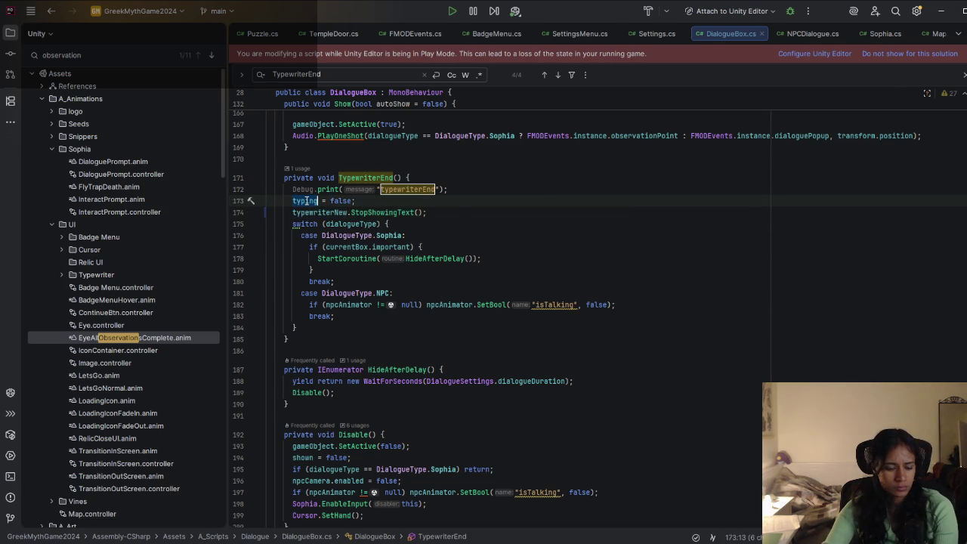
{"action": "key", "text": "ctrl+f"}
{"action": "key", "text": "Return"}
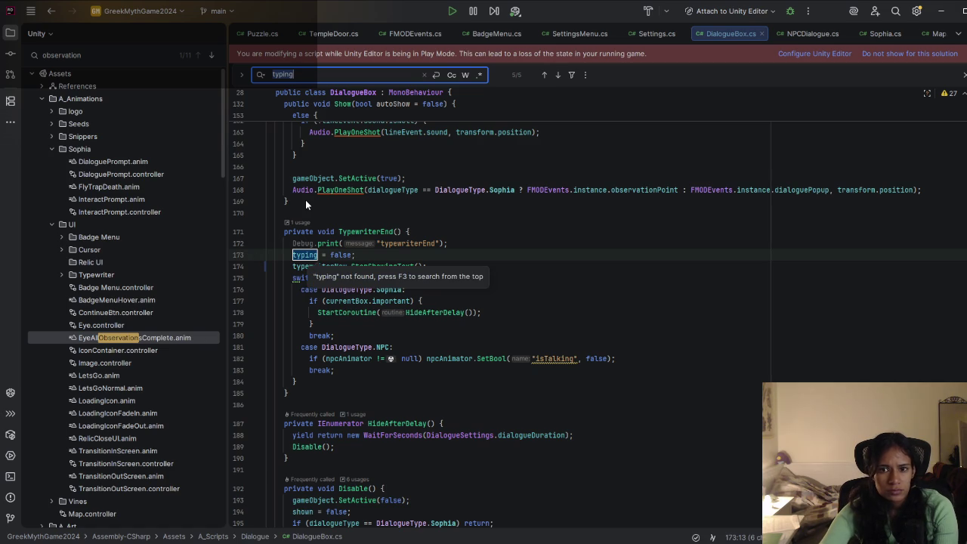
{"action": "key", "text": "F3"}
{"action": "key", "text": "F3"}
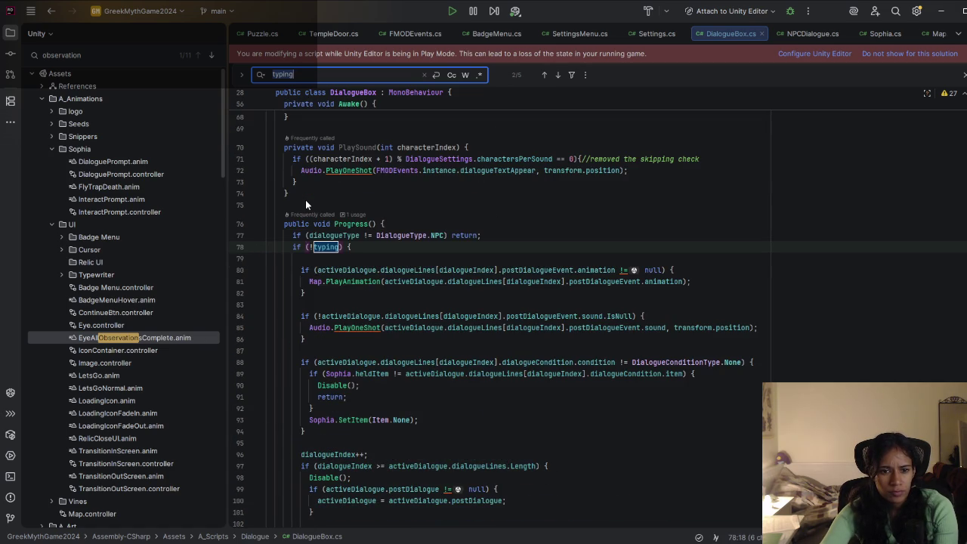
{"action": "key", "text": "F3"}
{"action": "key", "text": "F3"}
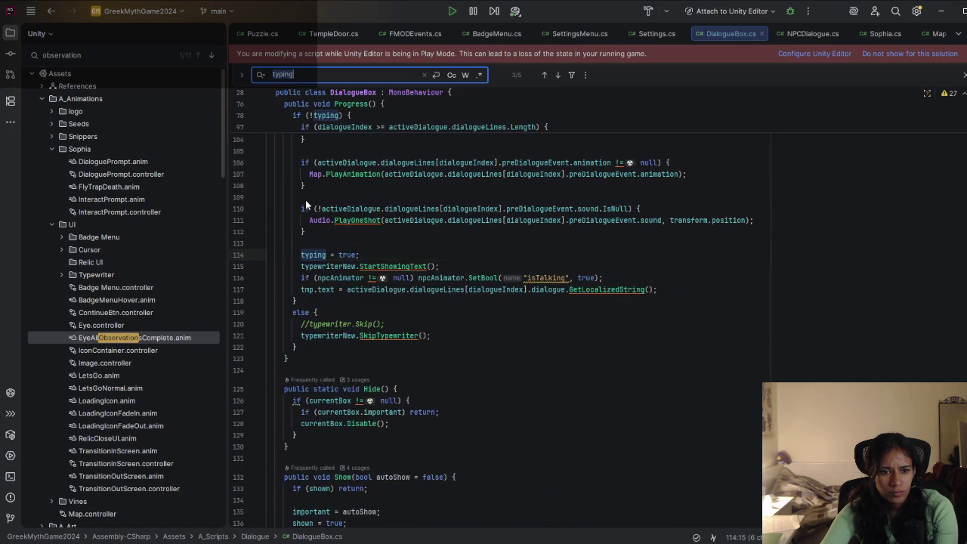
{"action": "key", "text": "F3"}
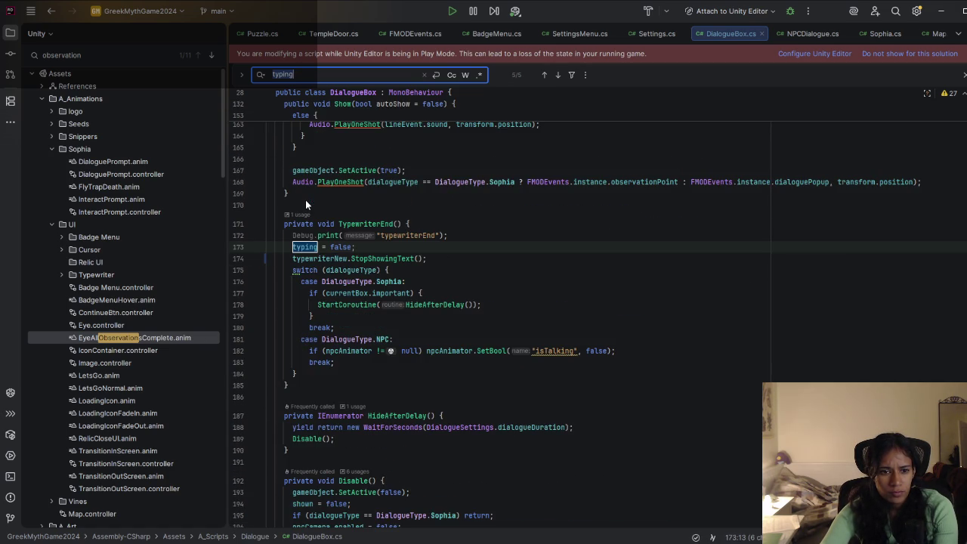
{"action": "left_click", "coordinate": [470, 225]}
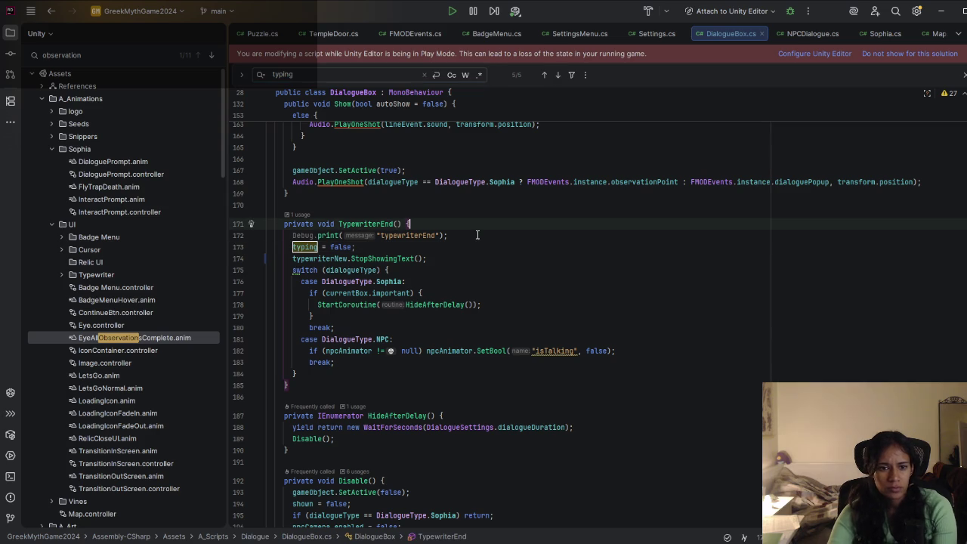
{"action": "key", "text": "alt+Tab"}
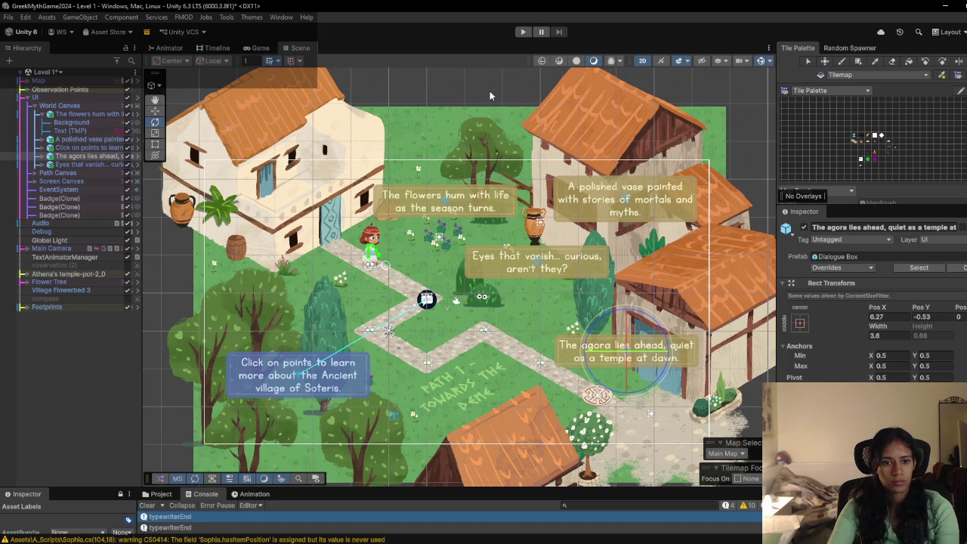
Step: Play-test the level, triggering the bush, flowers and vase observation captions
{"action": "left_click", "coordinate": [523, 32]}
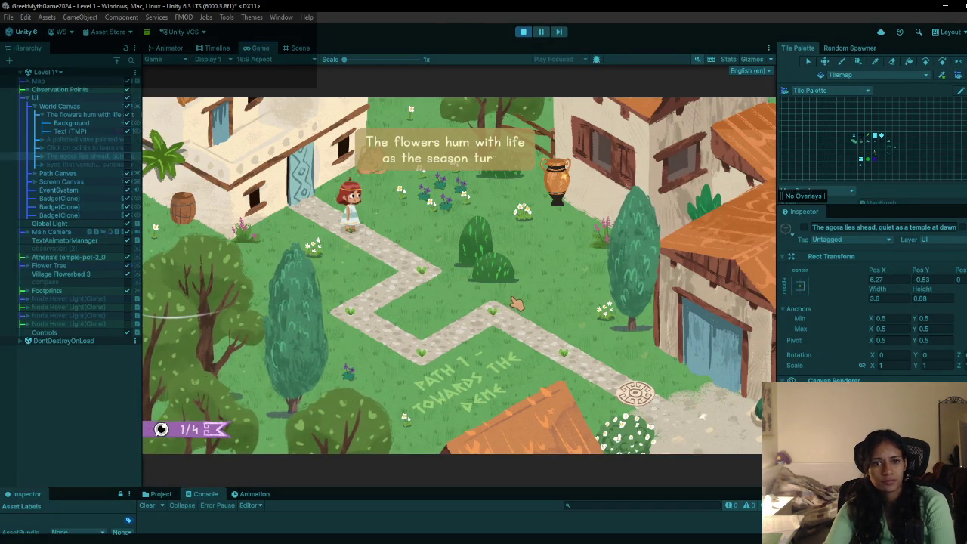
{"action": "left_click", "coordinate": [490, 261]}
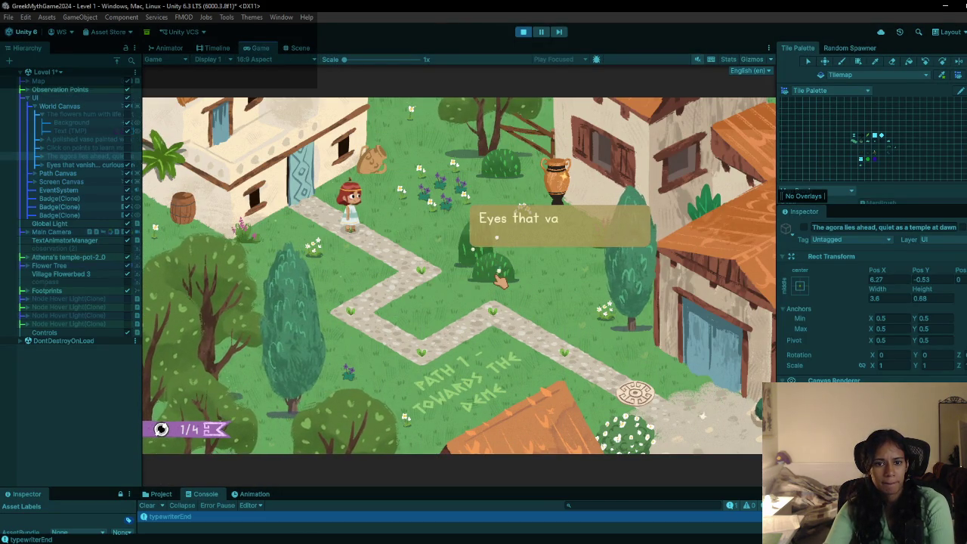
{"action": "left_click", "coordinate": [457, 190]}
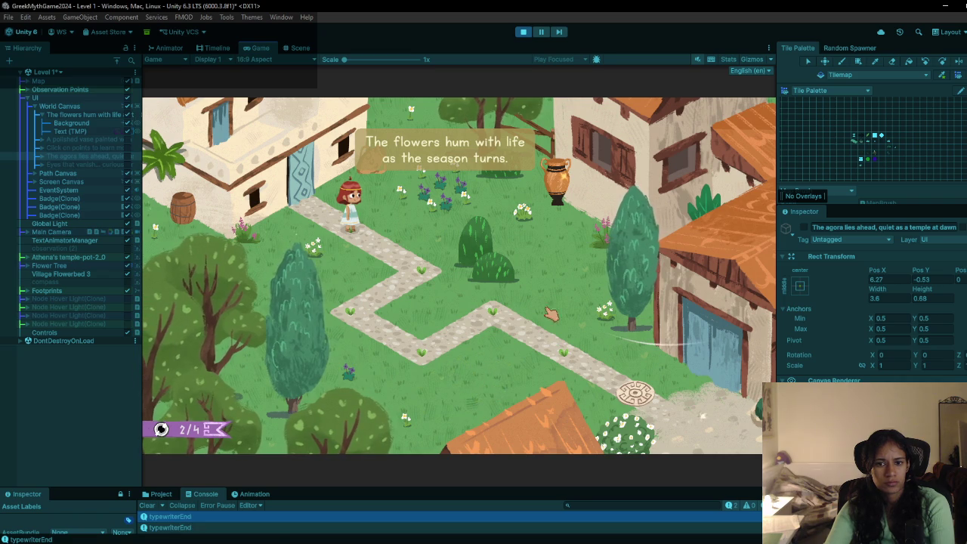
{"action": "left_click", "coordinate": [556, 180]}
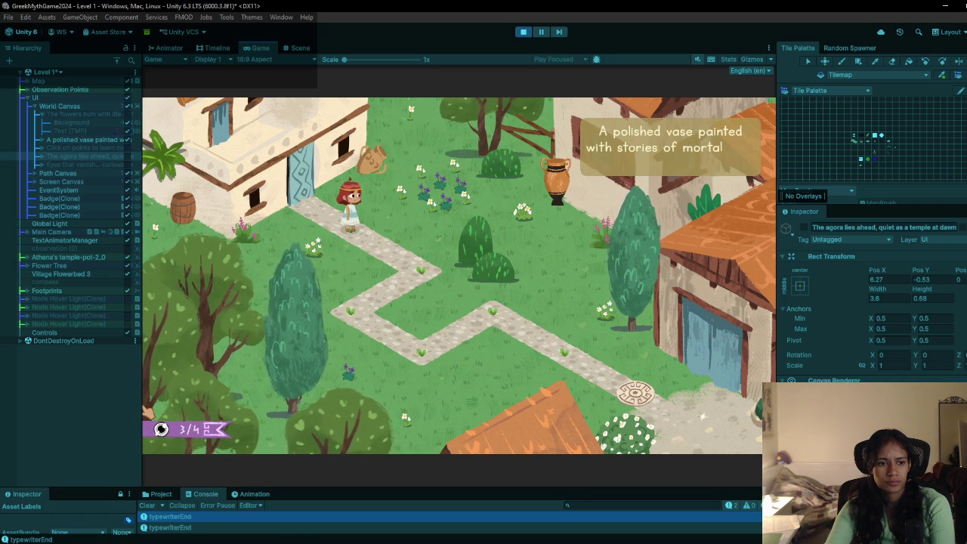
{"action": "left_click", "coordinate": [524, 33]}
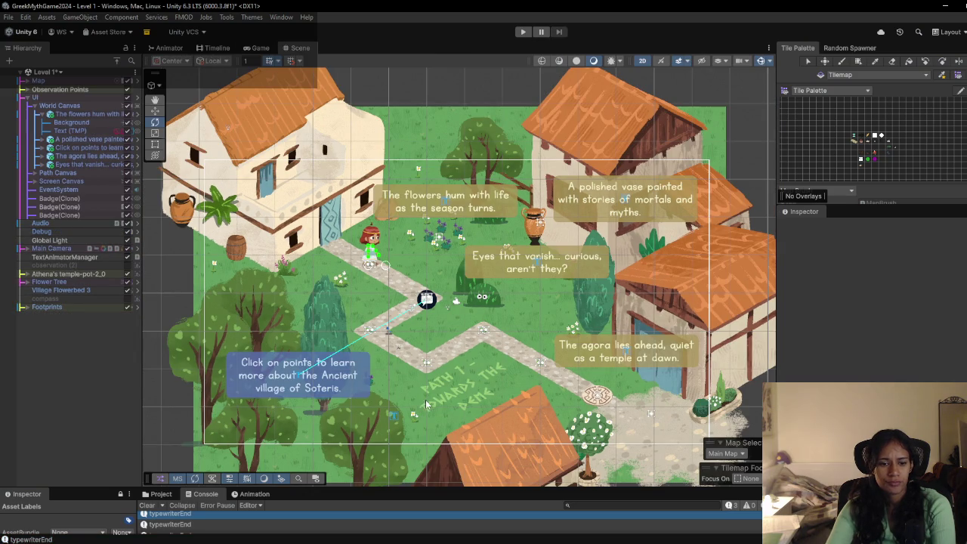
{"action": "mouse_move", "coordinate": [294, 538]}
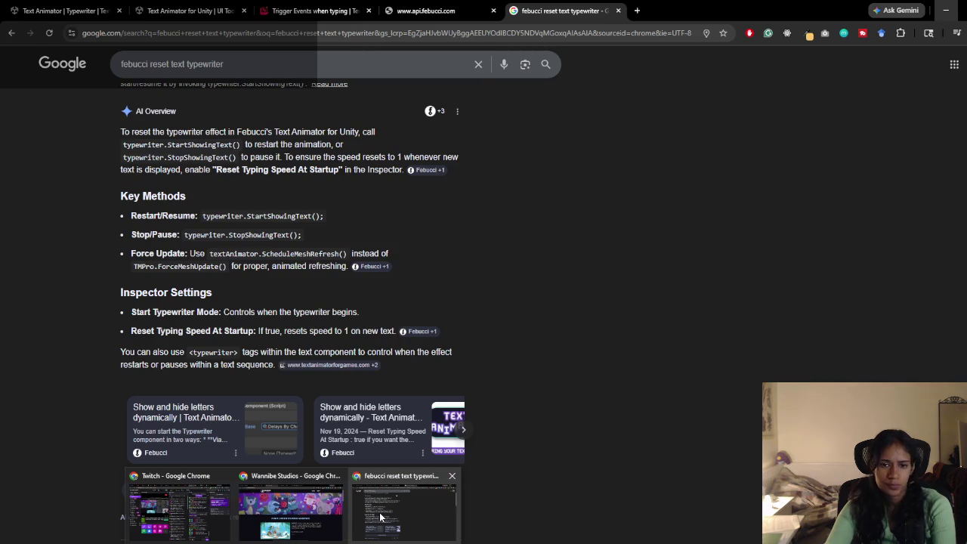
{"action": "left_click", "coordinate": [381, 517]}
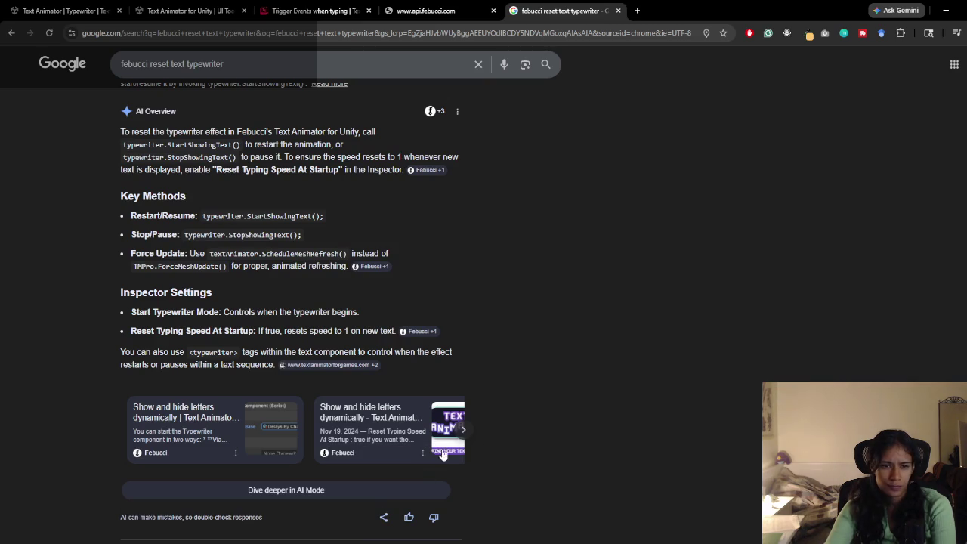
{"action": "left_click", "coordinate": [946, 11]}
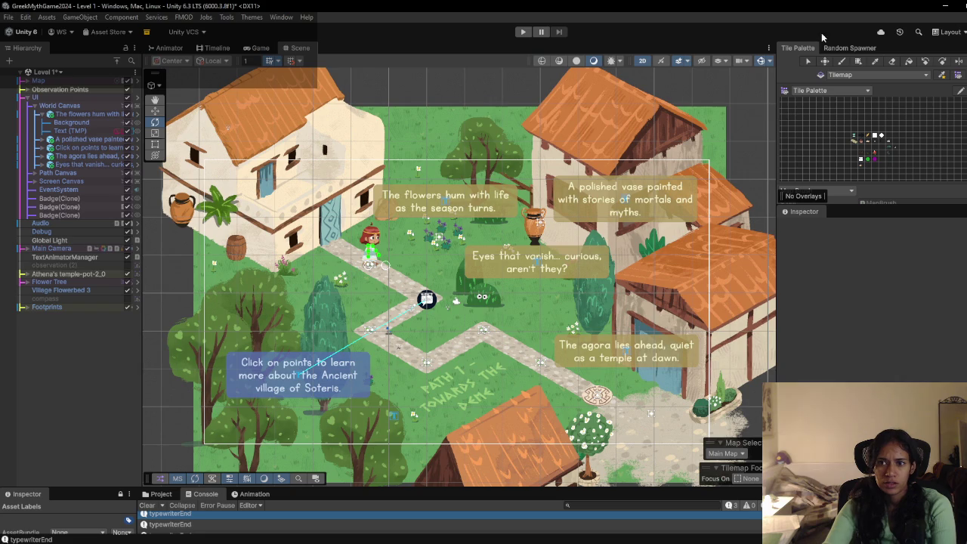
Step: Play-test again with the flowers and vase captions, then bring back the febucci reset search results
{"action": "left_click", "coordinate": [523, 32]}
{"action": "left_click", "coordinate": [83, 114]}
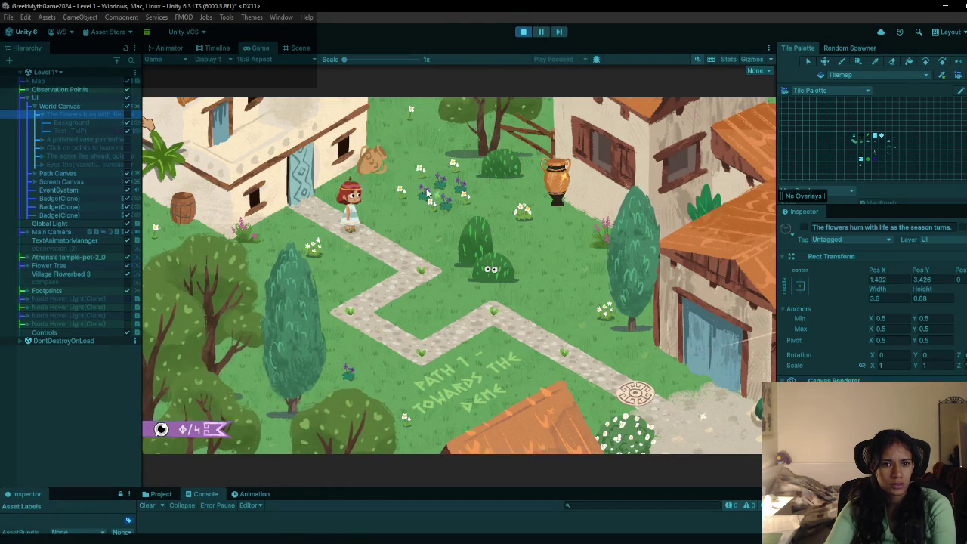
{"action": "left_click", "coordinate": [489, 271]}
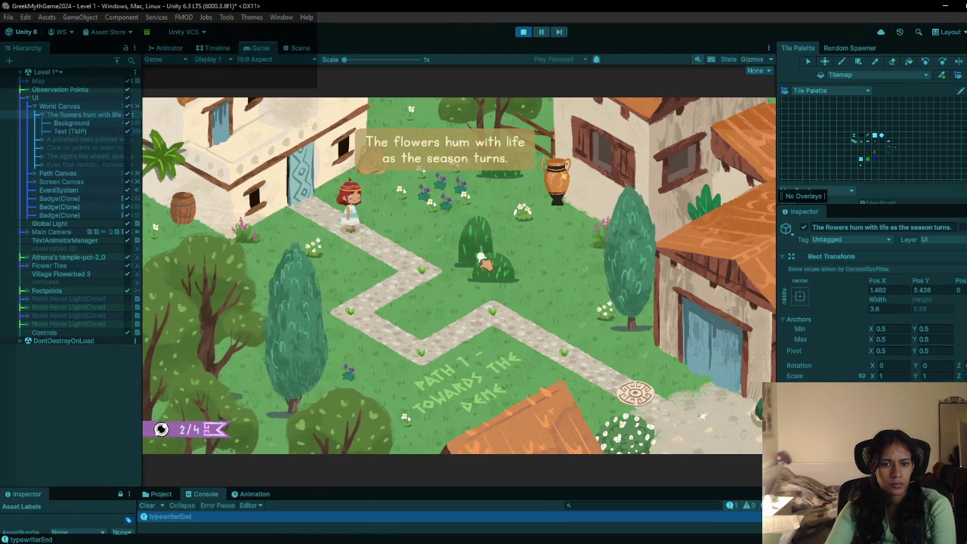
{"action": "left_click", "coordinate": [569, 189]}
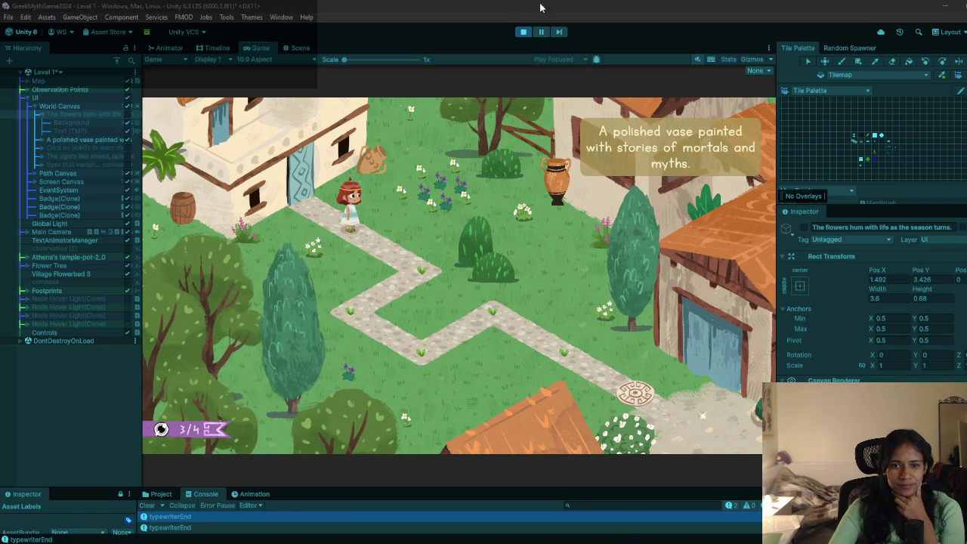
{"action": "left_click", "coordinate": [522, 31]}
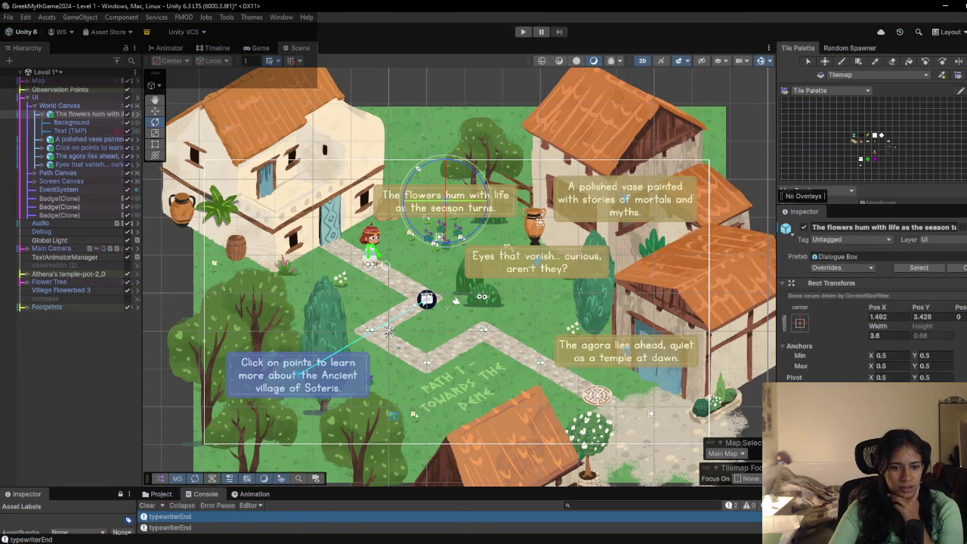
{"action": "left_click", "coordinate": [392, 526]}
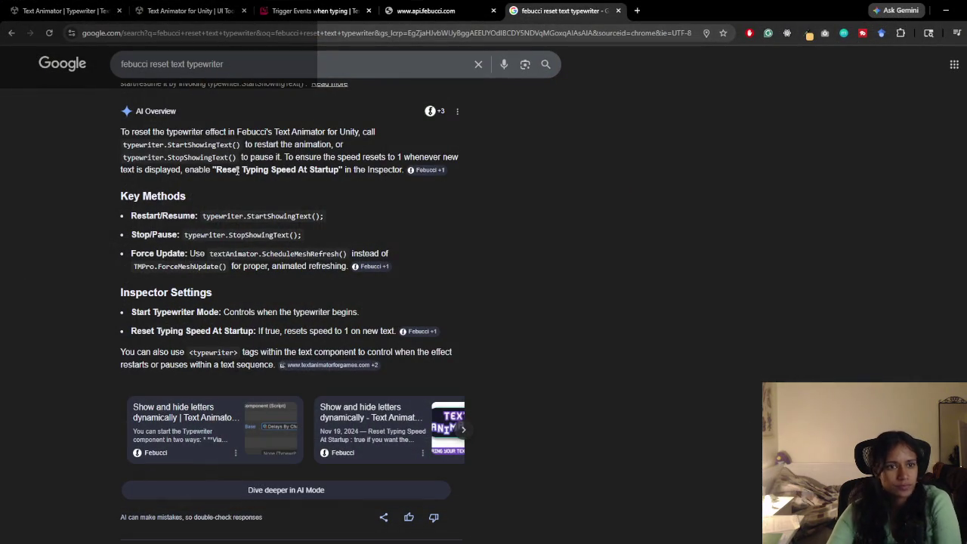
Step: Read the current results, highlighting the snippet about resuming the typewriter
{"action": "scroll", "coordinate": [287, 316], "scroll_direction": "down", "scroll_amount": 5}
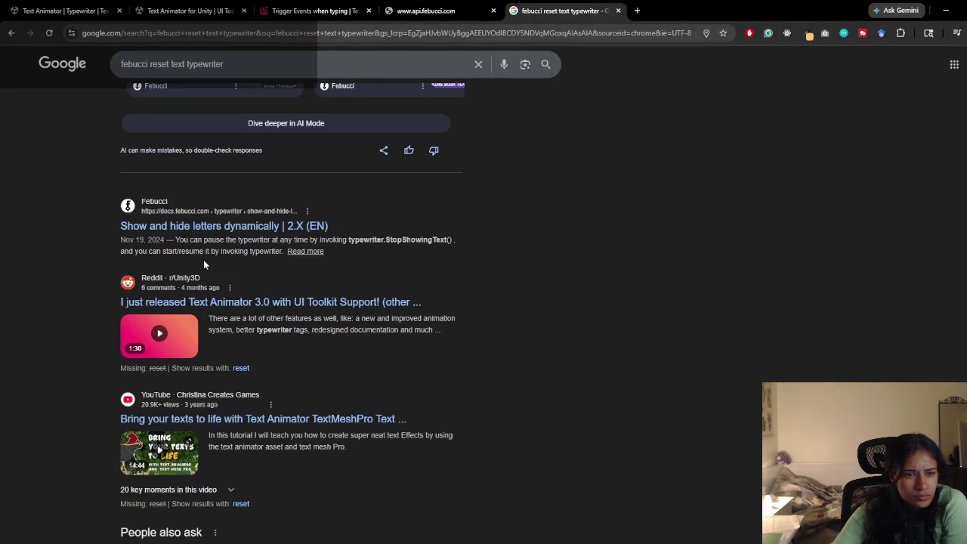
{"action": "mouse_move", "coordinate": [163, 251]}
{"action": "left_mouse_down"}
{"action": "mouse_move", "coordinate": [260, 254]}
{"action": "mouse_move", "coordinate": [175, 240]}
{"action": "left_mouse_up"}
{"action": "scroll", "coordinate": [220, 166], "scroll_direction": "down", "scroll_amount": 3}
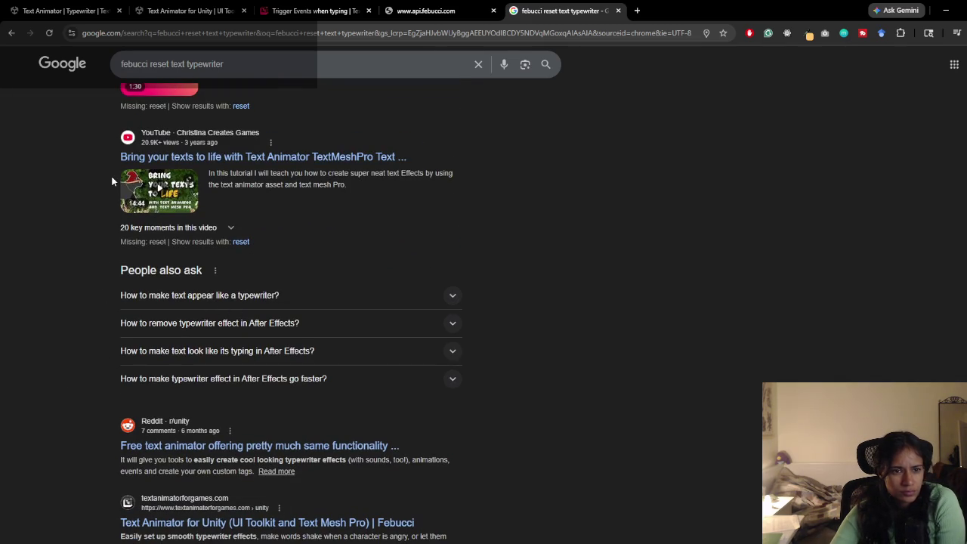
{"action": "scroll", "coordinate": [112, 181], "scroll_direction": "up", "scroll_amount": 8}
{"action": "scroll", "coordinate": [295, 190], "scroll_direction": "up", "scroll_amount": 1}
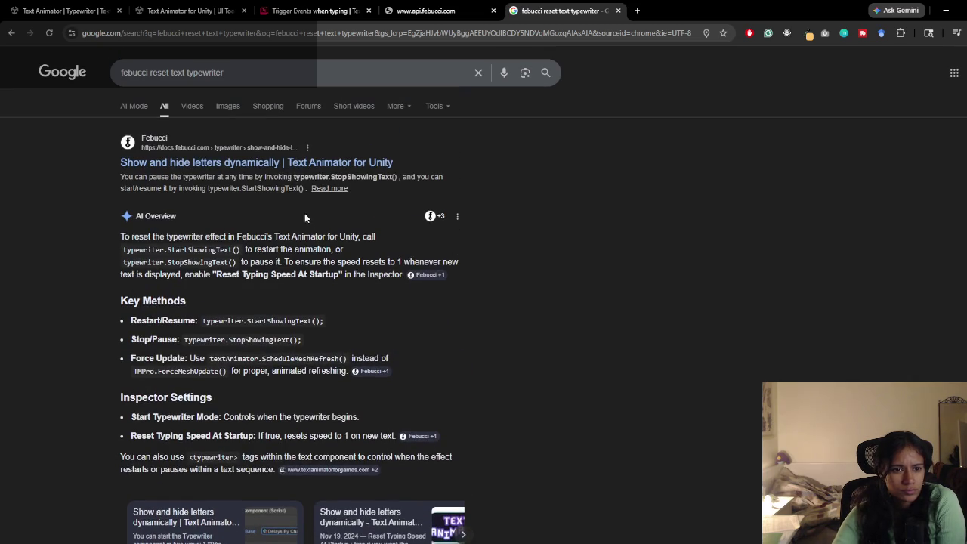
Step: Search again with 'from beginning' added, read the expanded AI Overview on ShowText, then switch to VS Code
{"action": "left_click", "coordinate": [172, 72]}
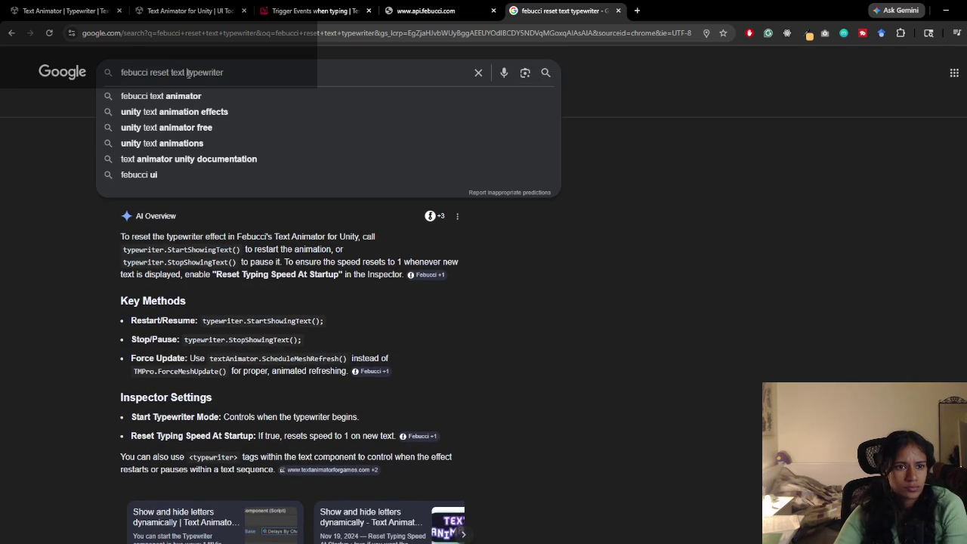
{"action": "type", "text": "from beginning"}
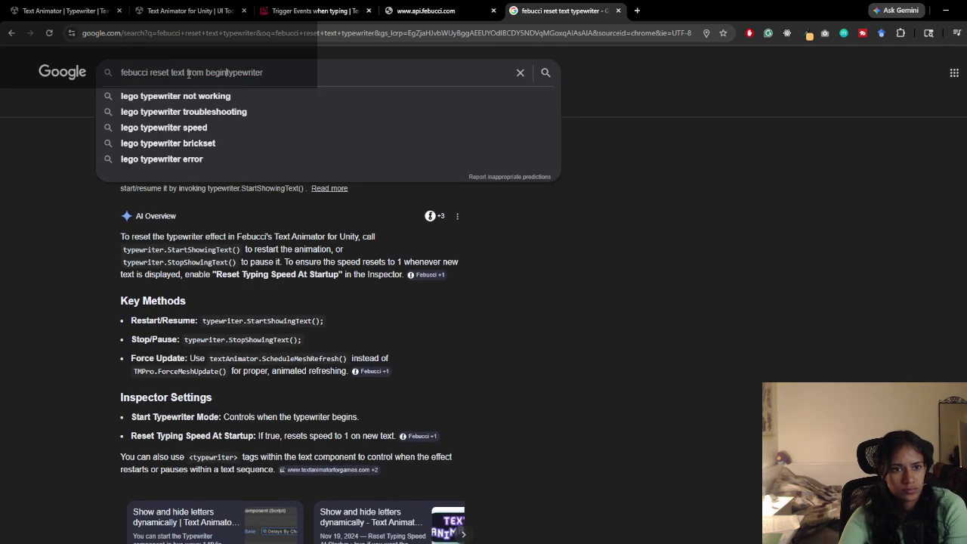
{"action": "key", "text": "Return"}
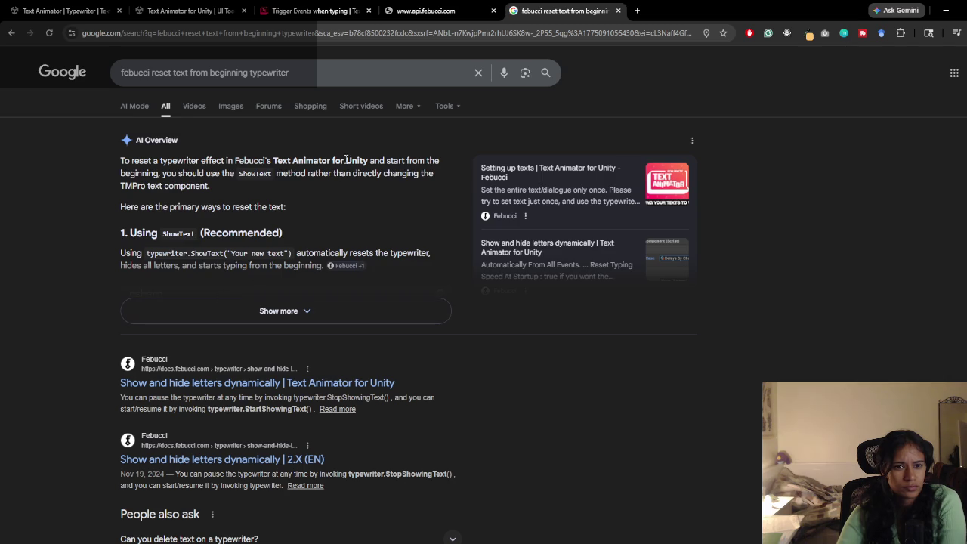
{"action": "left_click", "coordinate": [243, 311]}
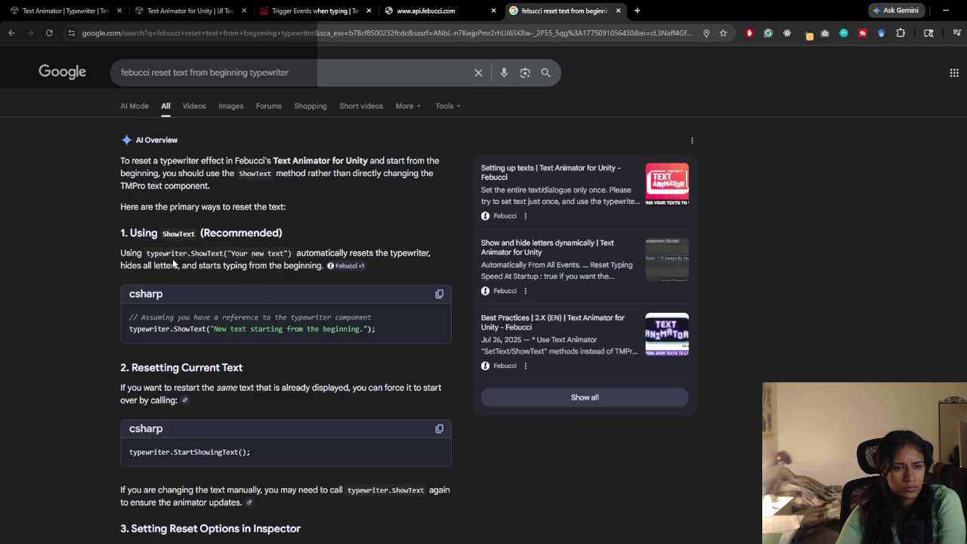
{"action": "left_click_drag", "start_coordinate": [181, 255], "coordinate": [284, 254]}
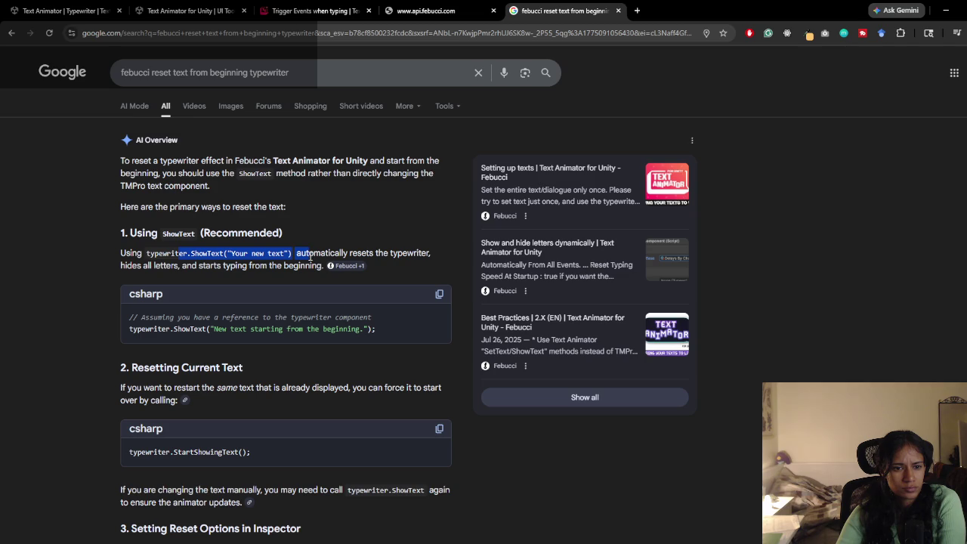
{"action": "scroll", "coordinate": [291, 266], "scroll_direction": "down", "scroll_amount": 2}
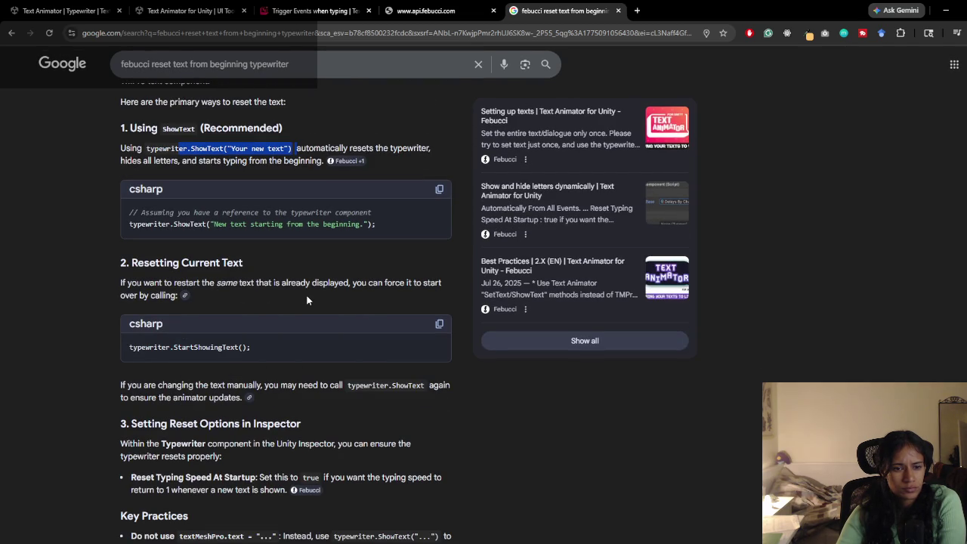
{"action": "scroll", "coordinate": [307, 300], "scroll_direction": "down", "scroll_amount": 1}
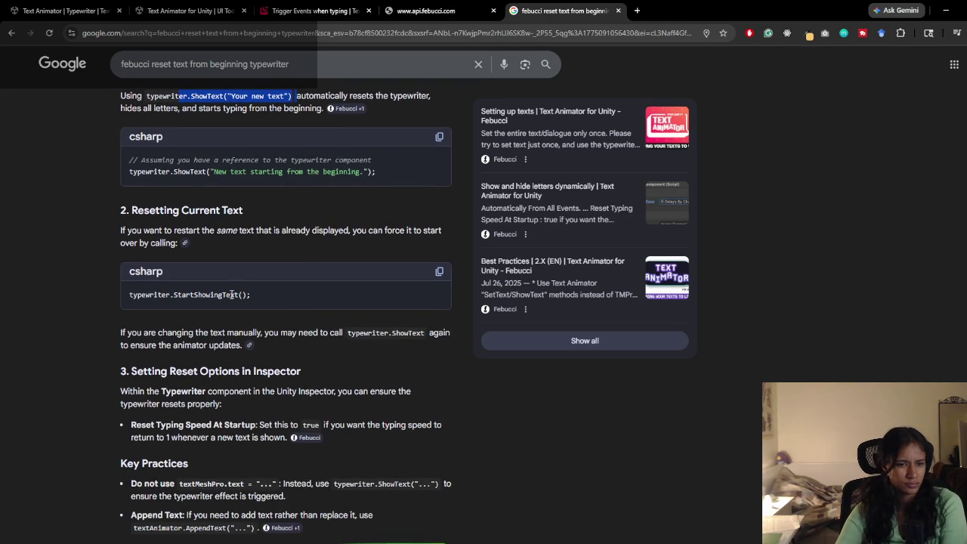
{"action": "scroll", "coordinate": [289, 313], "scroll_direction": "down", "scroll_amount": 1}
{"action": "scroll", "coordinate": [289, 313], "scroll_direction": "down", "scroll_amount": 1}
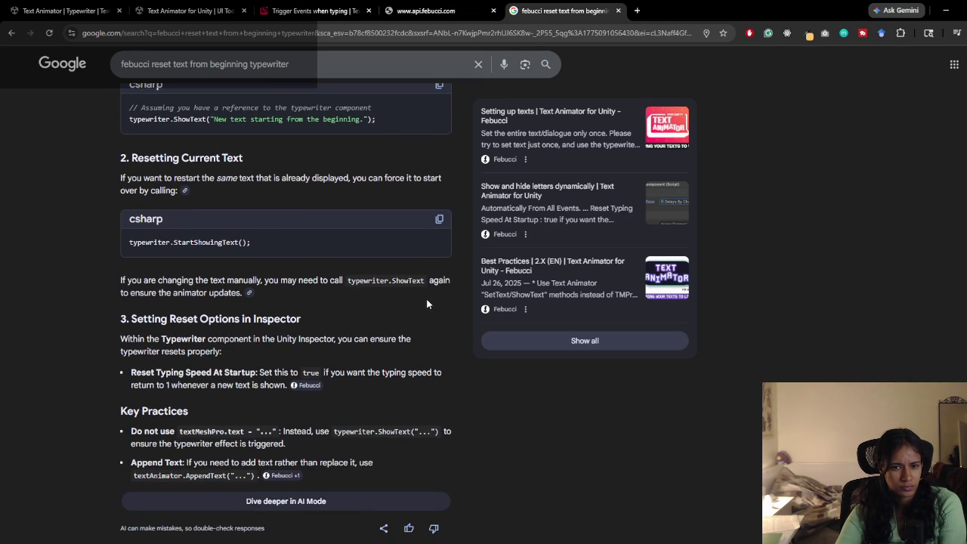
{"action": "key", "text": "alt+Tab"}
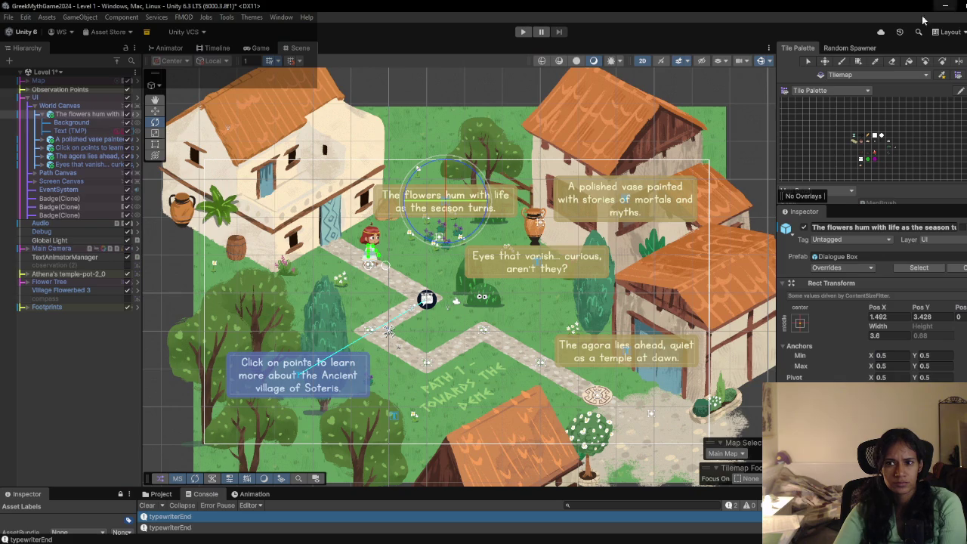
{"action": "key", "text": "alt+Tab"}
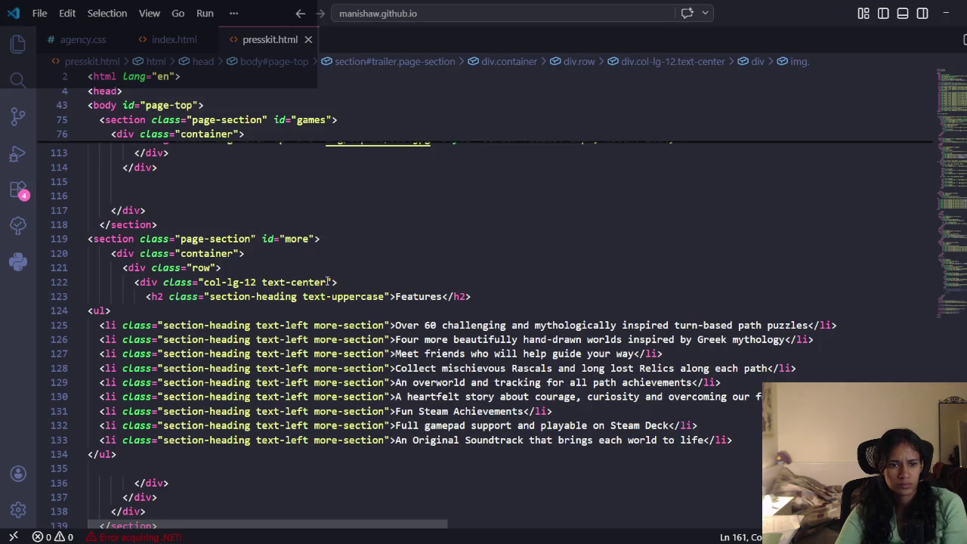